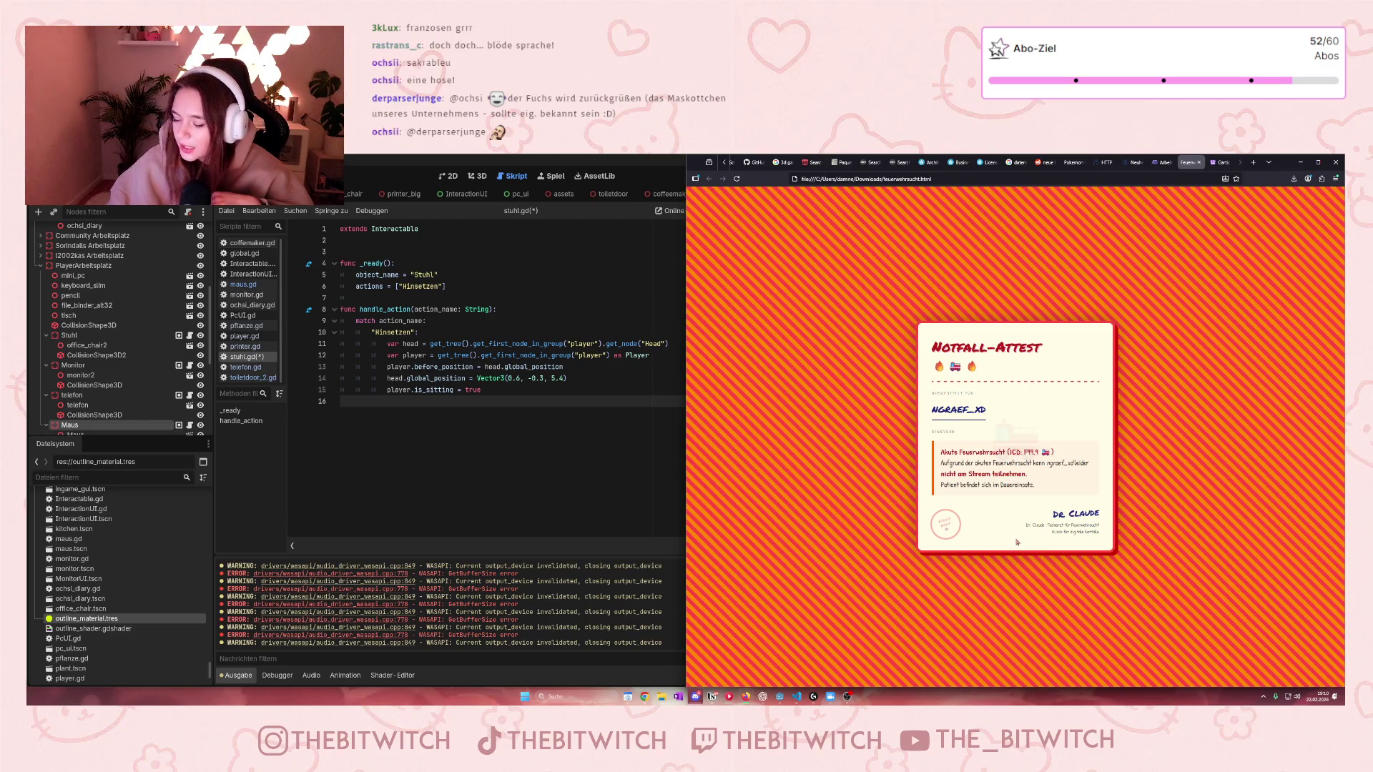
Step: Select the diagnosis lines of text on the card
{"action": "mouse_move", "coordinate": [941, 449]}
{"action": "left_mouse_down"}
{"action": "mouse_move", "coordinate": [991, 462]}
{"action": "mouse_move", "coordinate": [1034, 453]}
{"action": "mouse_move", "coordinate": [1026, 475]}
{"action": "mouse_move", "coordinate": [1023, 452]}
{"action": "mouse_move", "coordinate": [1036, 453]}
{"action": "left_mouse_up"}
{"action": "left_click", "coordinate": [988, 502]}
{"action": "left_click", "coordinate": [1008, 452]}
{"action": "left_click", "coordinate": [1036, 456]}
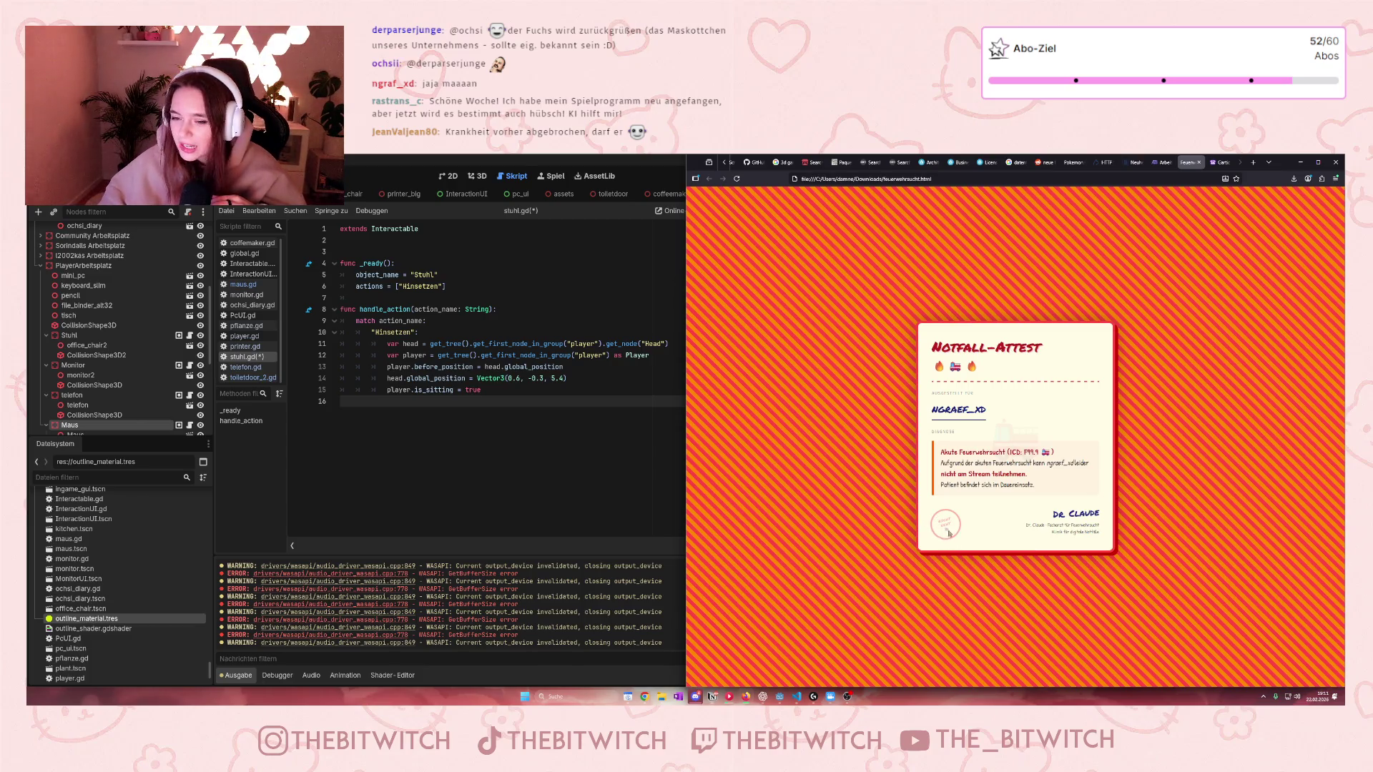
{"action": "key", "text": "ctrl"}
{"action": "key", "text": "ctrl"}
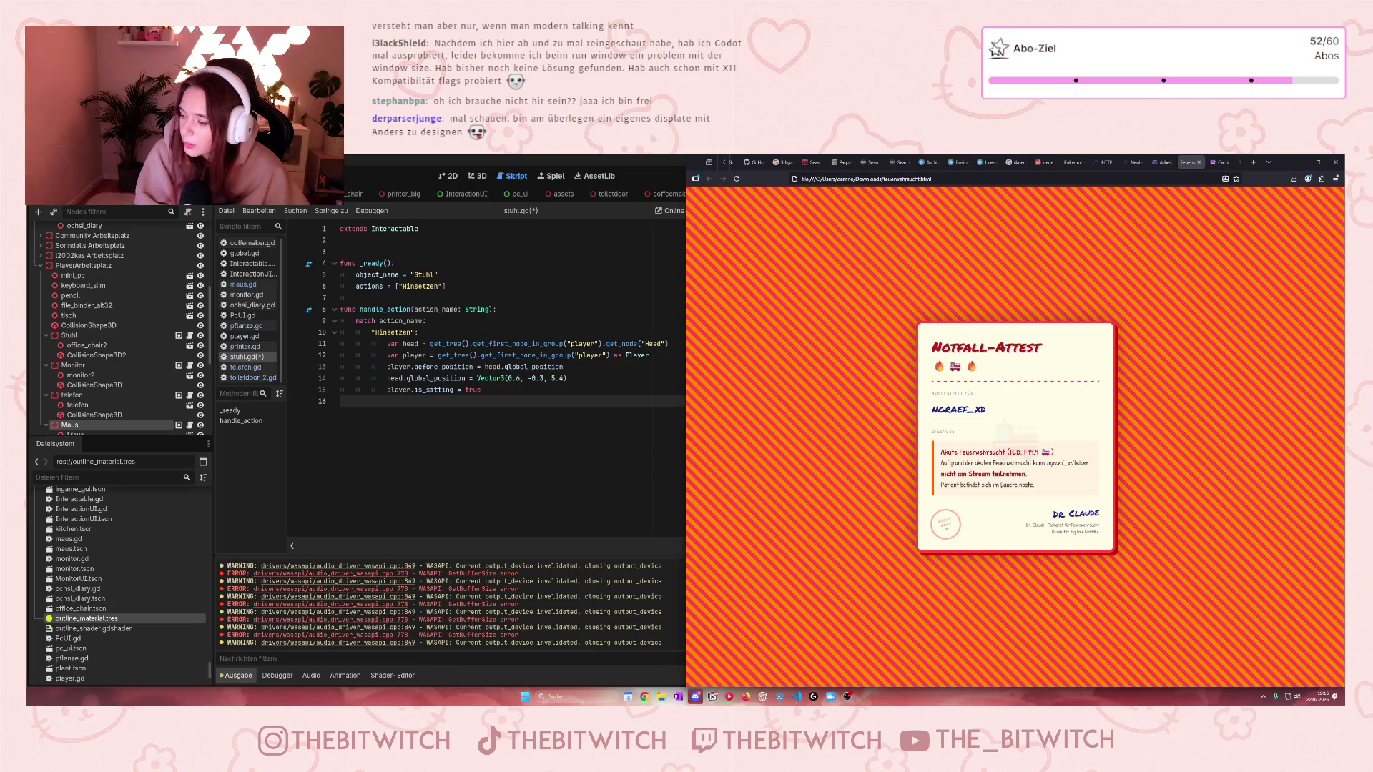
Step: Bring the Godot editor forward and open Projekteinstellungen from the Projekt menu
{"action": "left_click", "coordinate": [565, 298]}
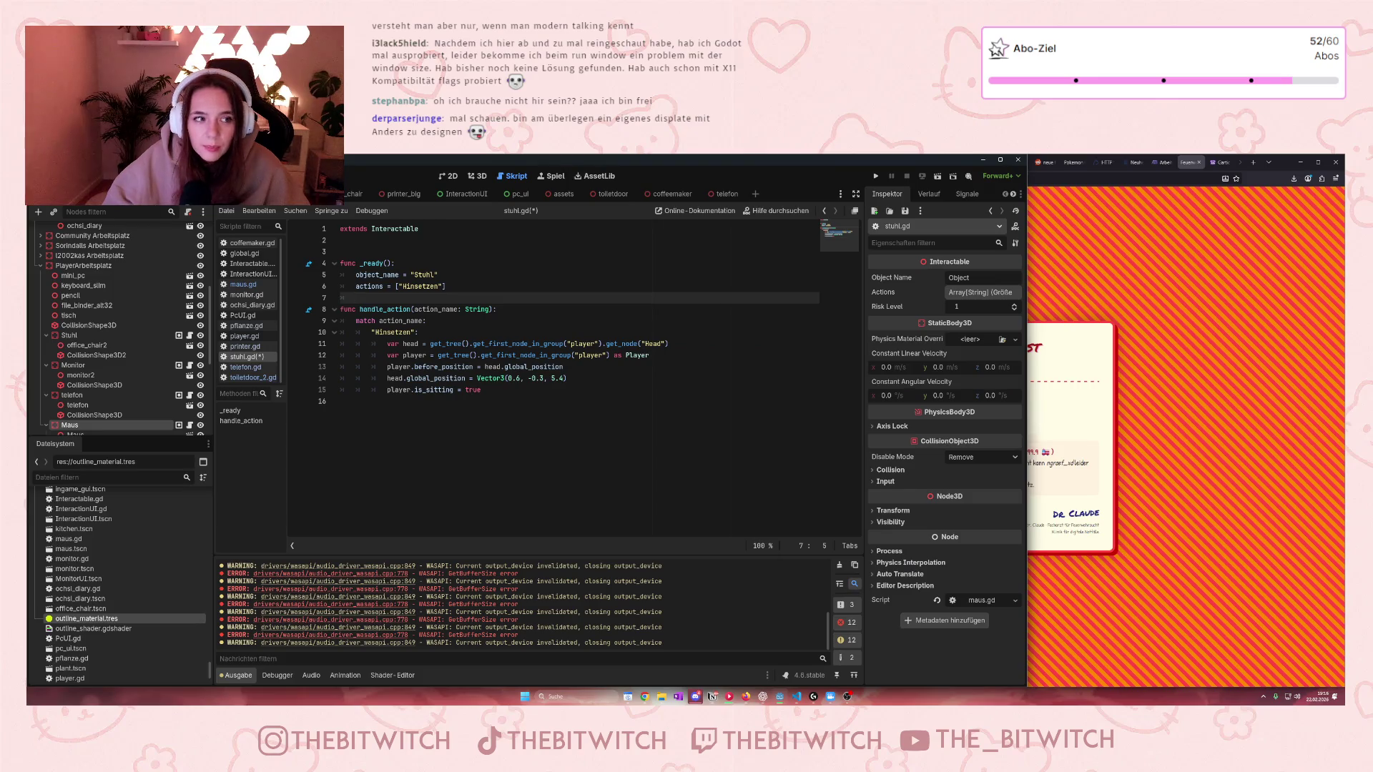
{"action": "left_click", "coordinate": [43, 176]}
{"action": "mouse_move", "coordinate": [76, 176]}
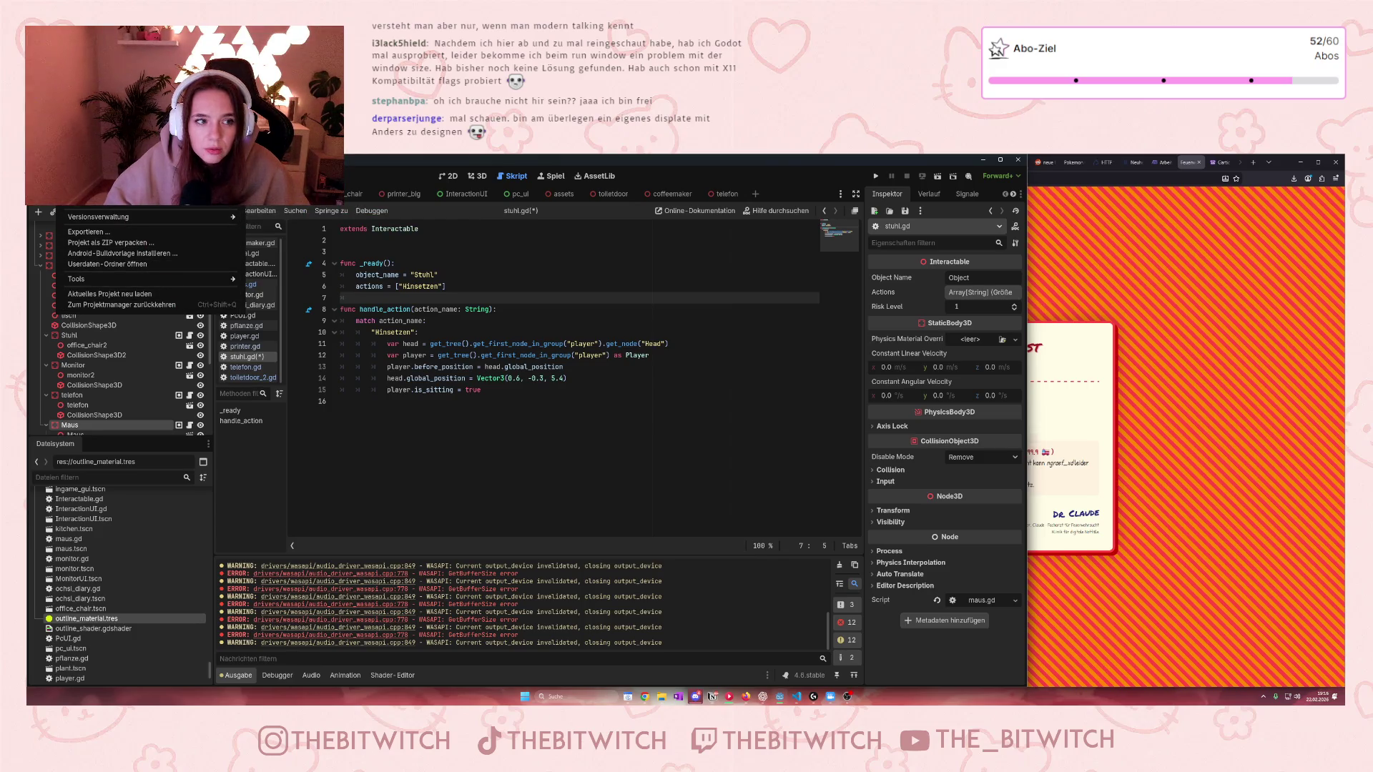
{"action": "left_click", "coordinate": [128, 204]}
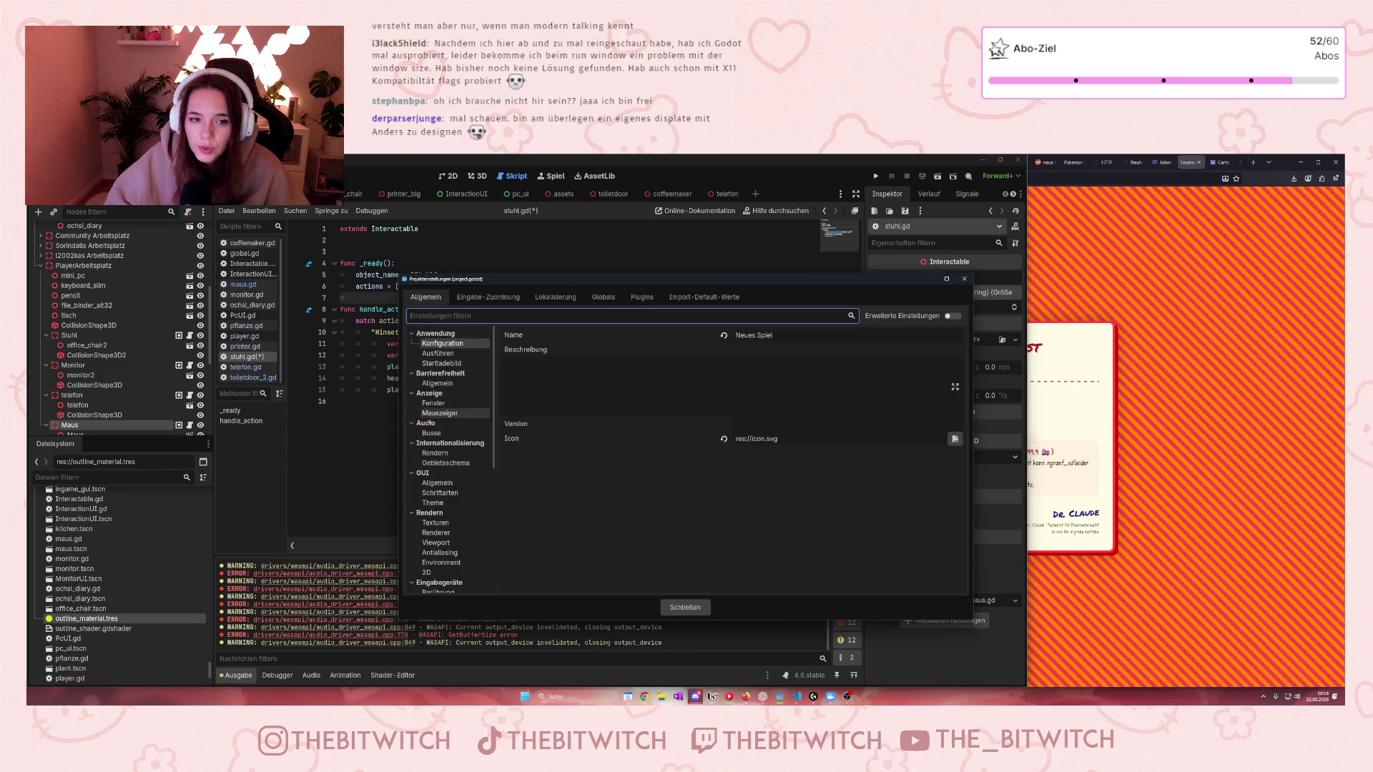
Step: Check the Anzeige > Fenster settings (1920×1280, Windowed, resizable), then close Projekteinstellungen
{"action": "left_click", "coordinate": [443, 404]}
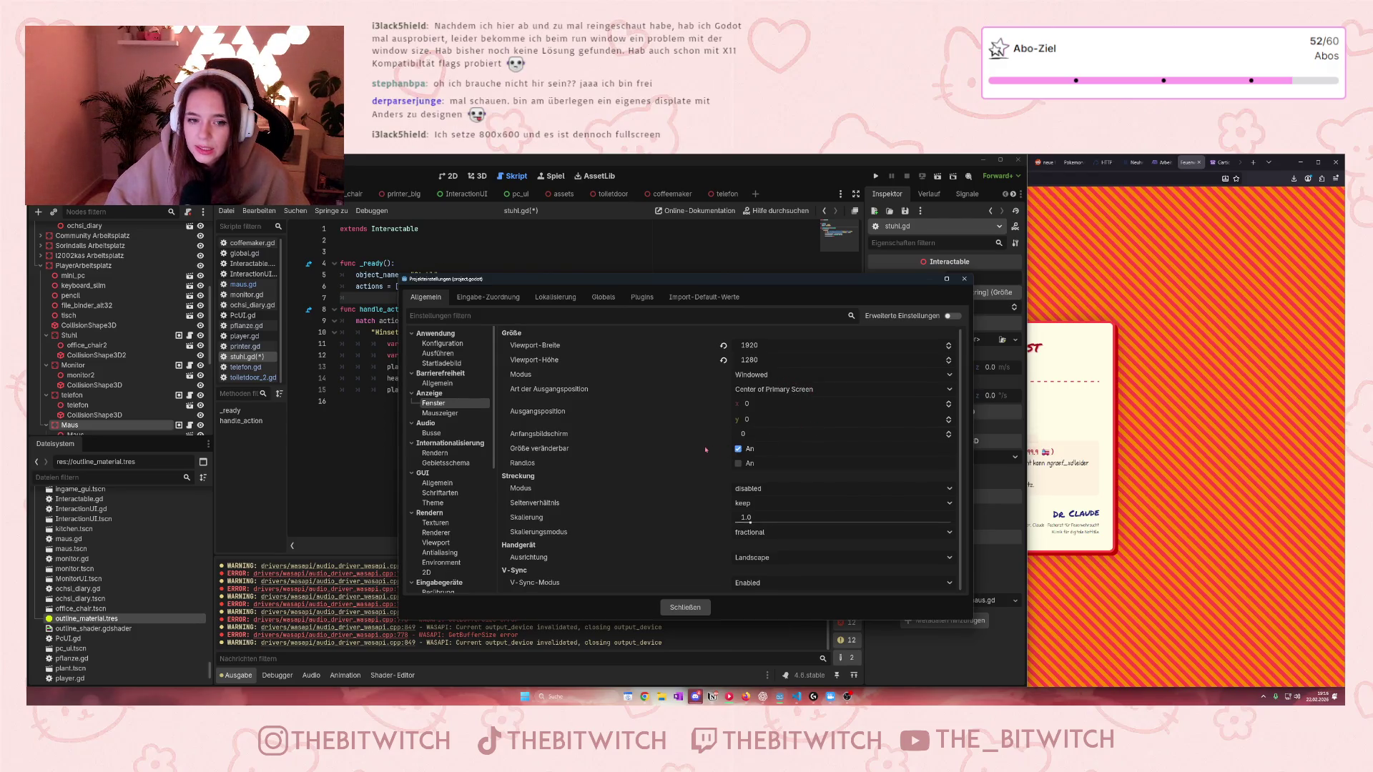
{"action": "left_click", "coordinate": [963, 279]}
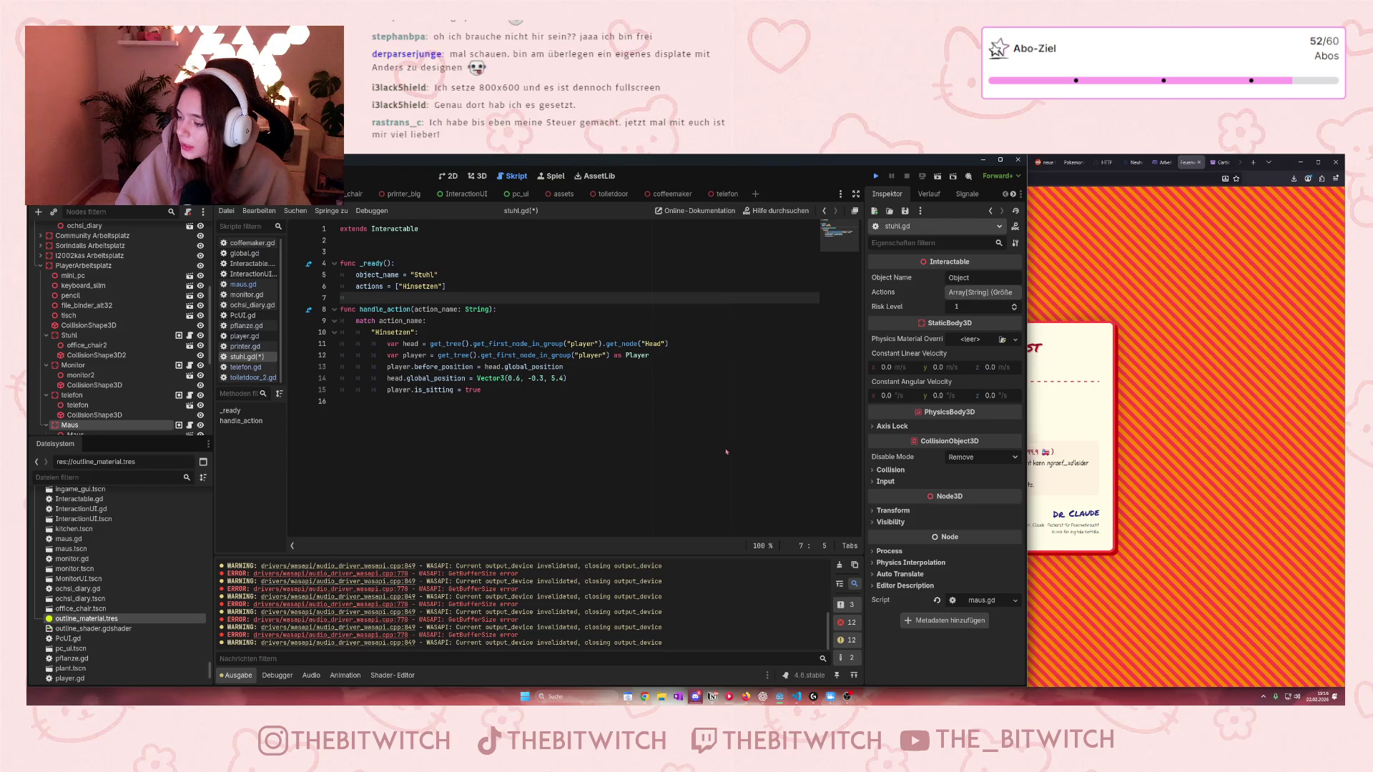
Step: Run the project with F5 to test the first-person office scene
{"action": "key", "text": "F5"}
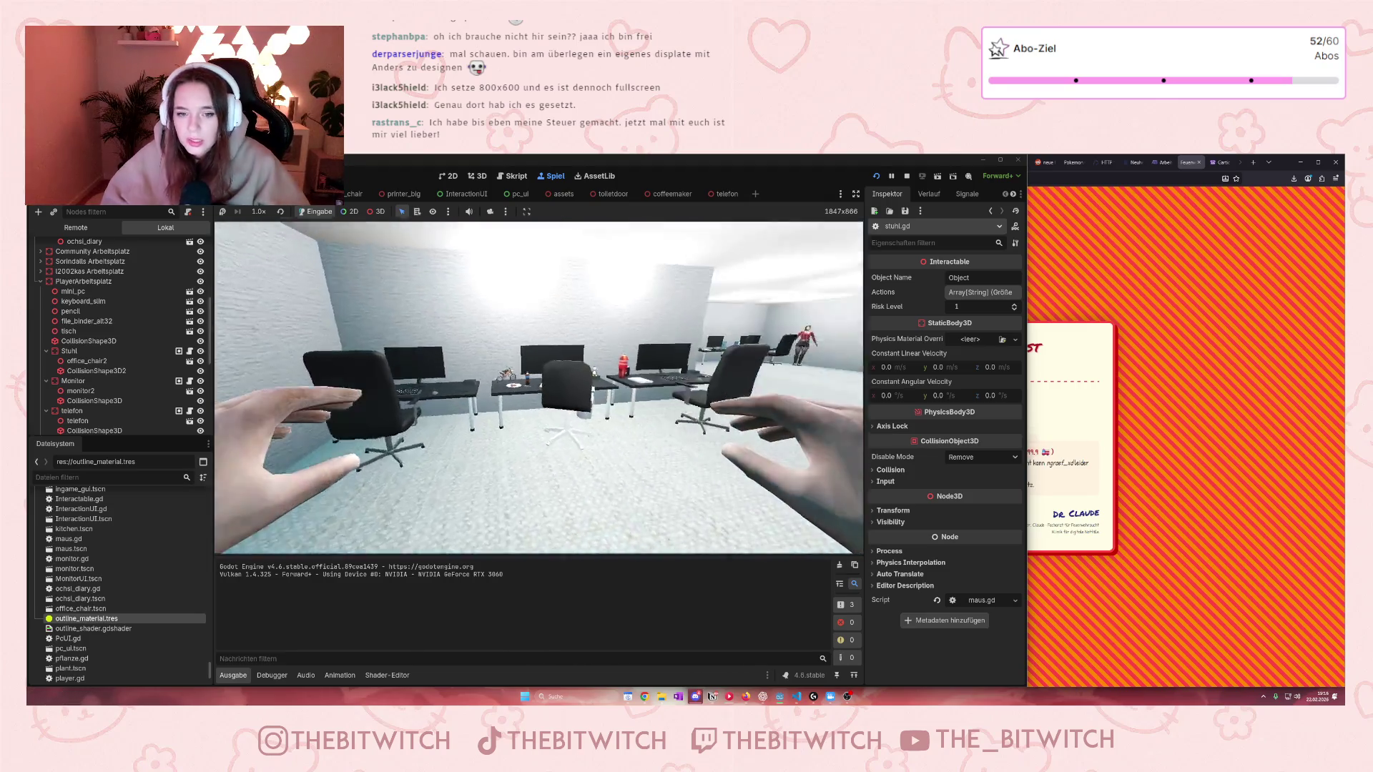
Step: Switch to the Chrome window showing the Gartic Phone start page
{"action": "double_click", "coordinate": [1283, 162]}
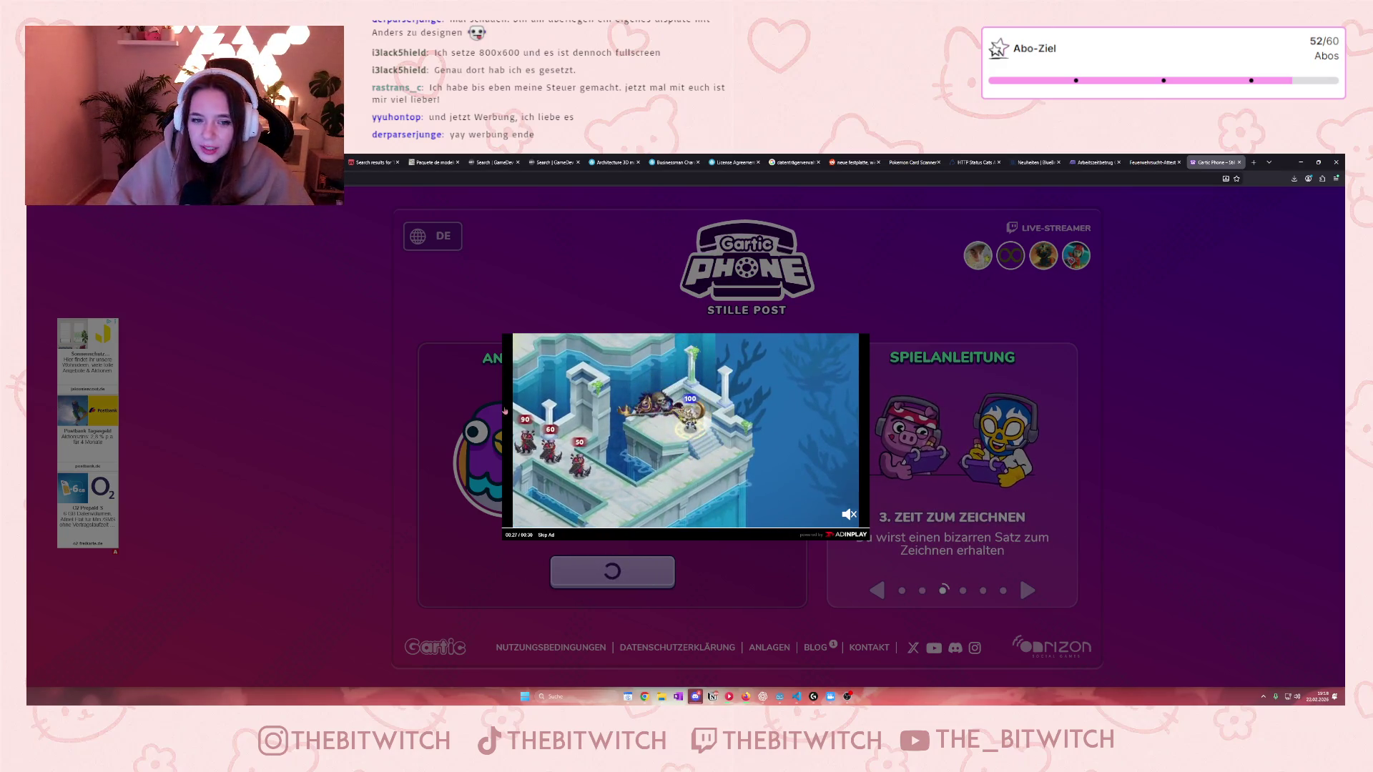
Step: Skip the ad, enter a new lobby and copy its invite link
{"action": "left_click", "coordinate": [545, 536]}
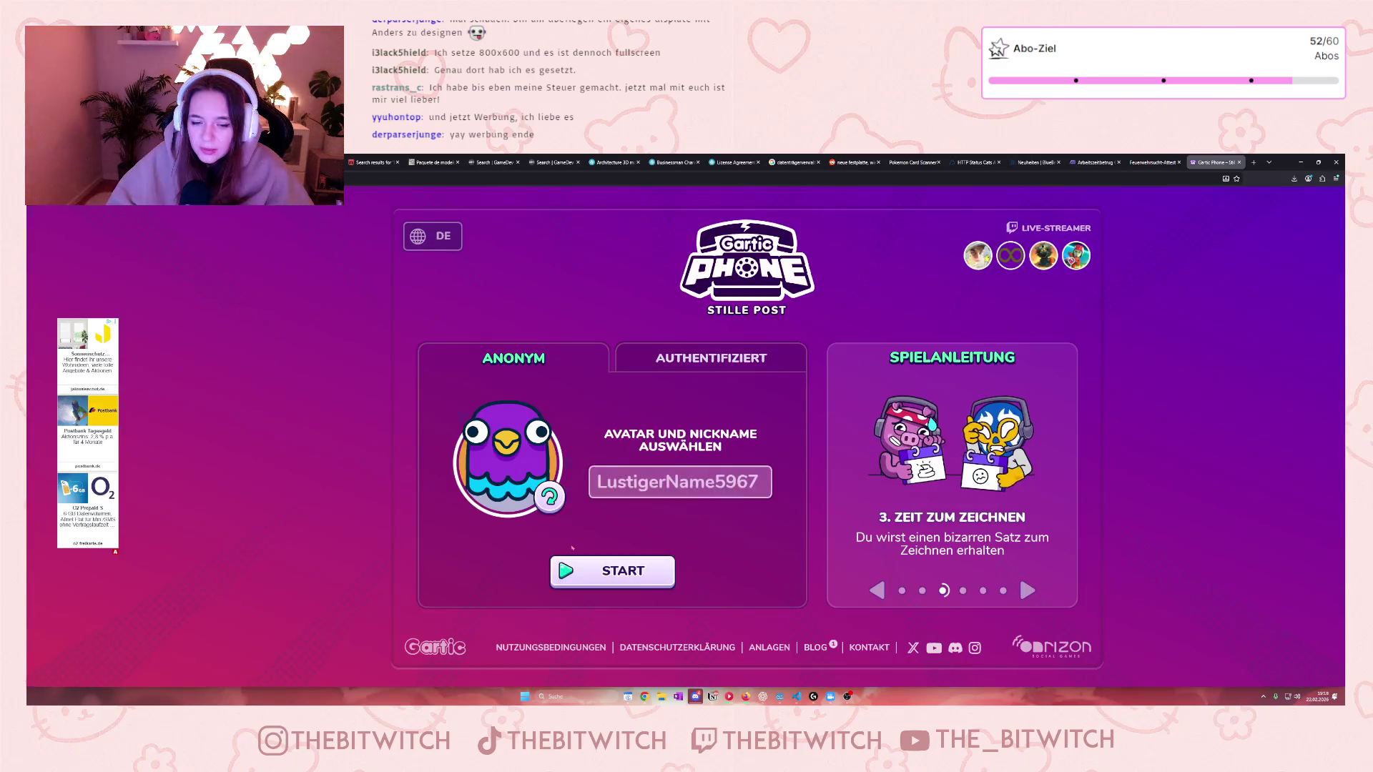
{"action": "left_click", "coordinate": [613, 572]}
{"action": "left_click", "coordinate": [789, 625]}
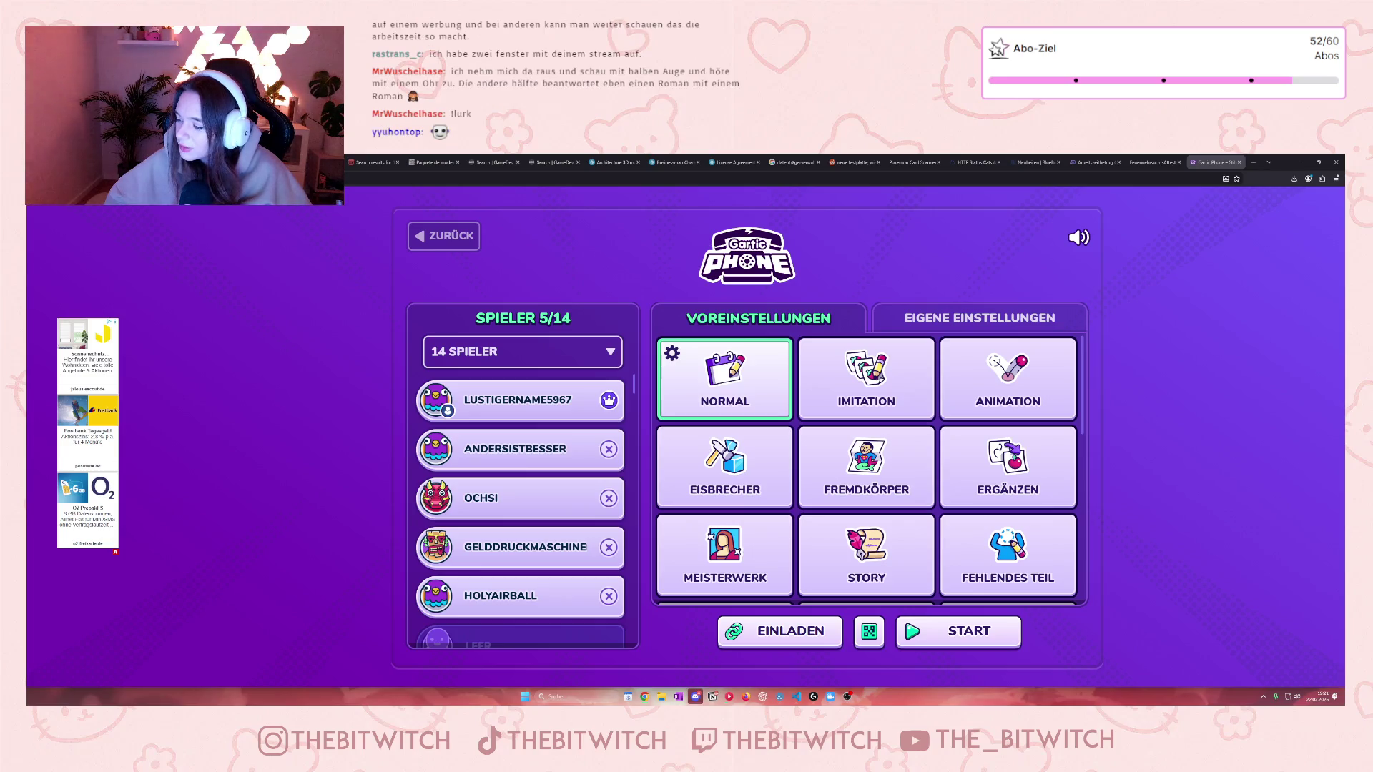
Step: Start the game and submit the sentence 'Faustkampf zwischen Python und JS'
{"action": "left_click", "coordinate": [972, 634]}
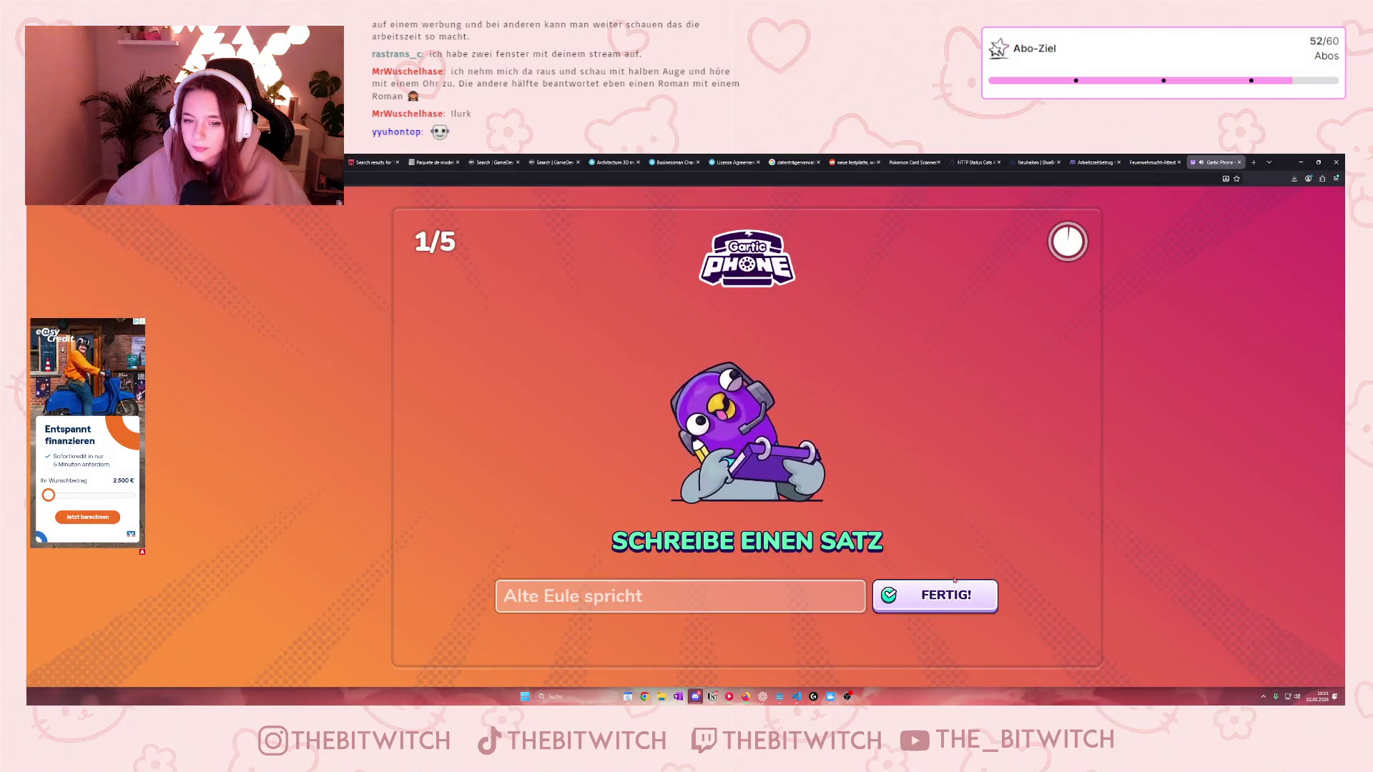
{"action": "left_click", "coordinate": [662, 588]}
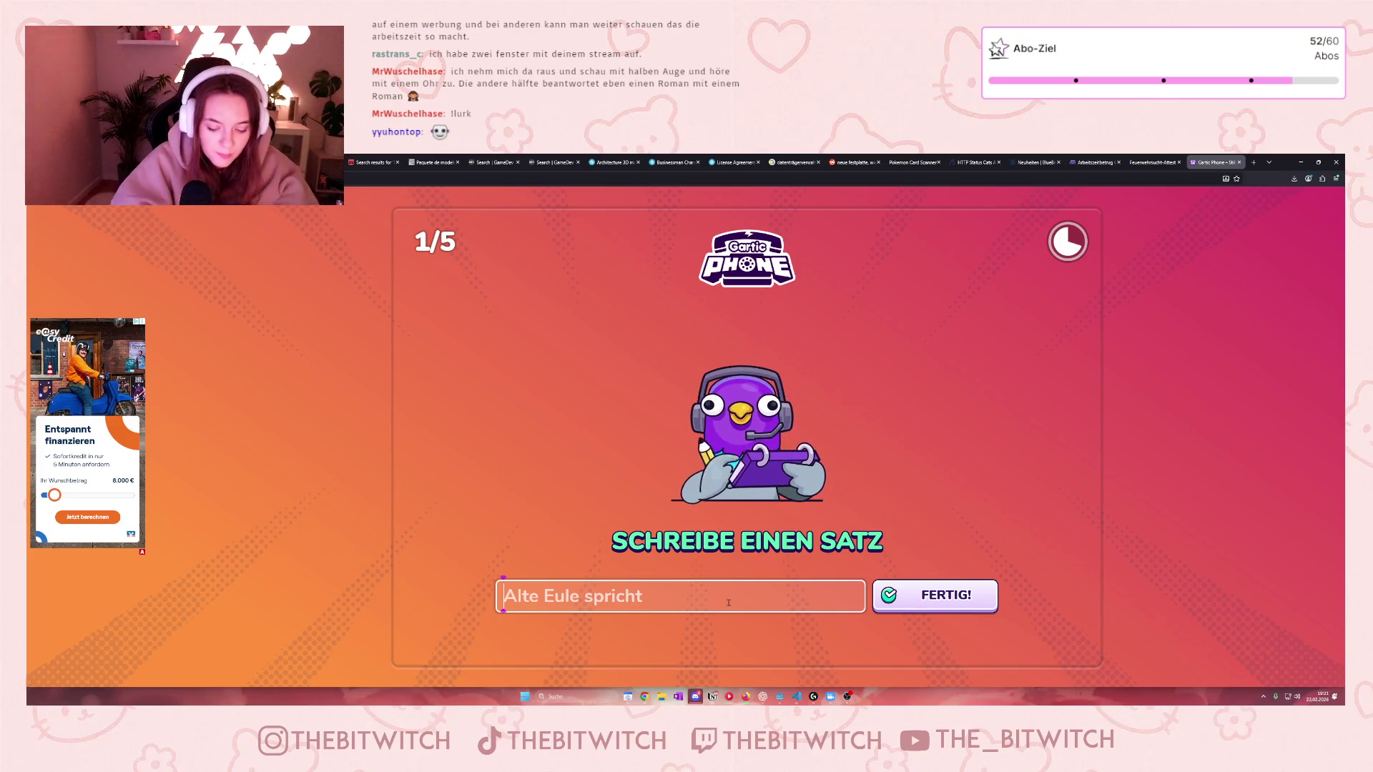
{"action": "type", "text": "Faustk"}
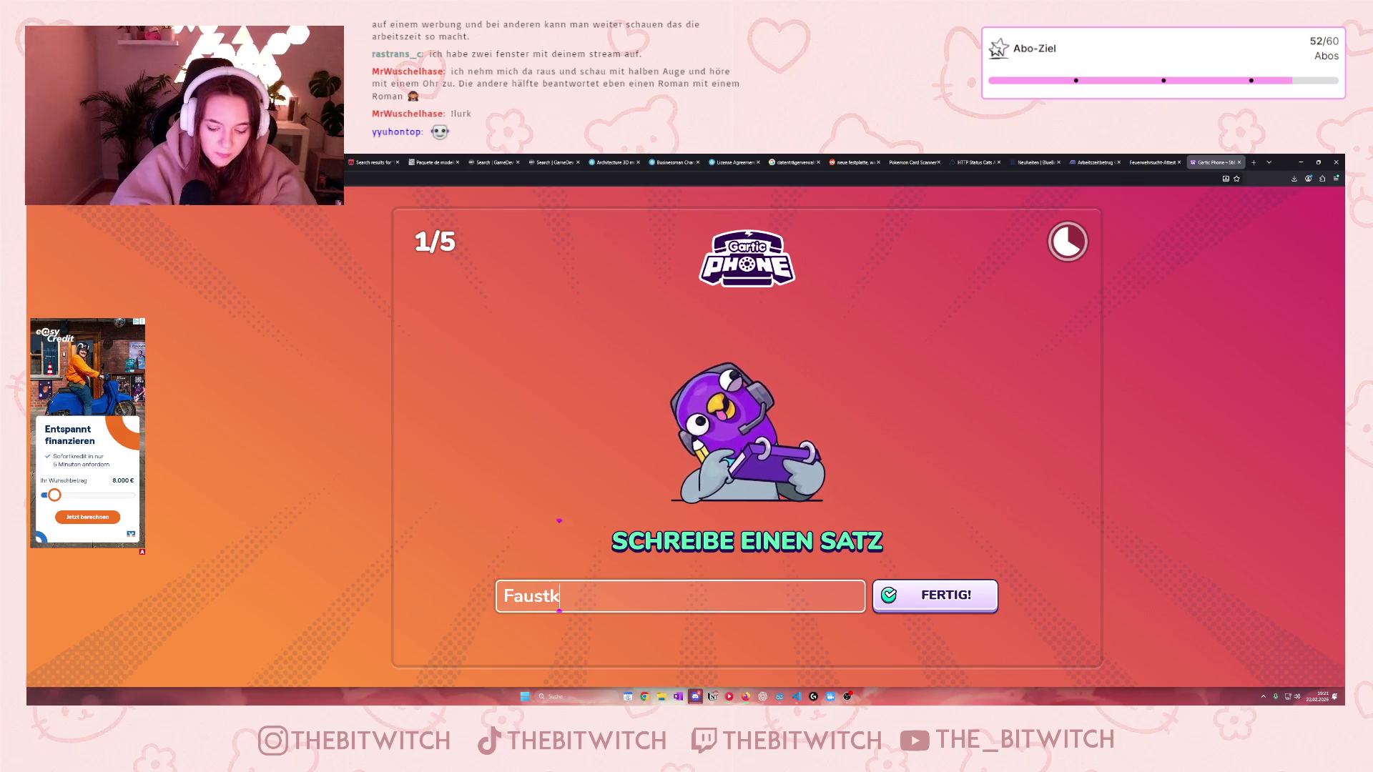
{"action": "type", "text": "ampf zwischen "}
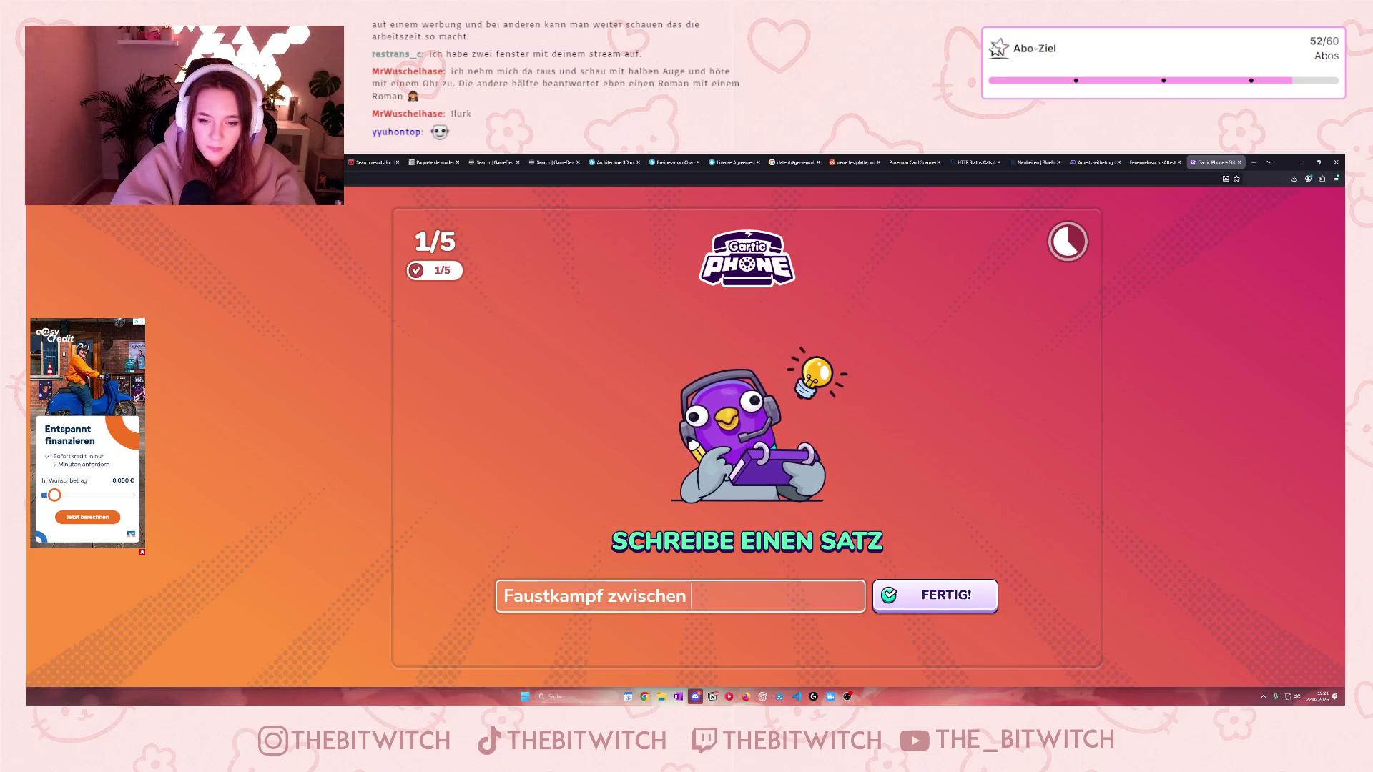
{"action": "type", "text": "Python und"}
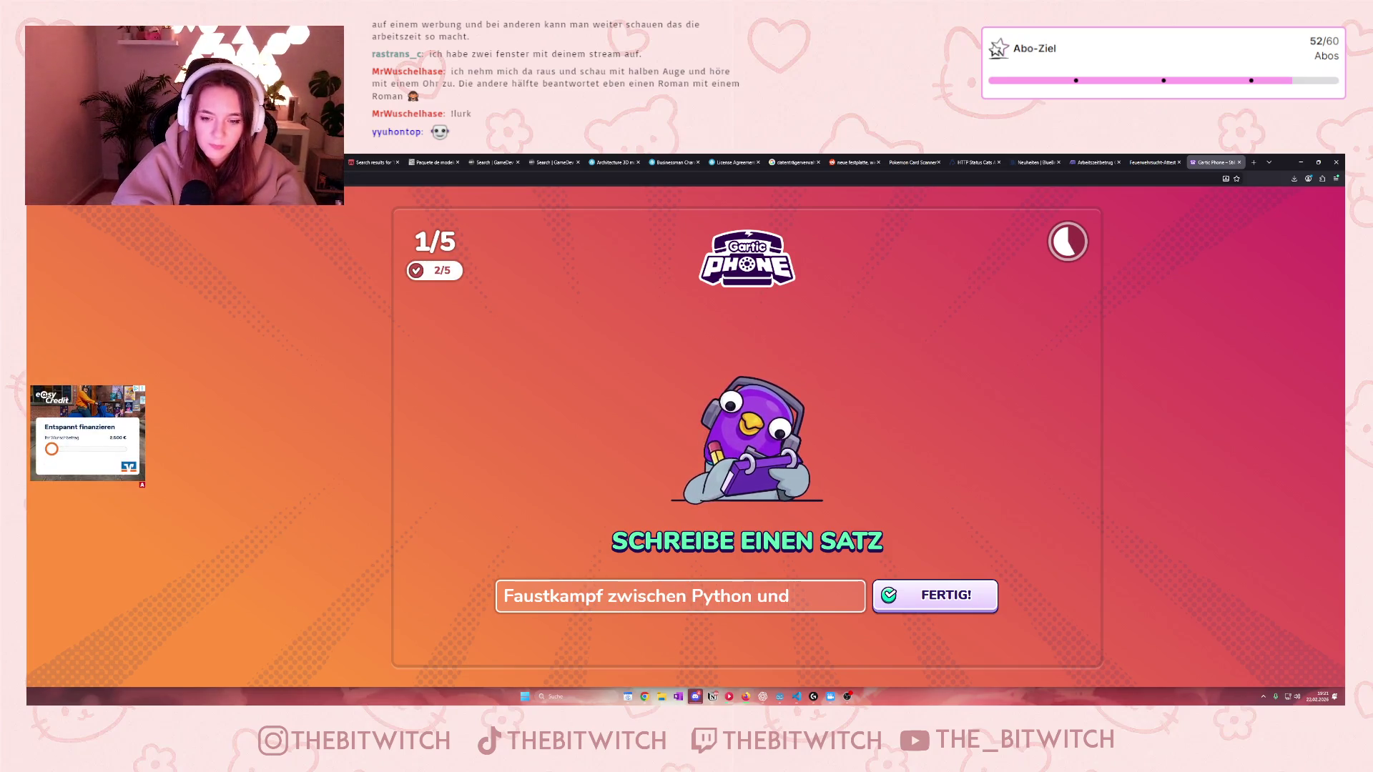
{"action": "type", "text": " JS"}
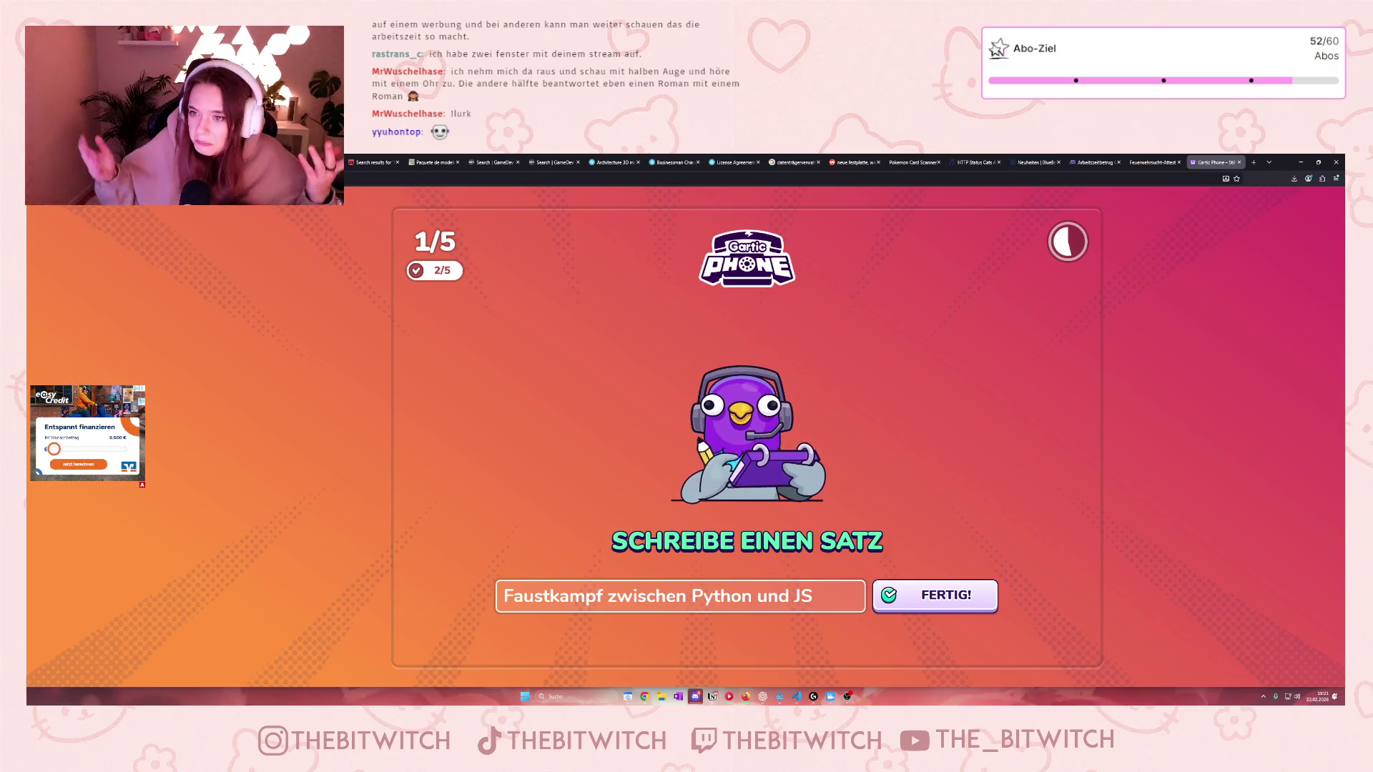
{"action": "key", "text": "Return"}
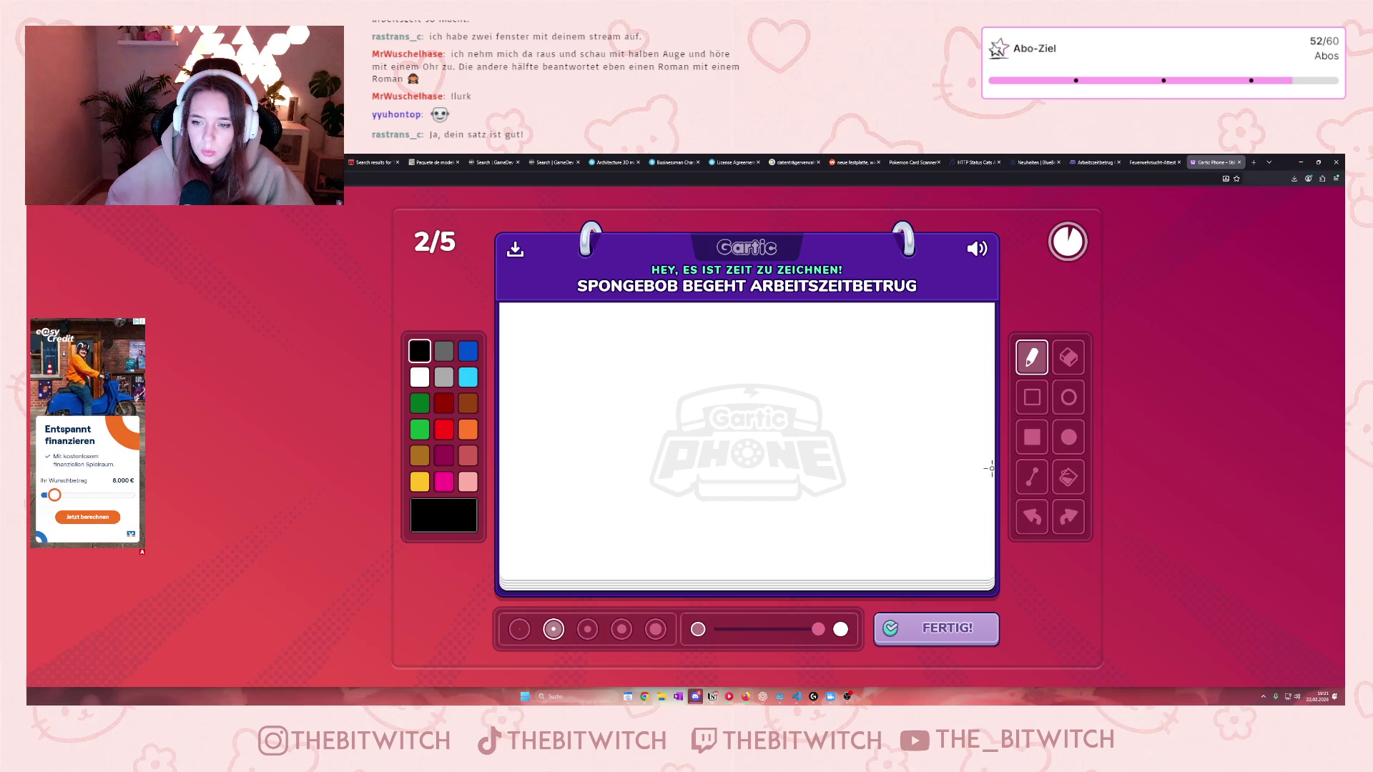
Step: Draw the pot with its rim, a black eye, a brown nose and grey steam
{"action": "mouse_move", "coordinate": [991, 469]}
{"action": "left_mouse_down"}
{"action": "mouse_move", "coordinate": [887, 466]}
{"action": "mouse_move", "coordinate": [885, 578]}
{"action": "left_mouse_up"}
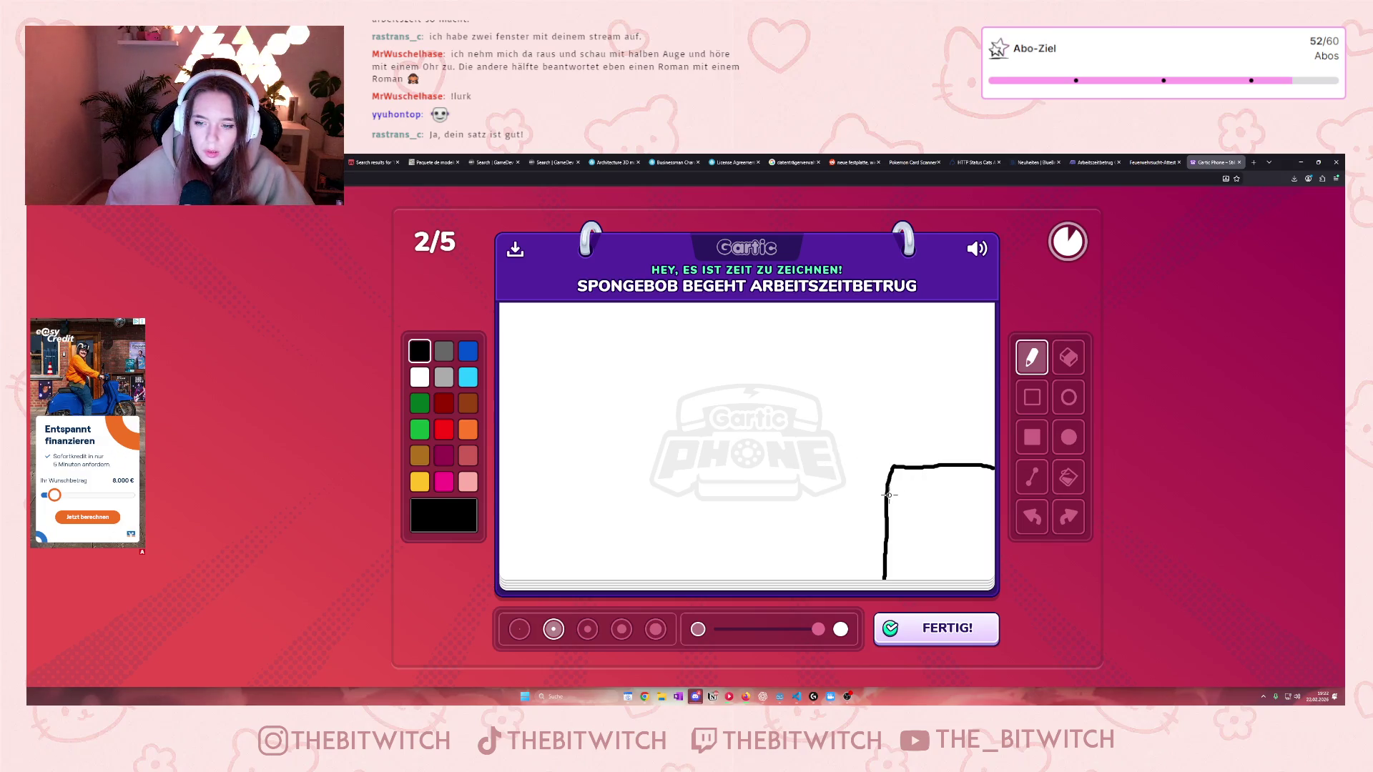
{"action": "left_click_drag", "start_coordinate": [888, 494], "coordinate": [993, 497]}
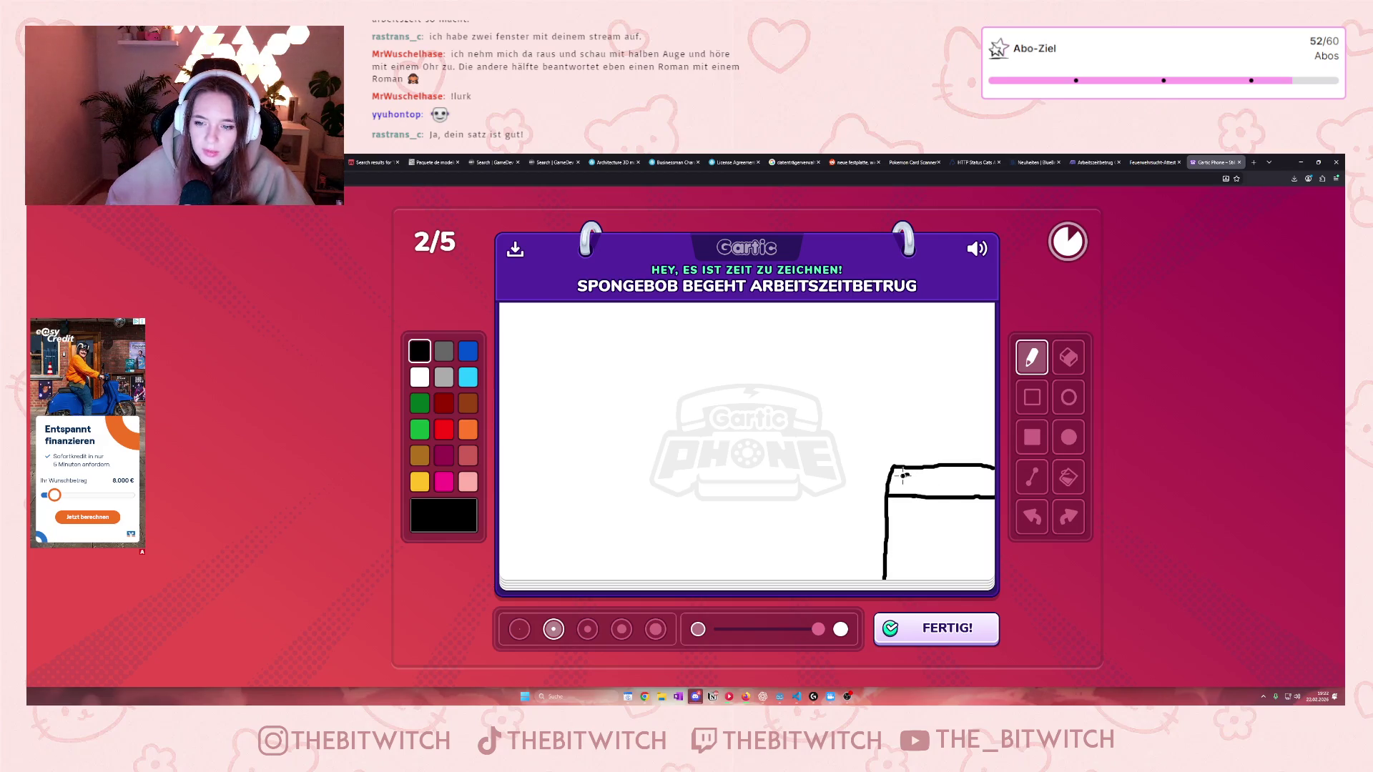
{"action": "left_click_drag", "start_coordinate": [903, 475], "coordinate": [969, 481]}
{"action": "left_click", "coordinate": [468, 403]}
{"action": "left_click_drag", "start_coordinate": [932, 481], "coordinate": [945, 487]}
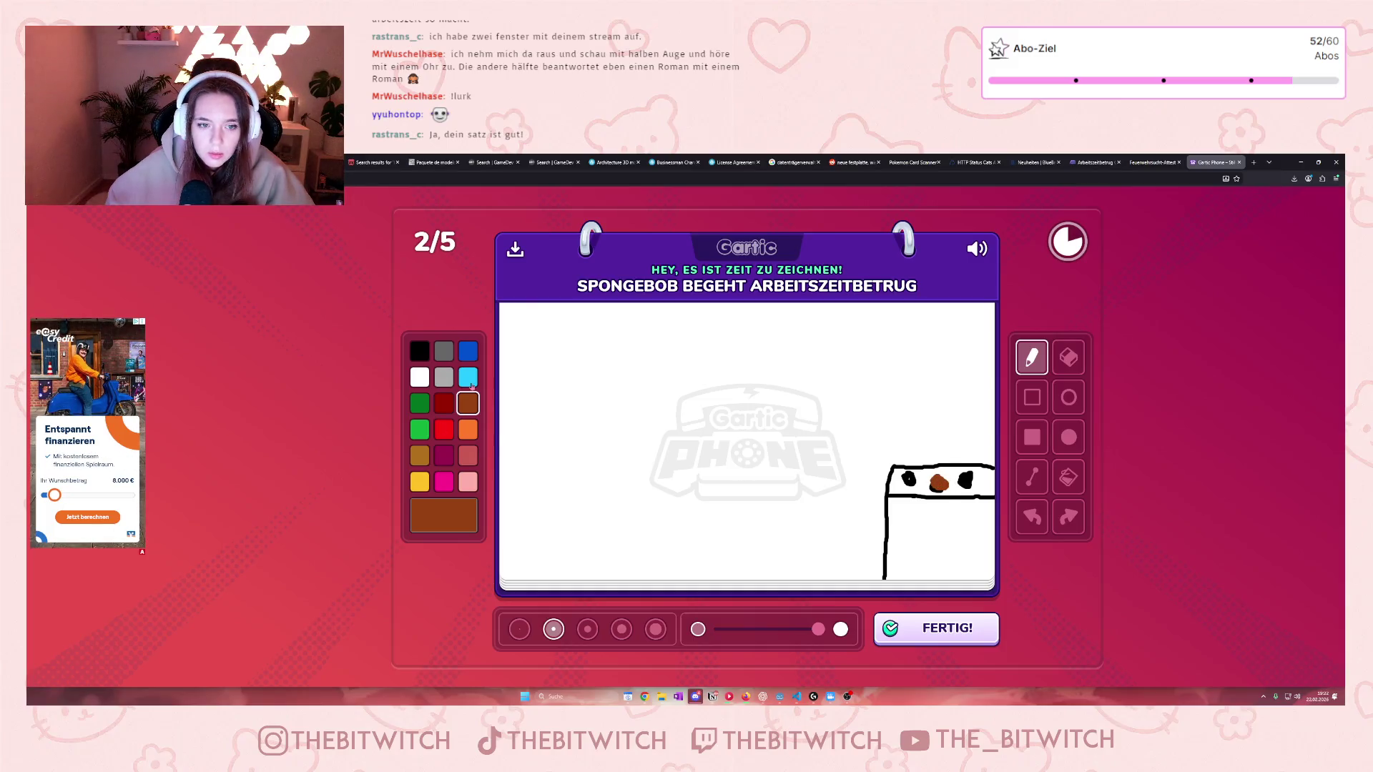
{"action": "left_click", "coordinate": [444, 351]}
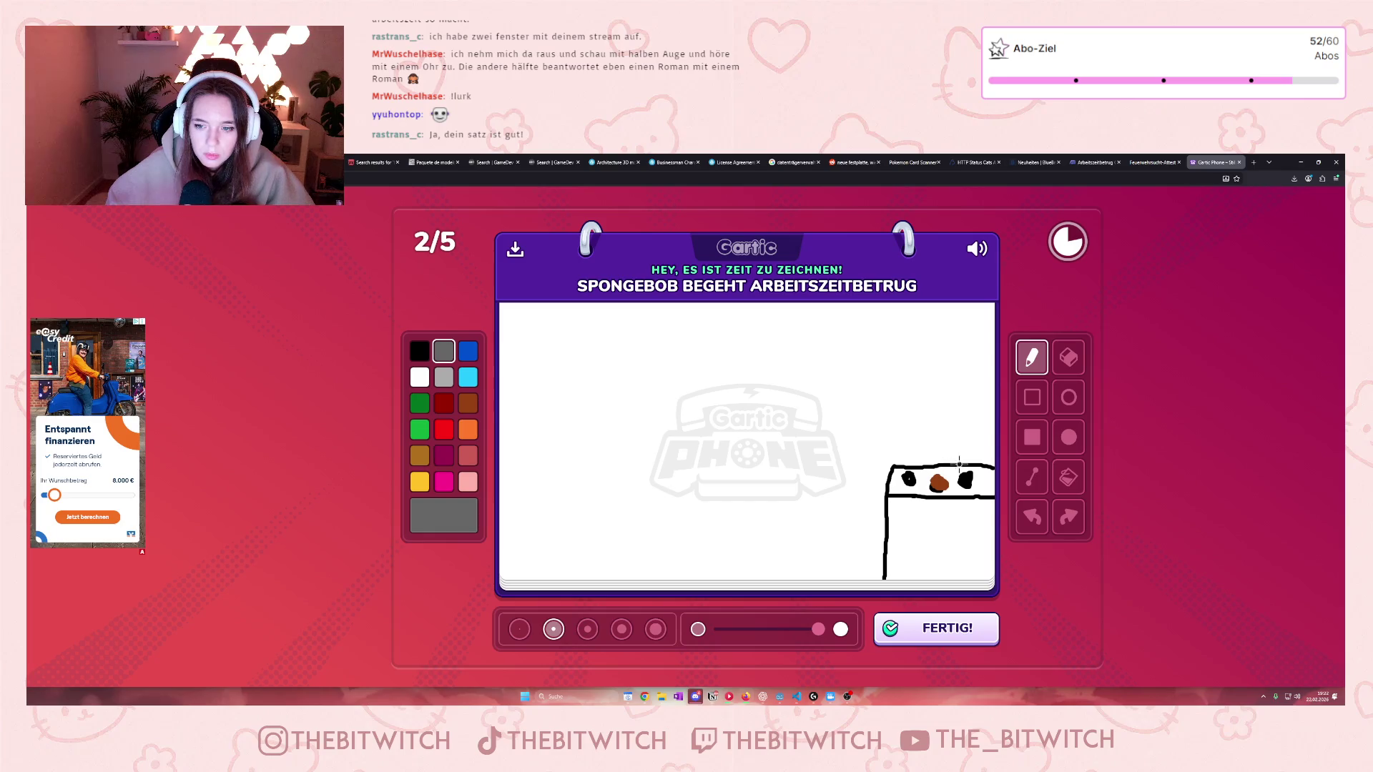
{"action": "mouse_move", "coordinate": [951, 459]}
{"action": "left_mouse_down"}
{"action": "mouse_move", "coordinate": [958, 404]}
{"action": "mouse_move", "coordinate": [922, 373]}
{"action": "mouse_move", "coordinate": [915, 458]}
{"action": "mouse_move", "coordinate": [897, 414]}
{"action": "mouse_move", "coordinate": [911, 371]}
{"action": "left_mouse_up"}
Step: Draw SpongeBob's yellow rectangle body, a yellow leg and a black shoe
{"action": "left_click", "coordinate": [422, 483]}
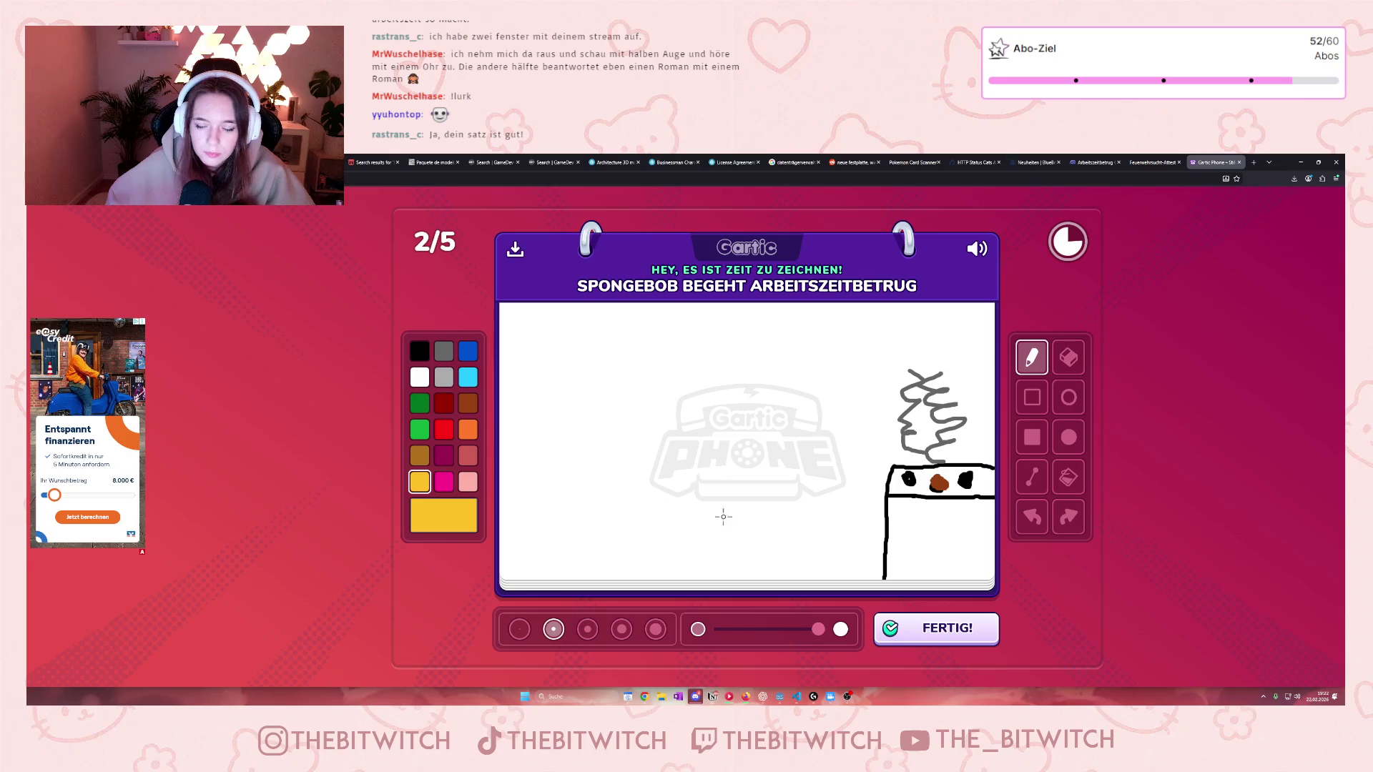
{"action": "left_click", "coordinate": [1026, 446]}
{"action": "left_click_drag", "start_coordinate": [777, 453], "coordinate": [846, 532]}
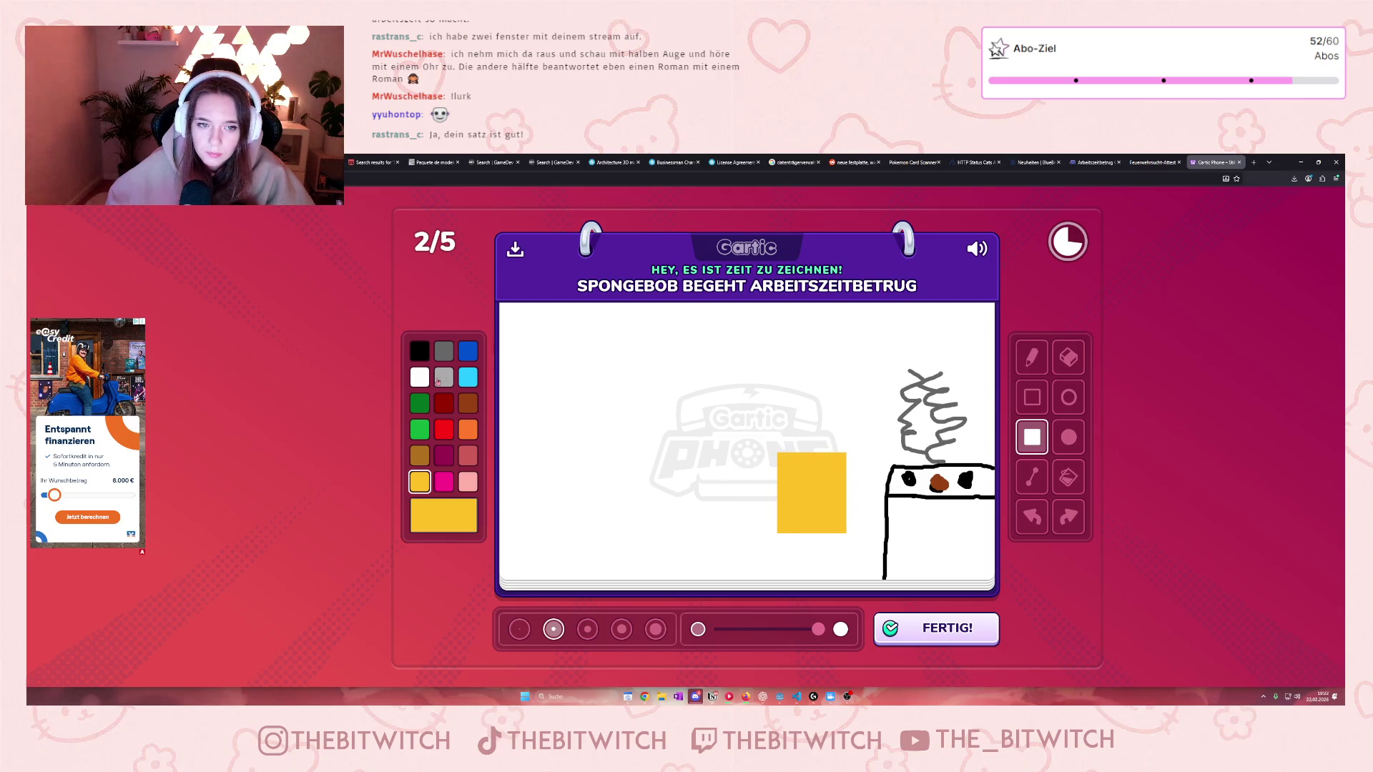
{"action": "left_click", "coordinate": [1032, 357]}
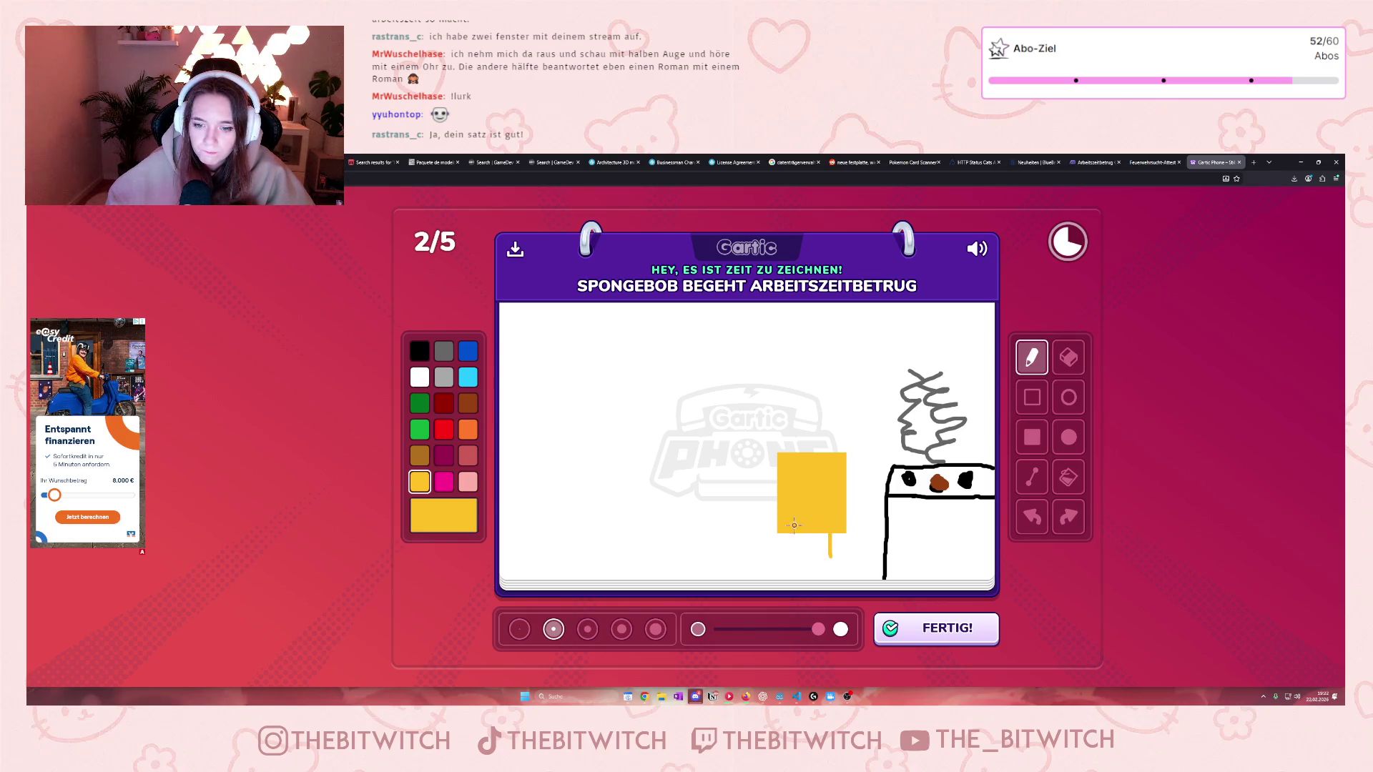
{"action": "left_click_drag", "start_coordinate": [791, 536], "coordinate": [790, 555]}
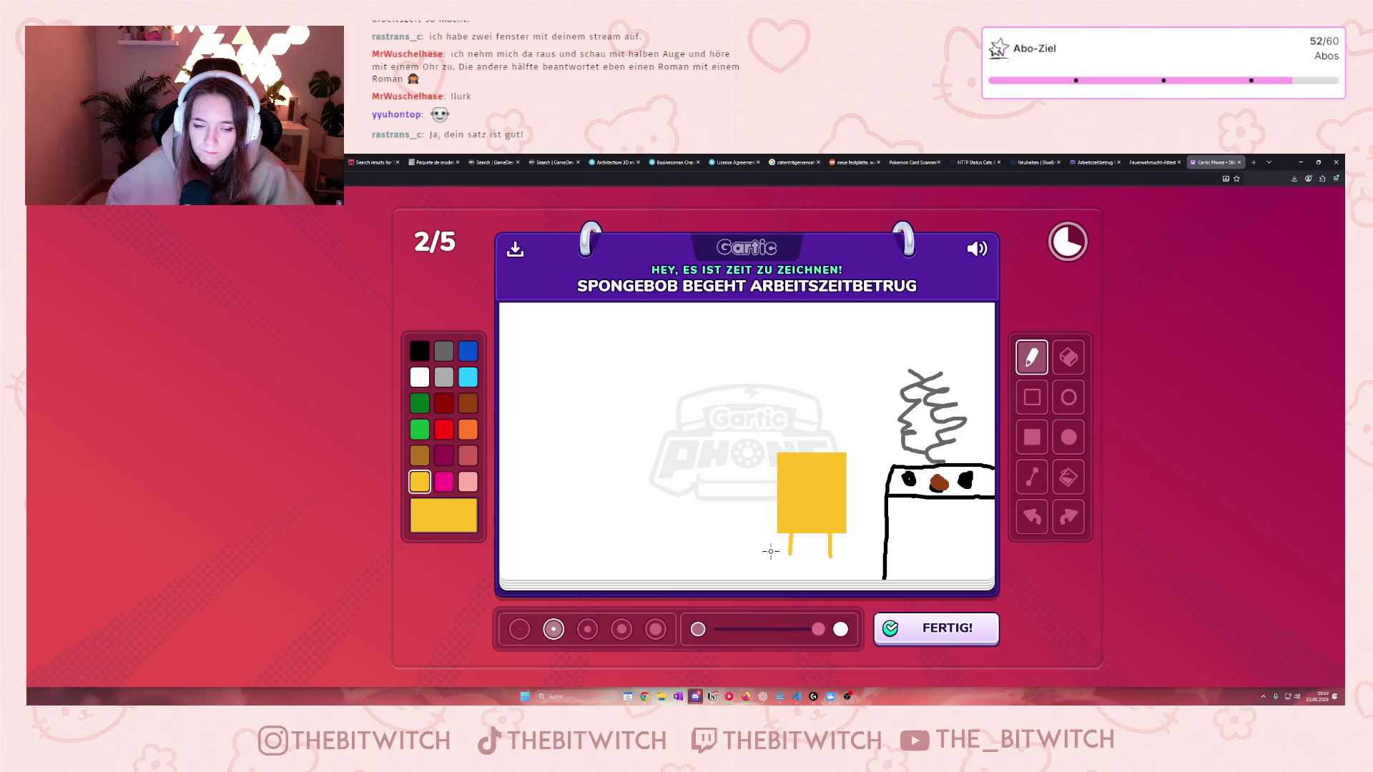
{"action": "left_click", "coordinate": [420, 350]}
{"action": "left_click_drag", "start_coordinate": [792, 552], "coordinate": [834, 555]}
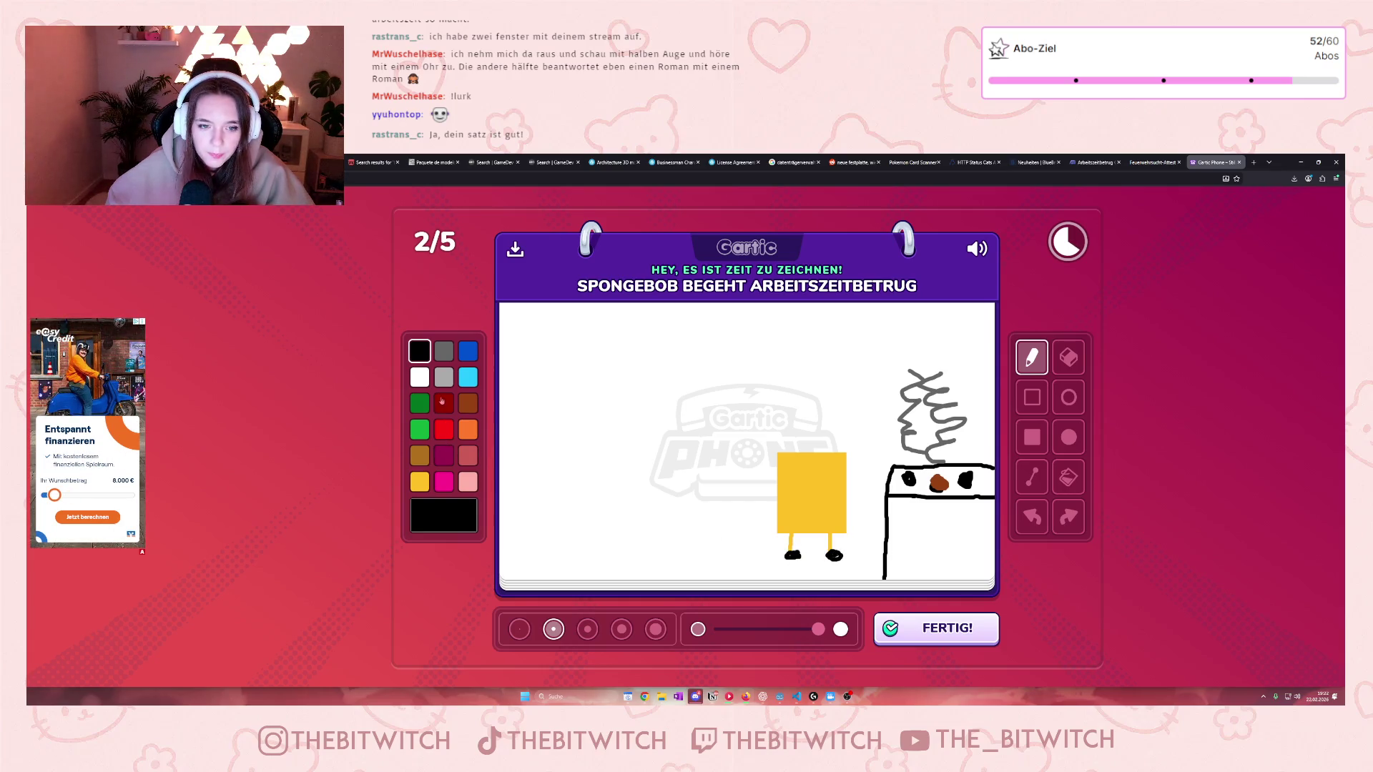
Step: Add SpongeBob's blue pants and a red tie
{"action": "left_click", "coordinate": [465, 359]}
{"action": "left_click", "coordinate": [1032, 437]}
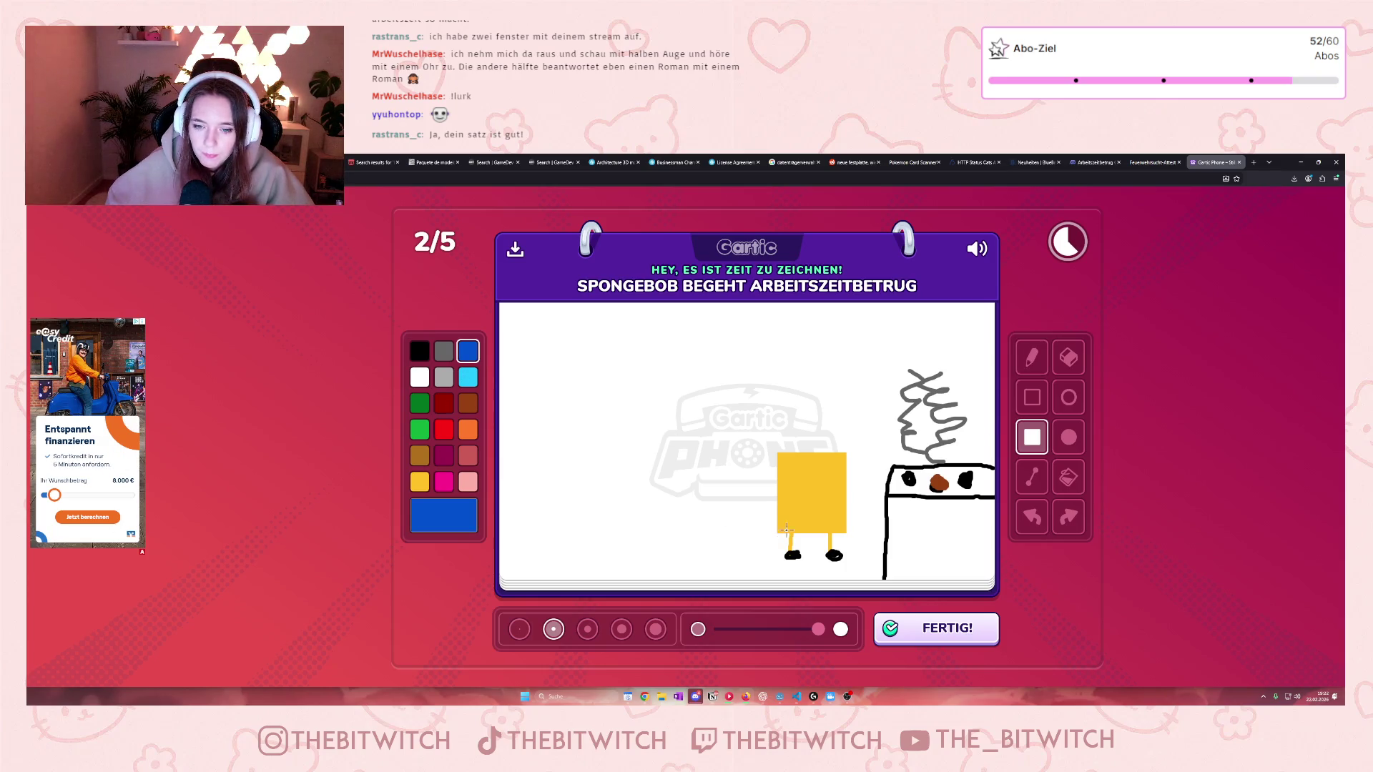
{"action": "left_click_drag", "start_coordinate": [777, 532], "coordinate": [846, 517]}
{"action": "left_click", "coordinate": [470, 406]}
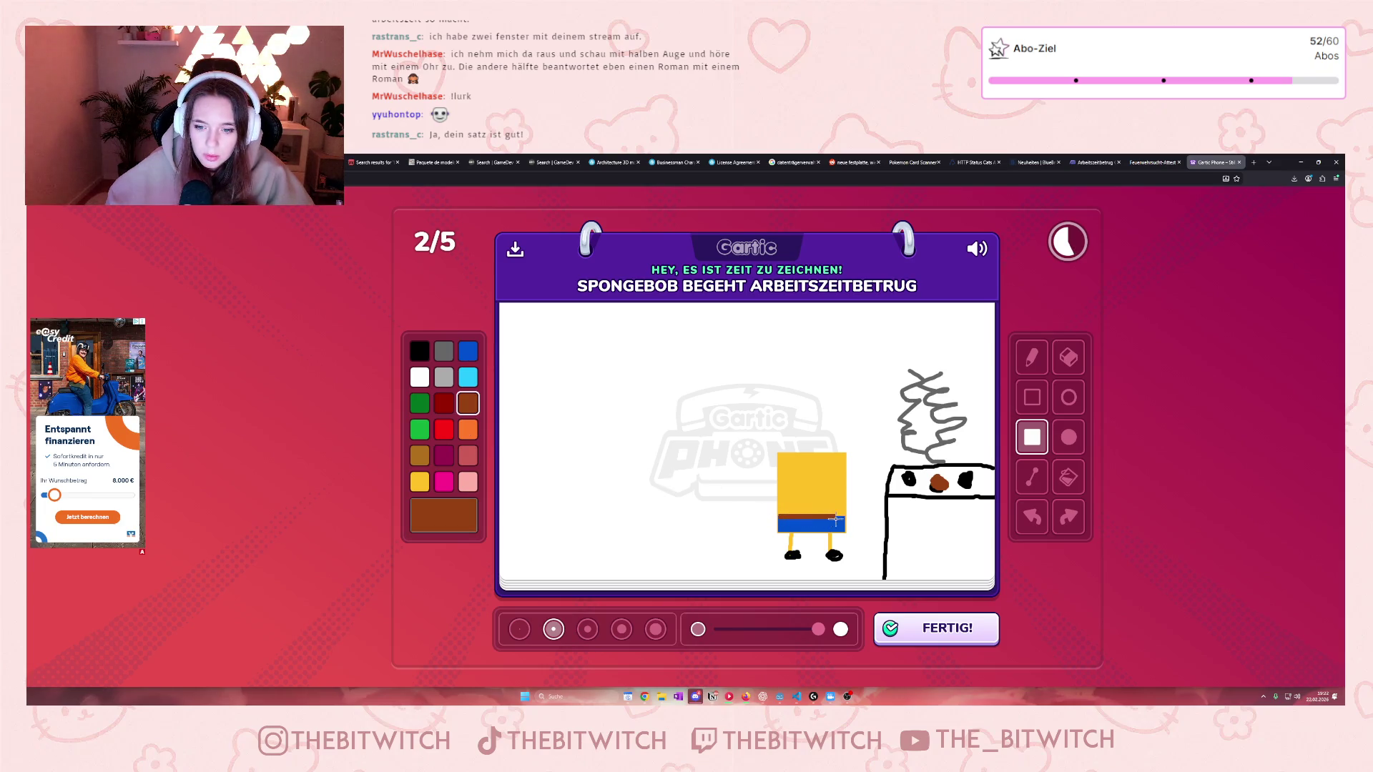
{"action": "left_click", "coordinate": [443, 428]}
{"action": "left_click", "coordinate": [1031, 358]}
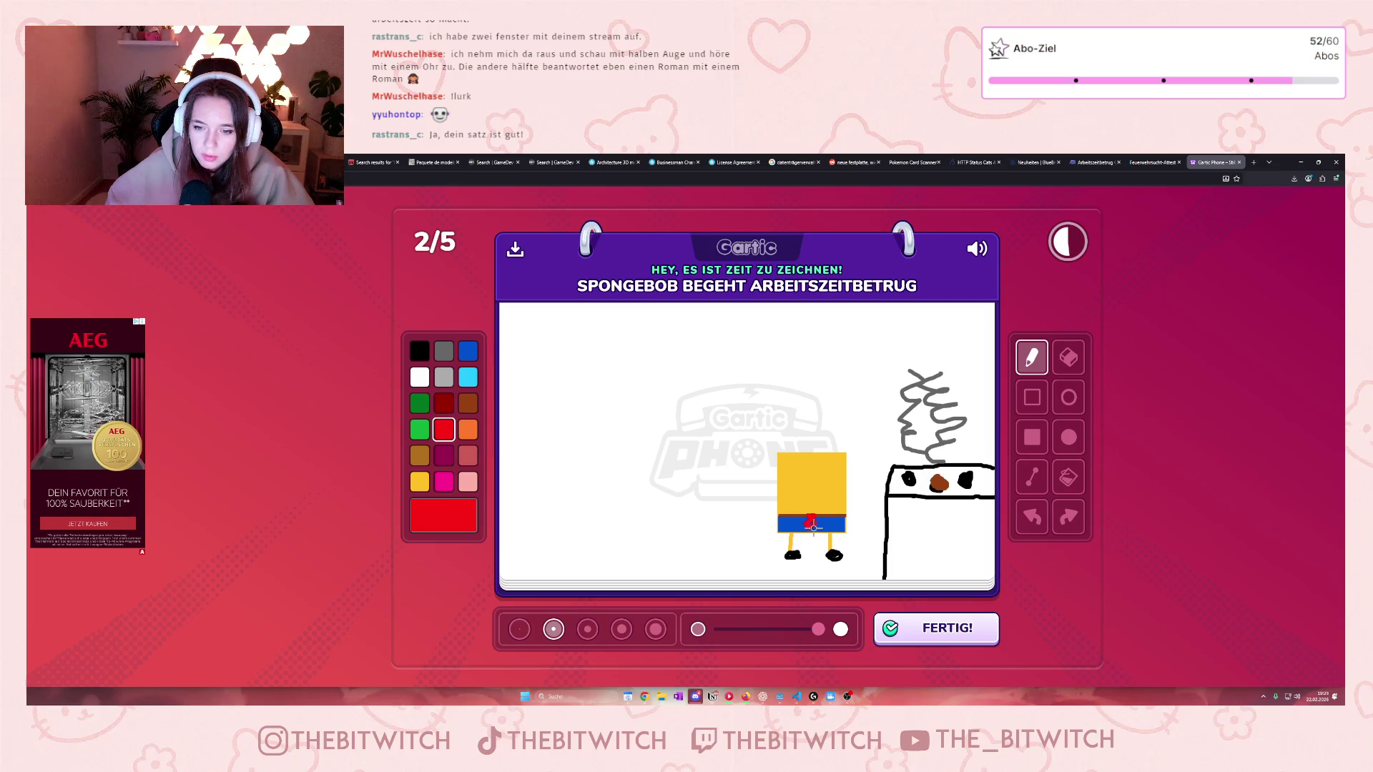
Step: Draw SpongeBob's black eye, yellow arms on both sides and a smile
{"action": "left_click", "coordinate": [419, 351]}
{"action": "mouse_move", "coordinate": [794, 466]}
{"action": "left_mouse_down"}
{"action": "mouse_move", "coordinate": [790, 477]}
{"action": "mouse_move", "coordinate": [798, 466]}
{"action": "mouse_move", "coordinate": [820, 479]}
{"action": "mouse_move", "coordinate": [824, 466]}
{"action": "left_mouse_up"}
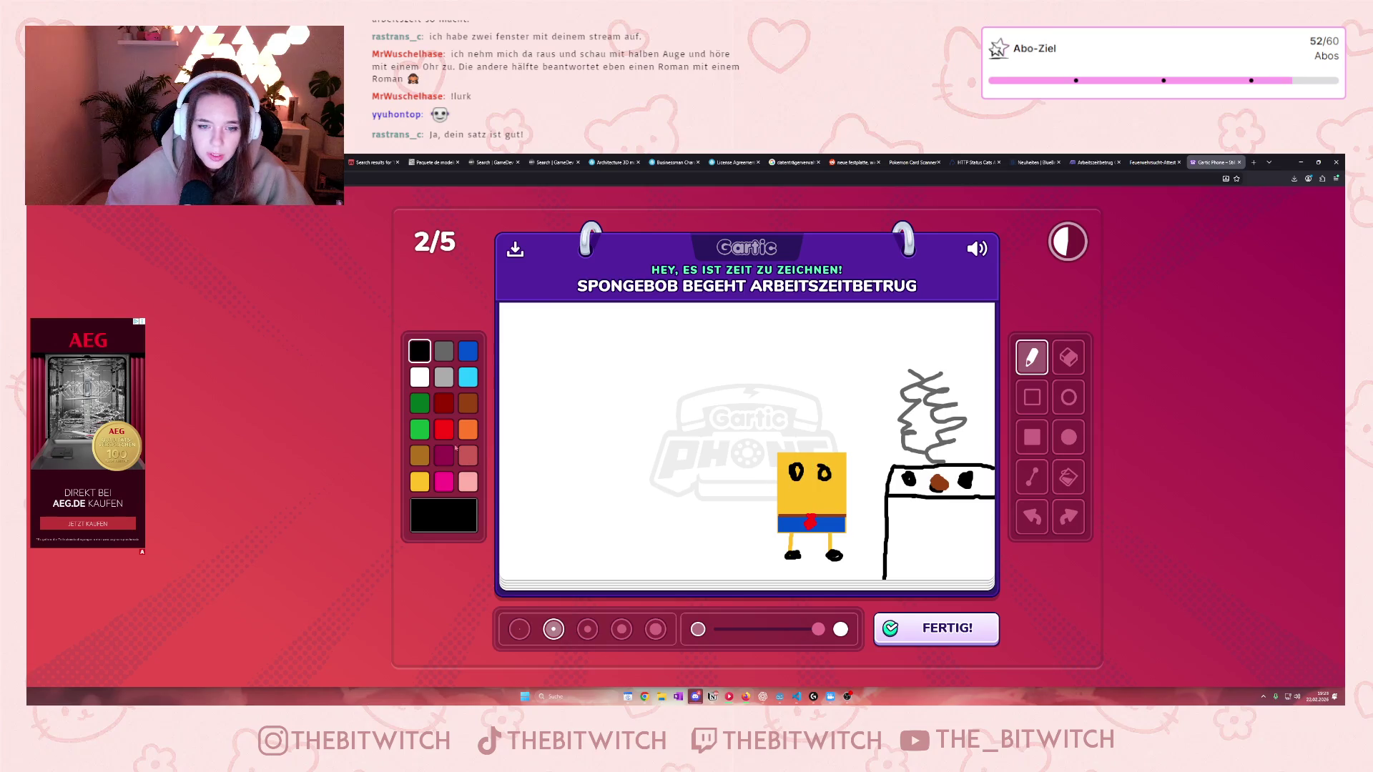
{"action": "left_click", "coordinate": [419, 481]}
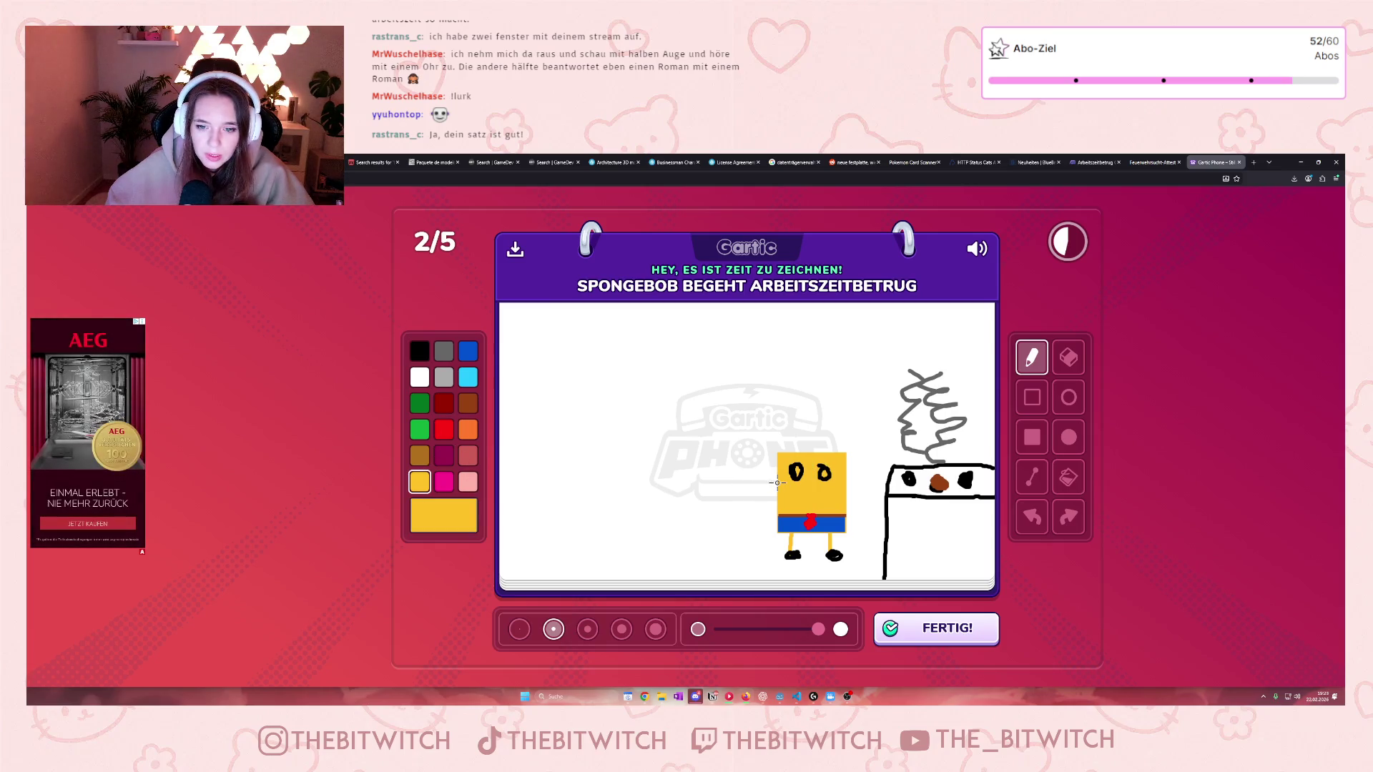
{"action": "left_click_drag", "start_coordinate": [776, 489], "coordinate": [756, 514]}
{"action": "left_click_drag", "start_coordinate": [847, 491], "coordinate": [864, 510]}
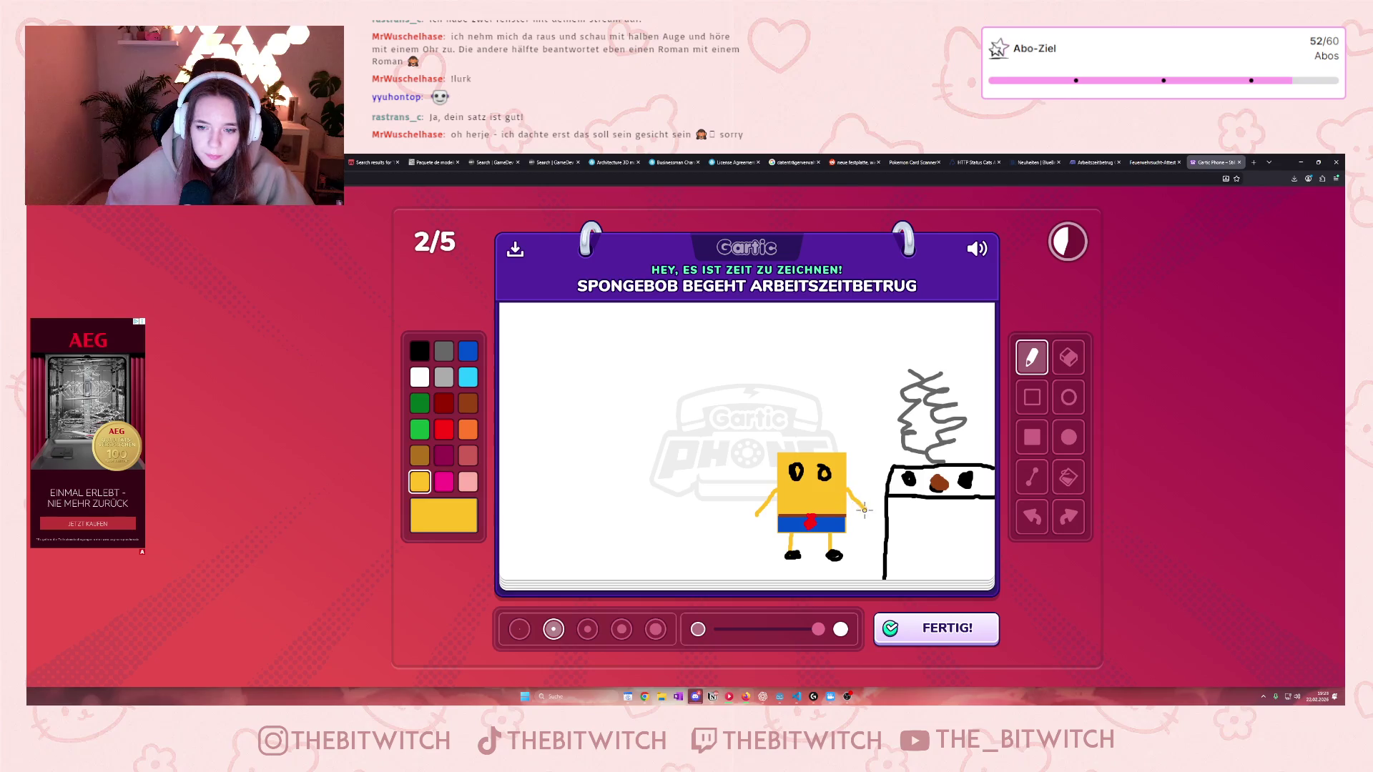
{"action": "left_click", "coordinate": [419, 350]}
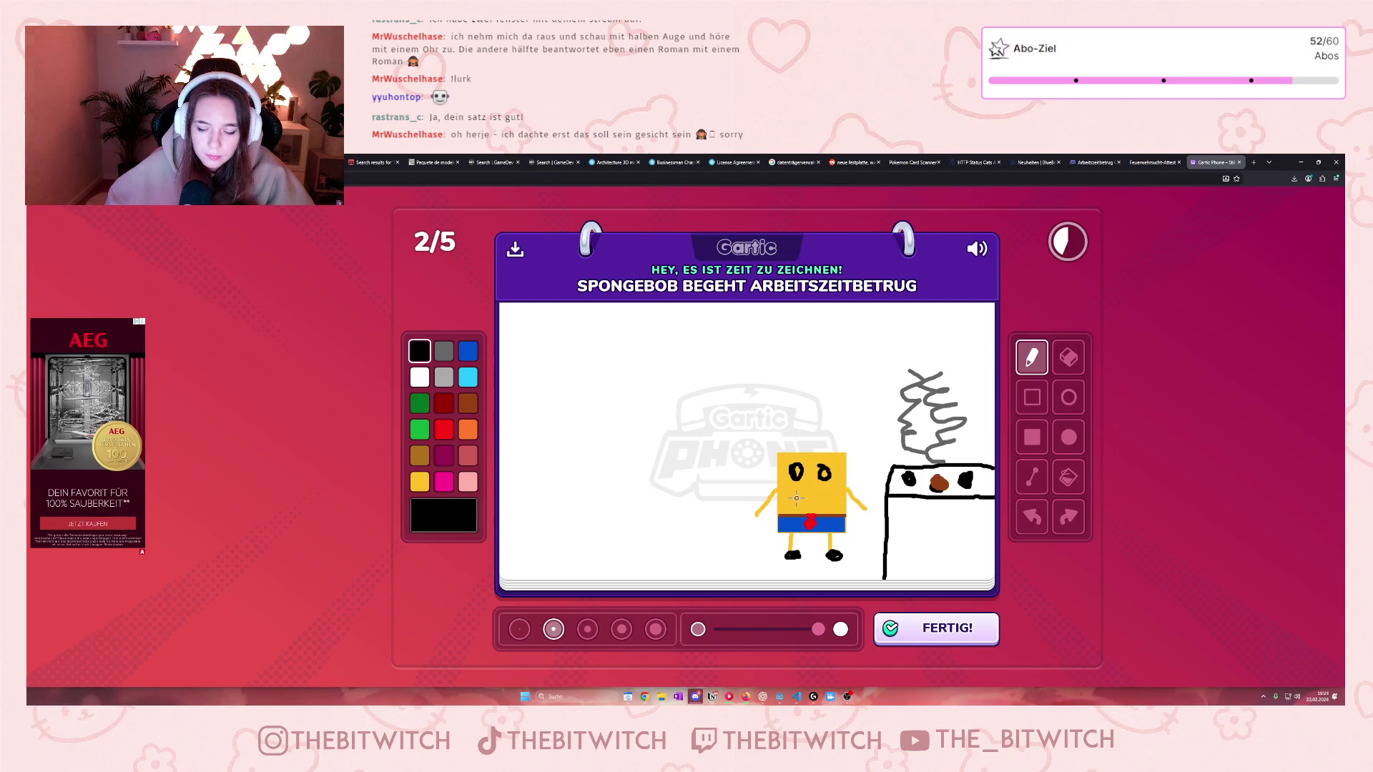
{"action": "mouse_move", "coordinate": [797, 498]}
{"action": "left_mouse_down"}
{"action": "mouse_move", "coordinate": [818, 496]}
{"action": "mouse_move", "coordinate": [758, 516]}
{"action": "mouse_move", "coordinate": [755, 536]}
{"action": "mouse_move", "coordinate": [731, 511]}
{"action": "mouse_move", "coordinate": [747, 500]}
{"action": "left_mouse_up"}
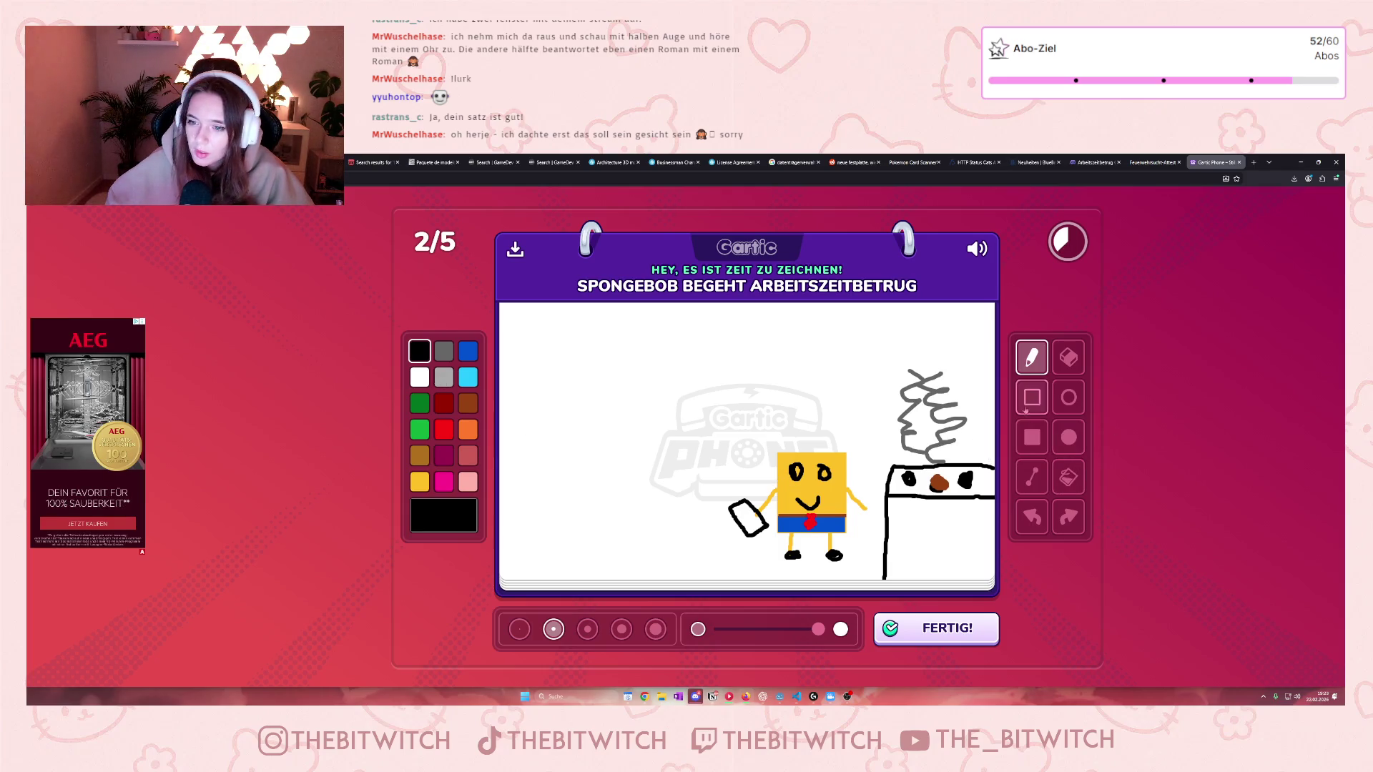
Step: Erase touch-ups and enlarge the stove's third burner in black
{"action": "left_click", "coordinate": [1068, 358]}
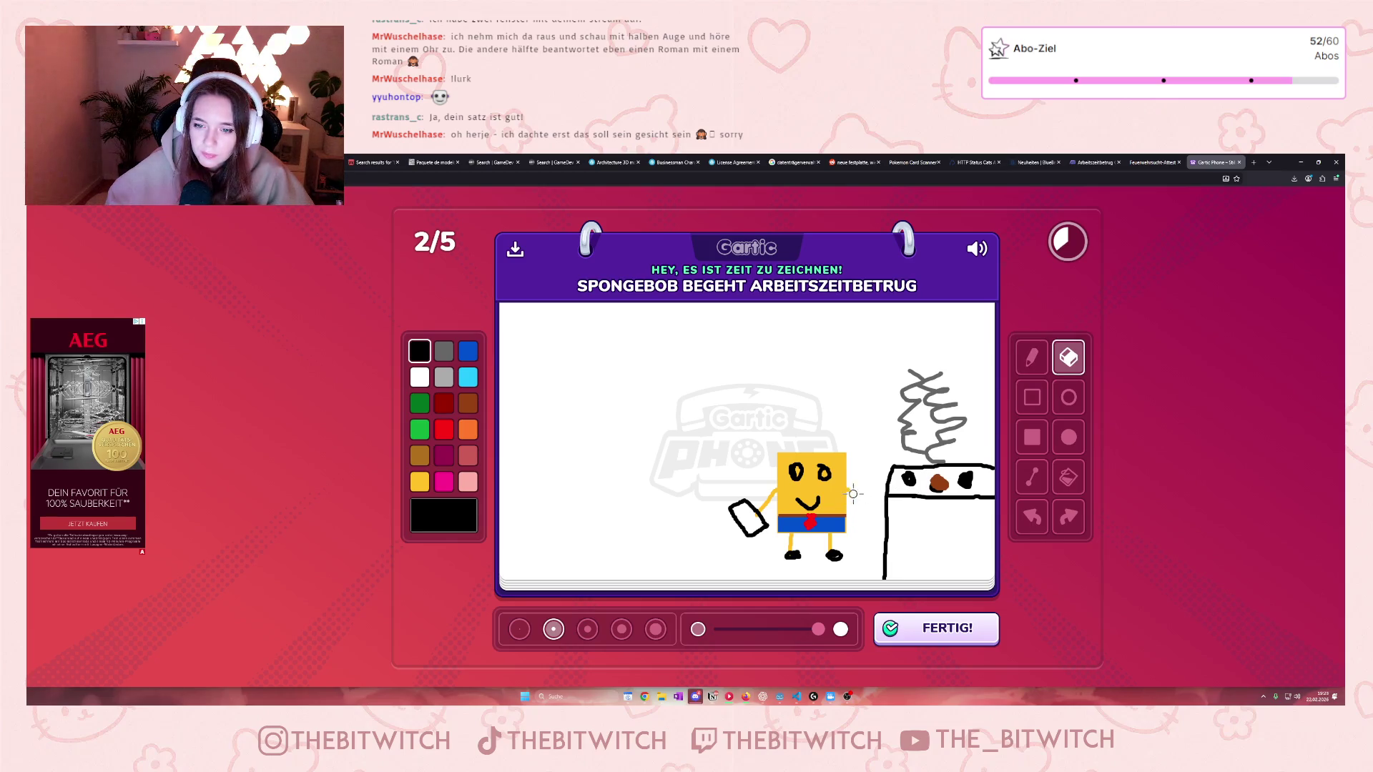
{"action": "left_click", "coordinate": [1032, 358]}
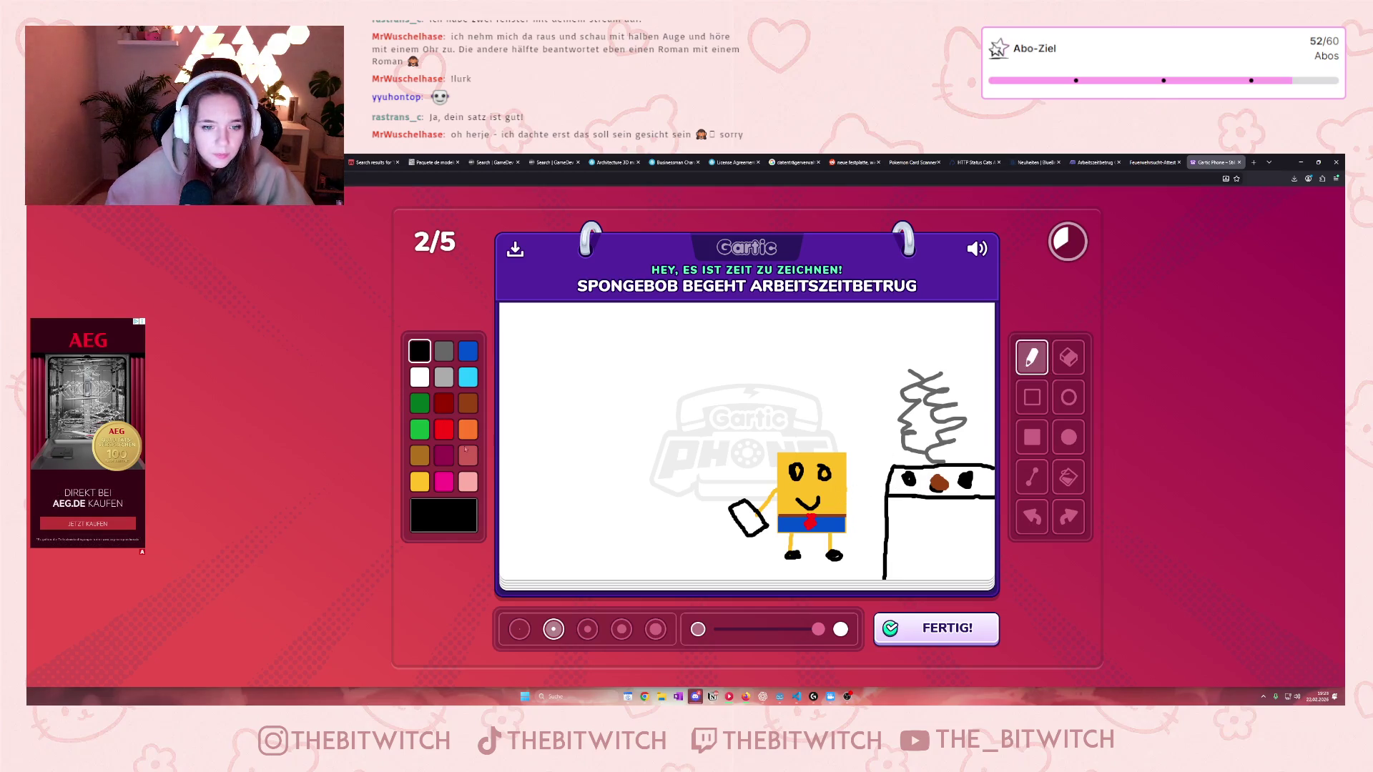
{"action": "left_click", "coordinate": [421, 478]}
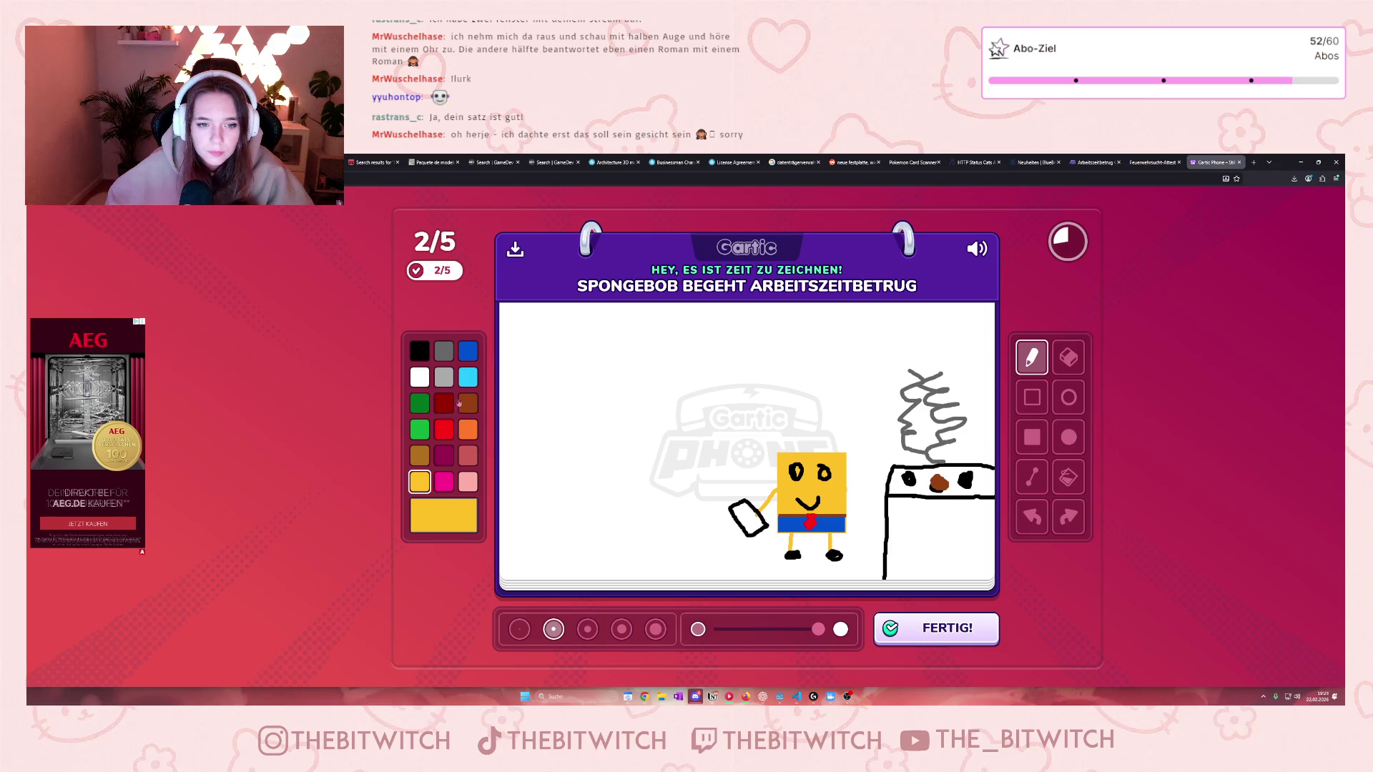
{"action": "left_click", "coordinate": [420, 350]}
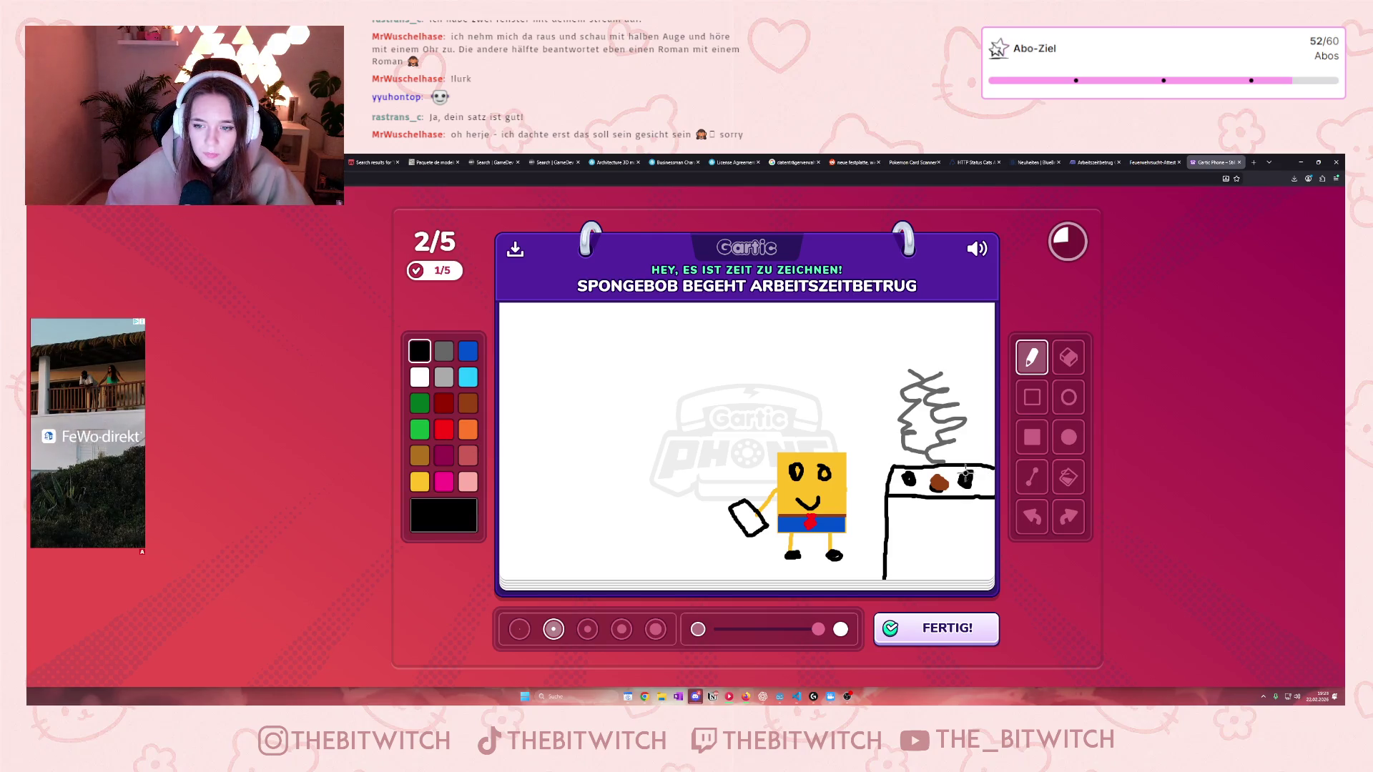
{"action": "left_click_drag", "start_coordinate": [980, 475], "coordinate": [973, 478]}
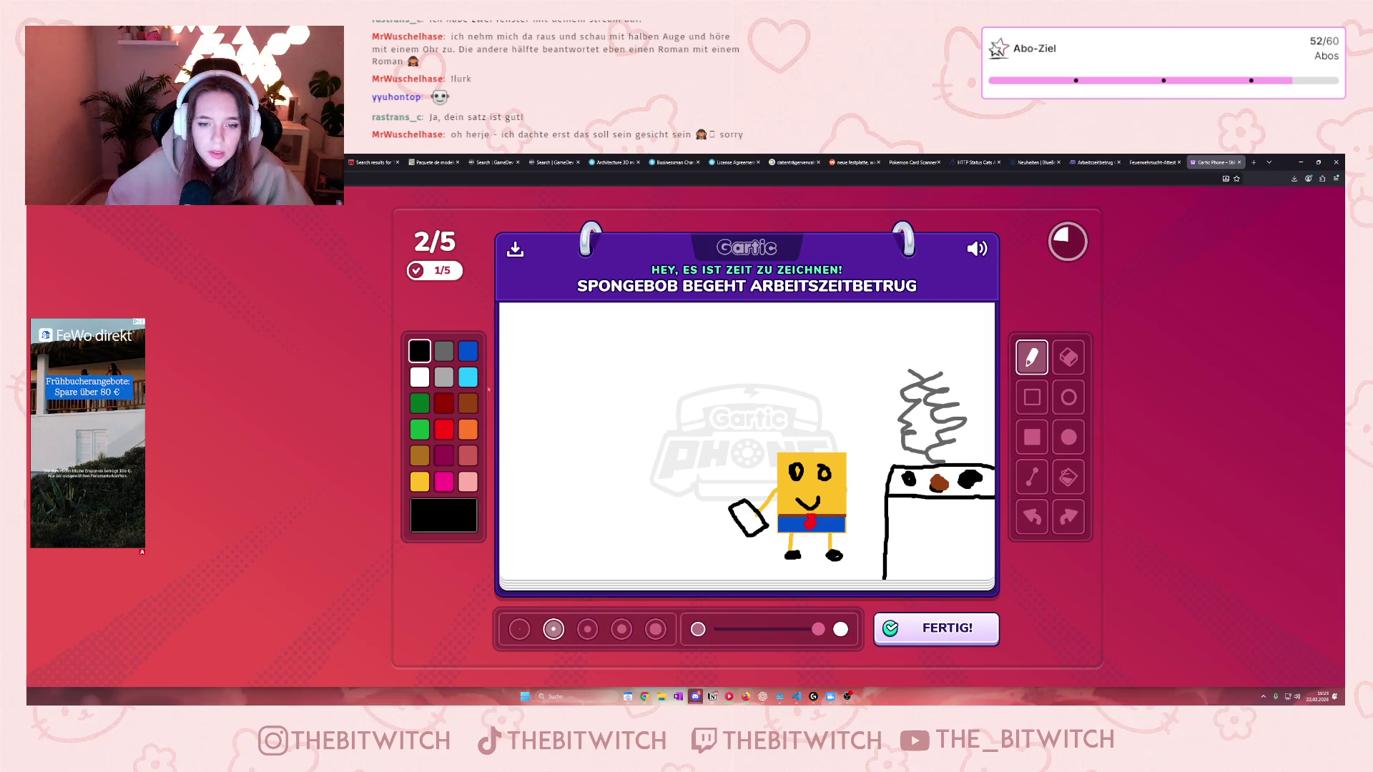
Step: Mark SpongeBob's paper, add a clock above the stove and submit the drawing
{"action": "left_click", "coordinate": [740, 508]}
{"action": "left_click", "coordinate": [747, 524]}
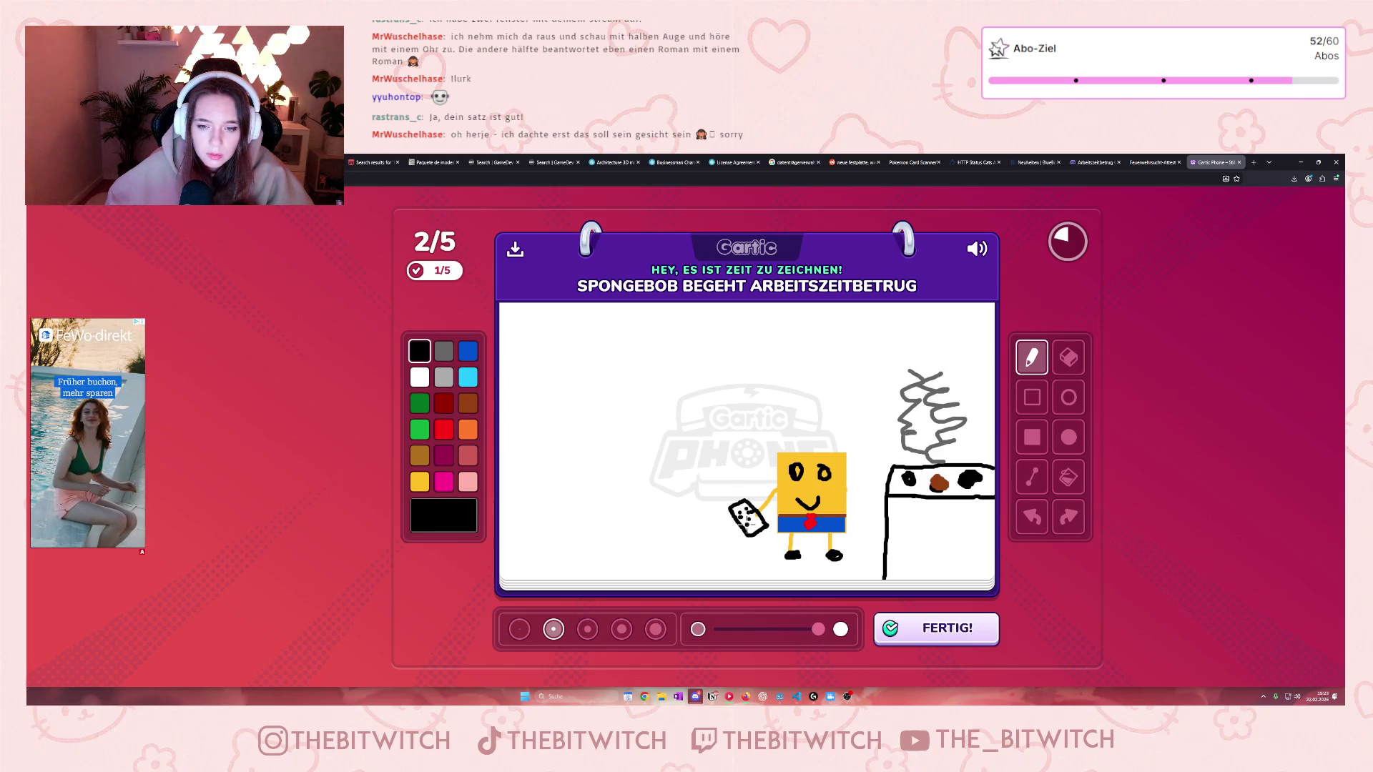
{"action": "mouse_move", "coordinate": [879, 327]}
{"action": "left_mouse_down"}
{"action": "mouse_move", "coordinate": [833, 354]}
{"action": "mouse_move", "coordinate": [888, 332]}
{"action": "mouse_move", "coordinate": [864, 336]}
{"action": "mouse_move", "coordinate": [879, 350]}
{"action": "left_mouse_up"}
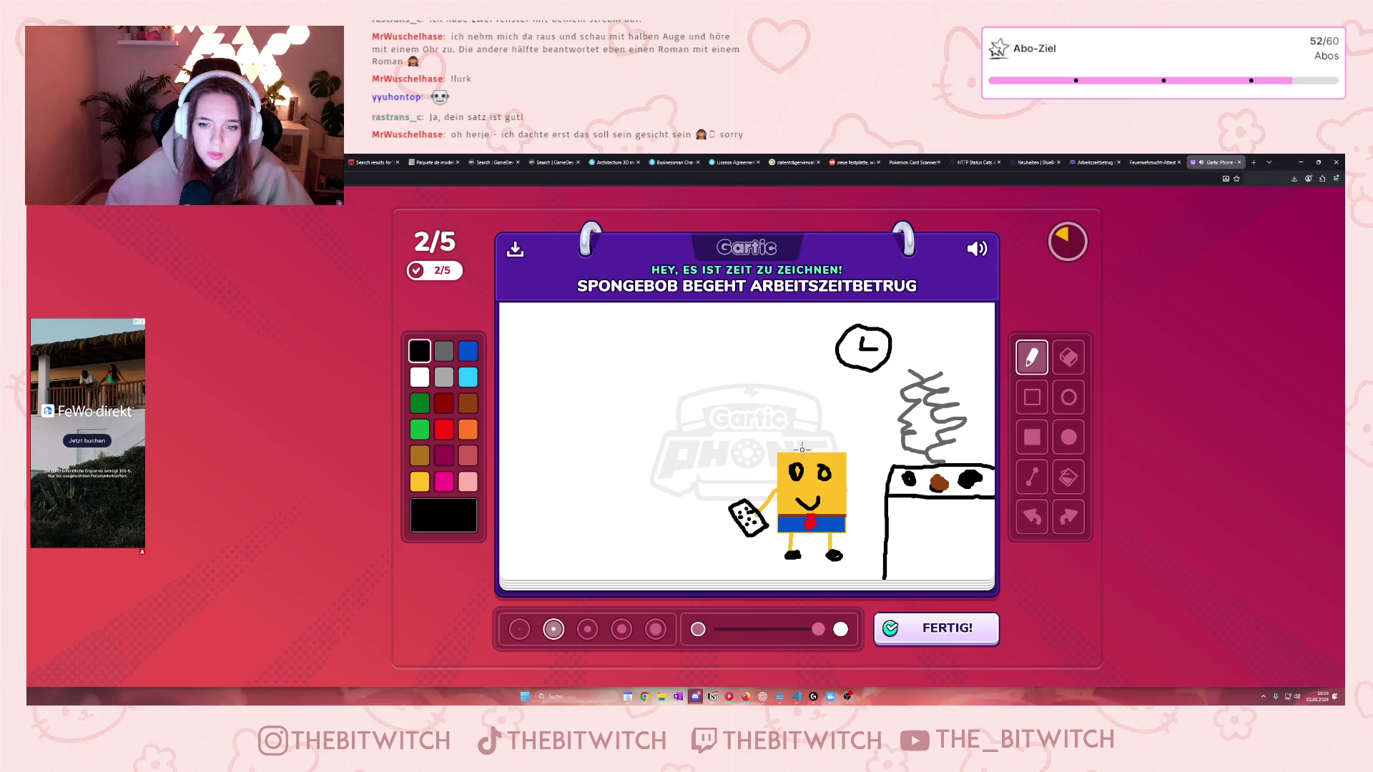
{"action": "mouse_move", "coordinate": [799, 449]}
{"action": "left_mouse_down"}
{"action": "mouse_move", "coordinate": [797, 426]}
{"action": "mouse_move", "coordinate": [804, 458]}
{"action": "left_mouse_up"}
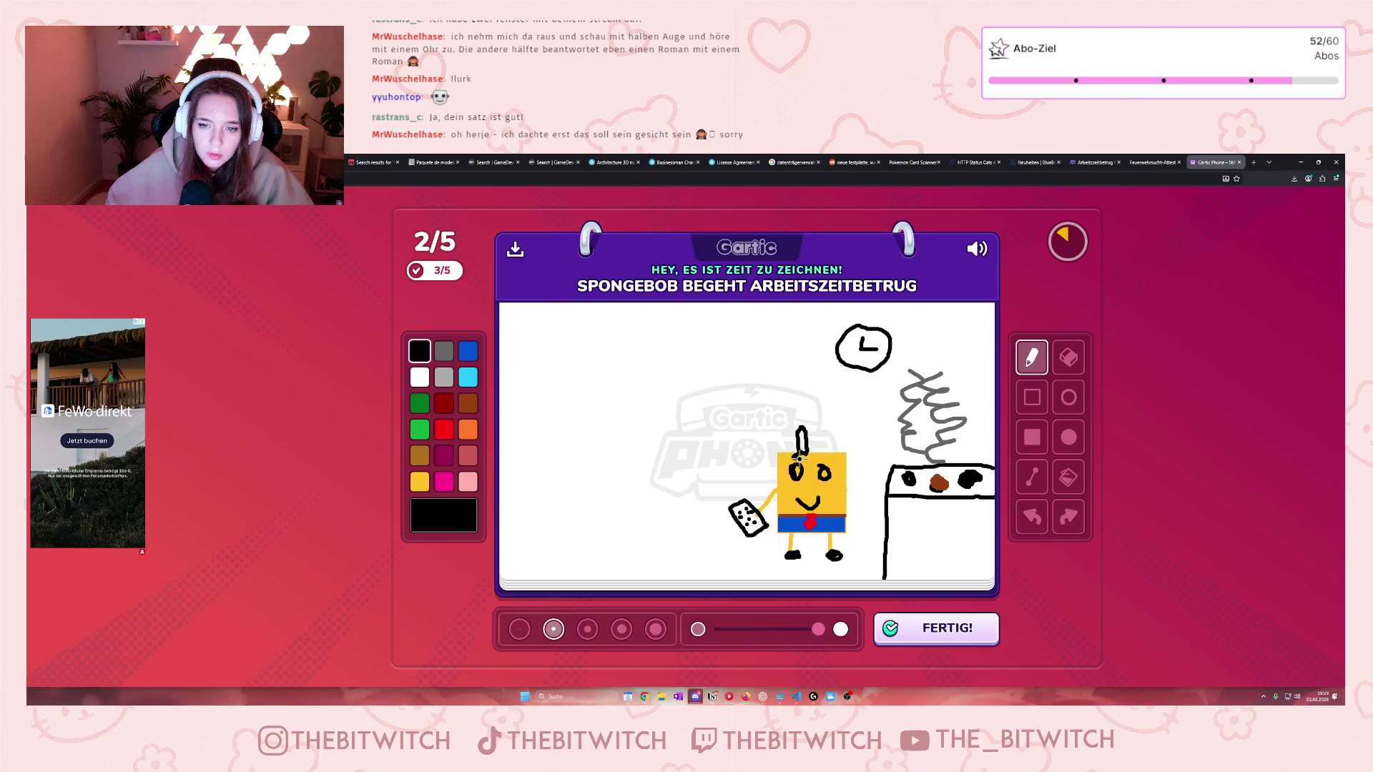
{"action": "left_click", "coordinate": [976, 630]}
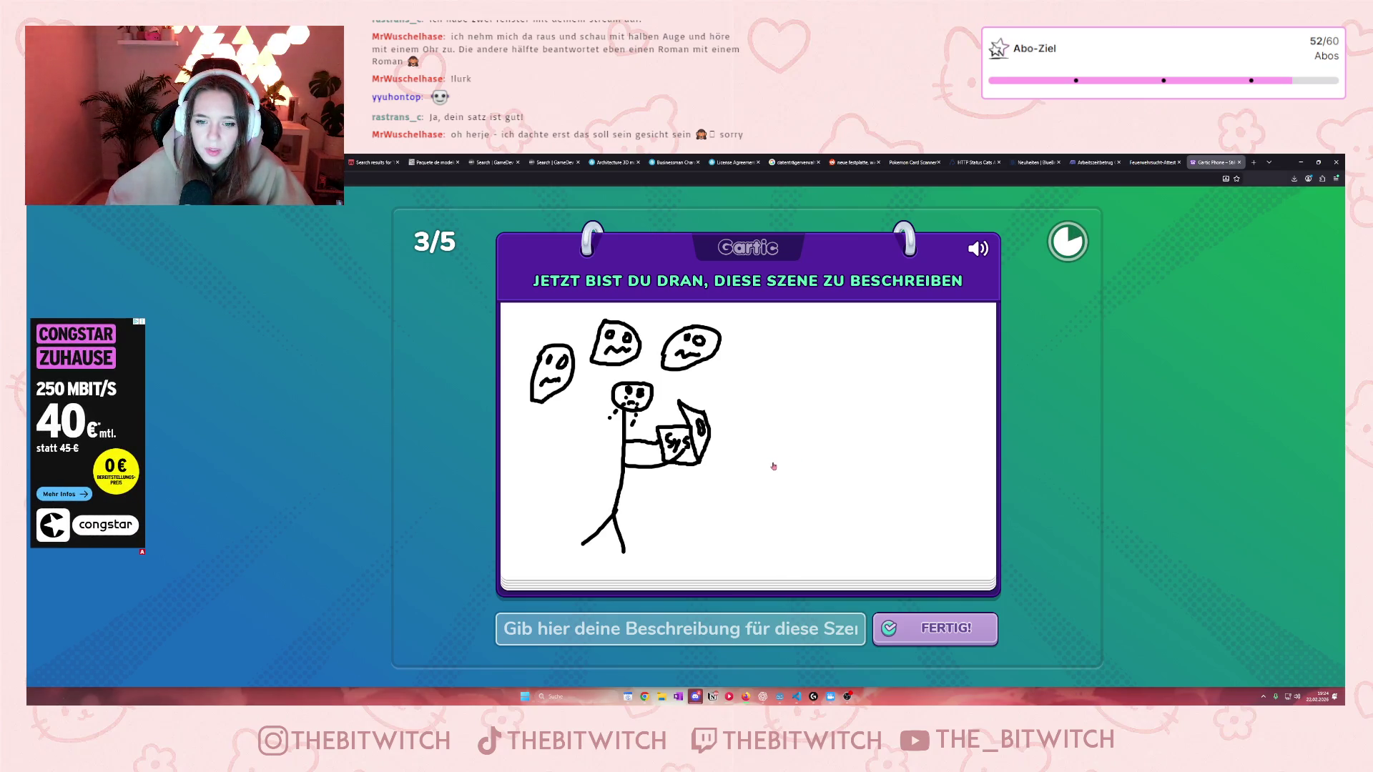
Step: Enter 'Stress beim Programmieren (bis einer weint)' as the description and submit it
{"action": "left_click", "coordinate": [608, 630]}
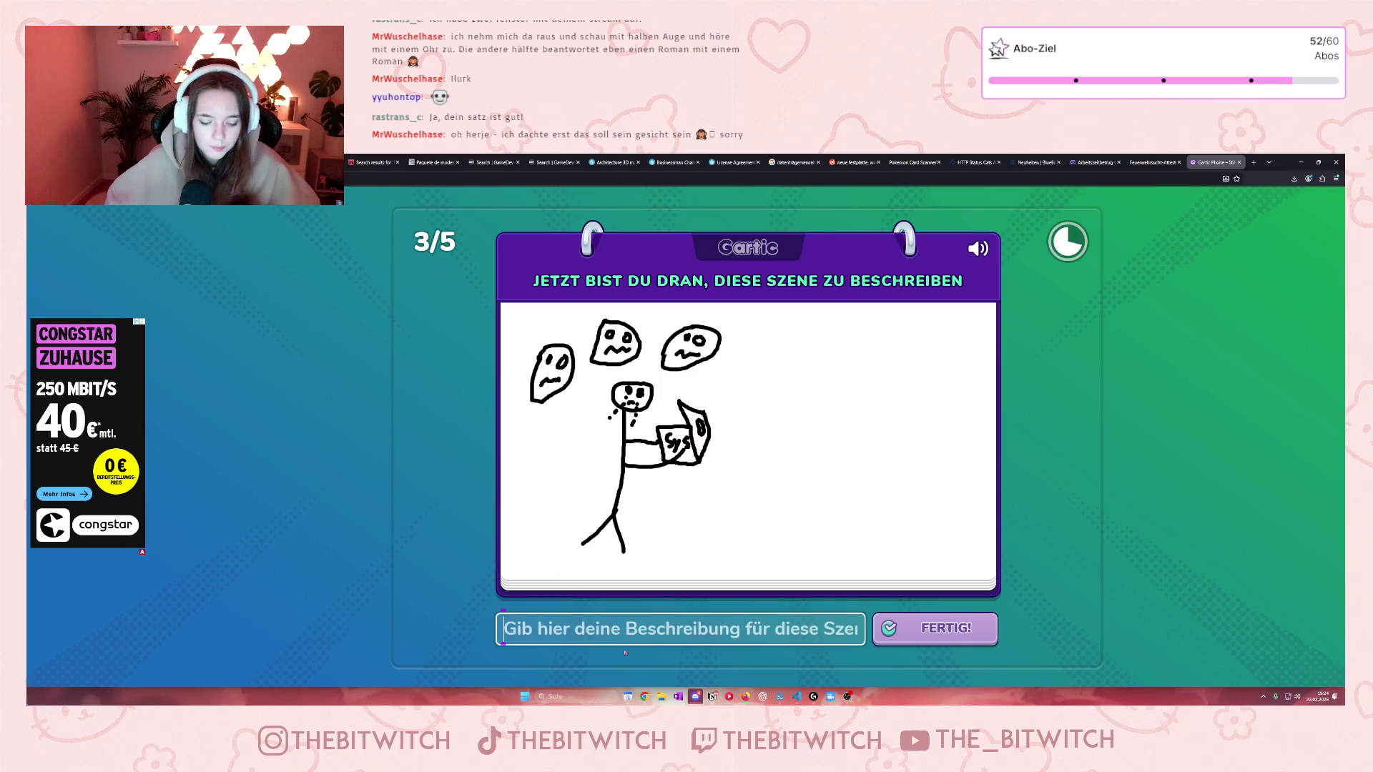
{"action": "type", "text": "Stress"}
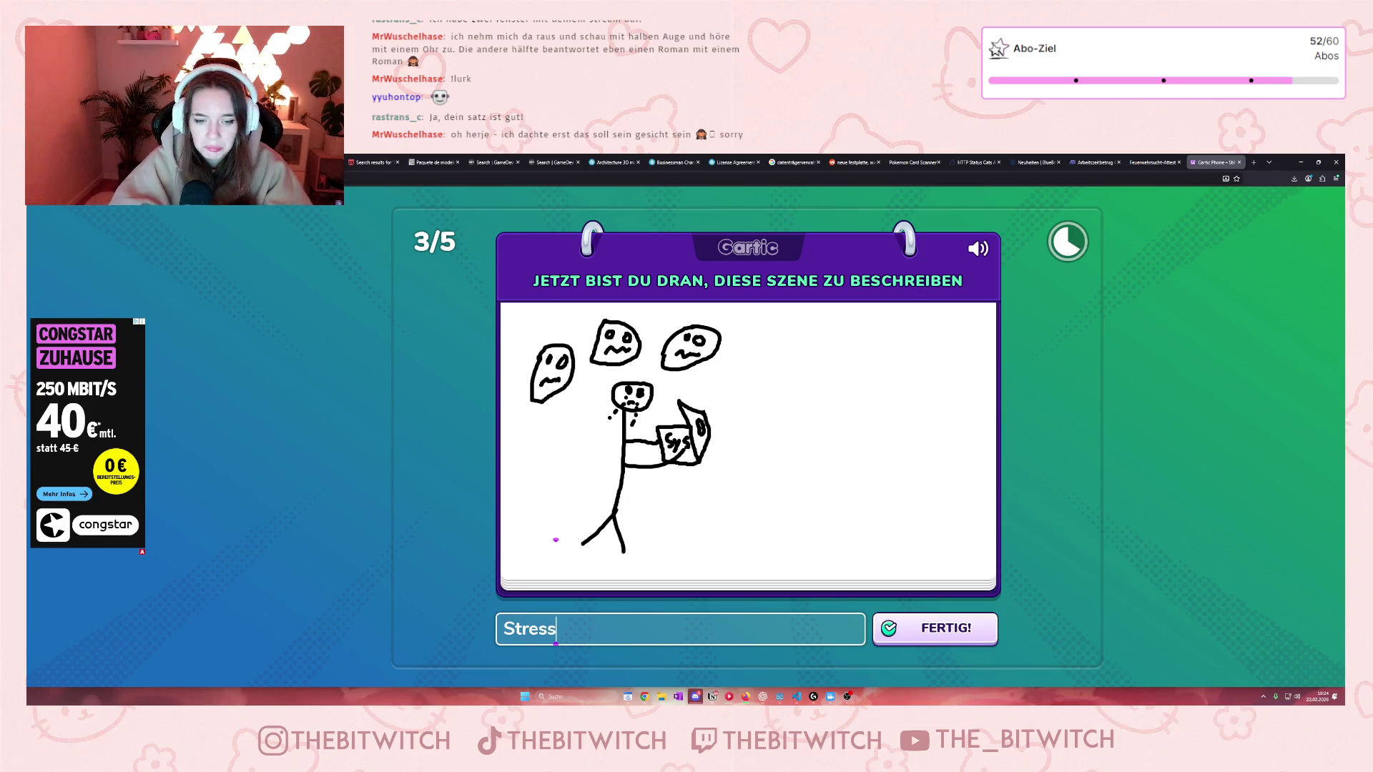
{"action": "type", "text": " beimPro"}
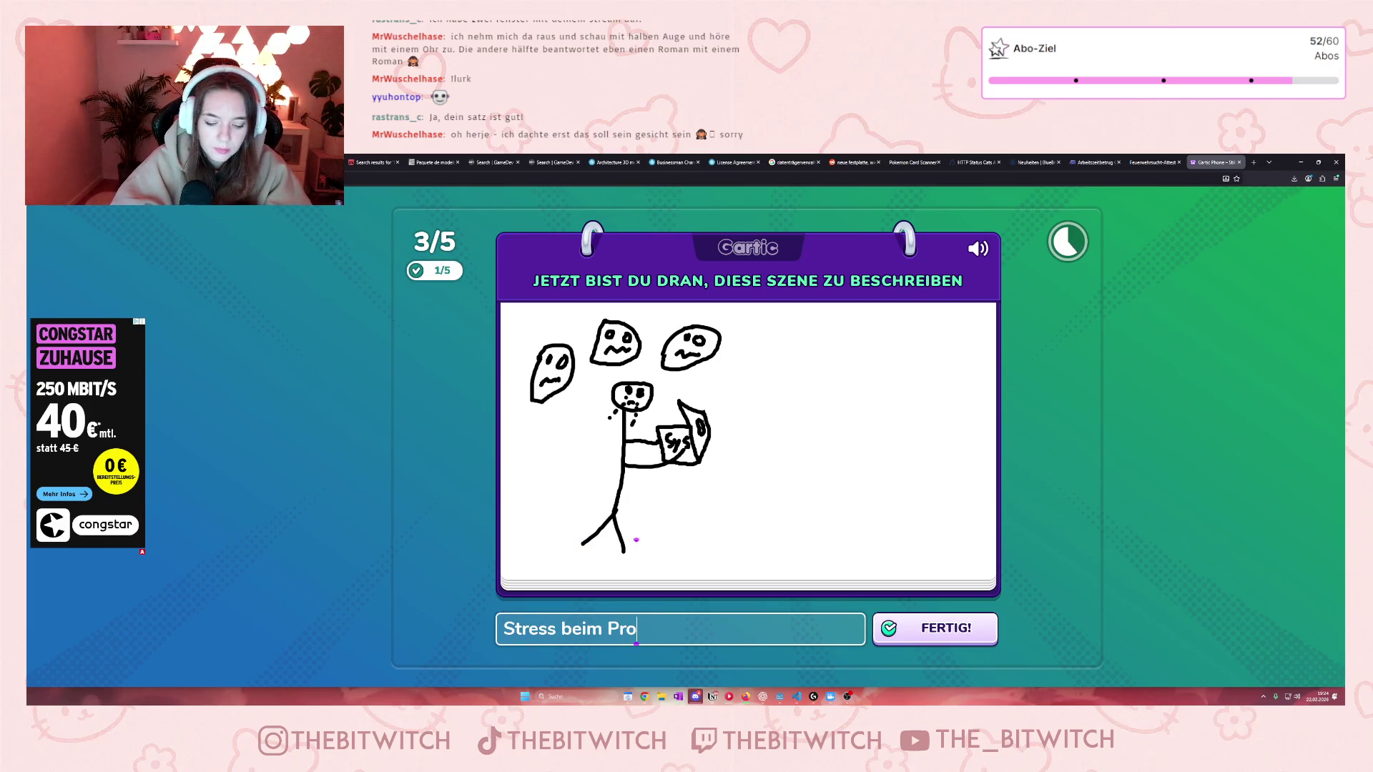
{"action": "type", "text": "grammieren ("}
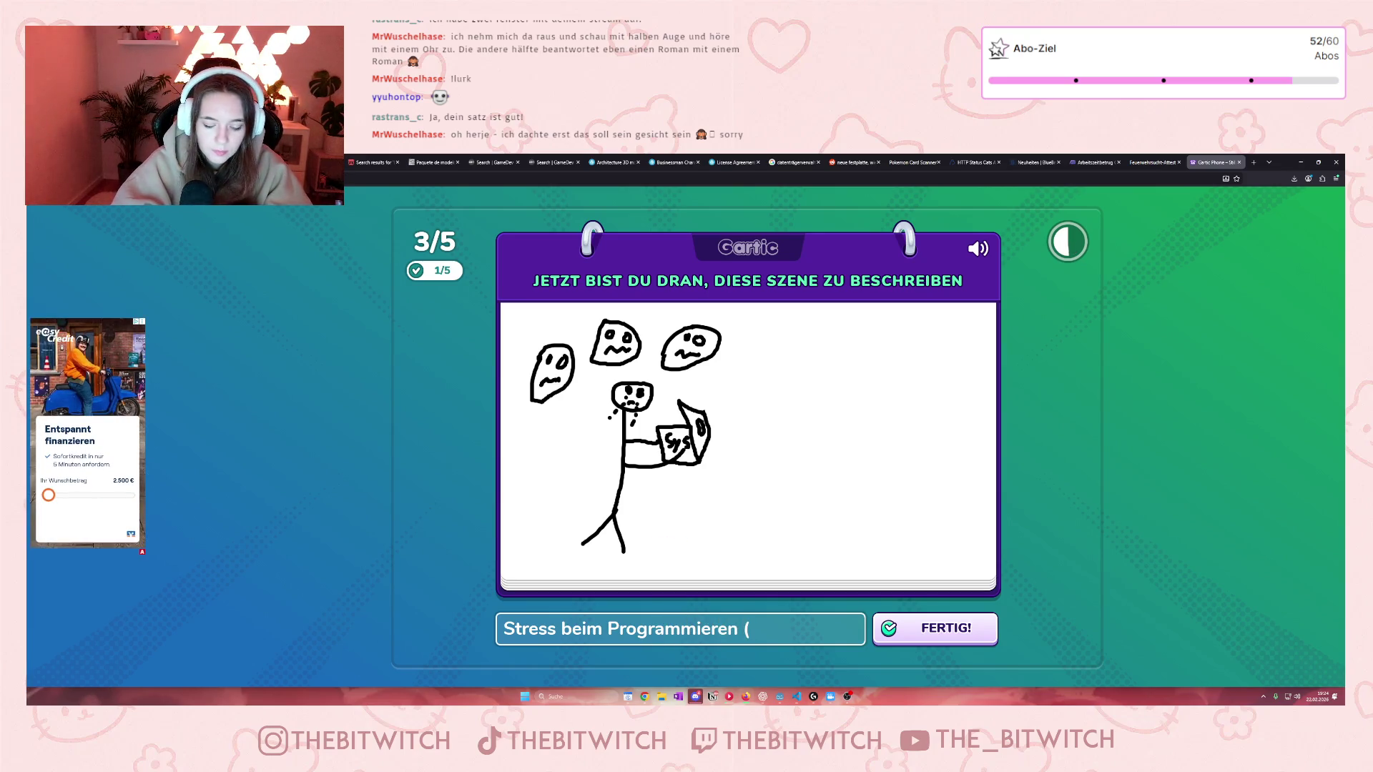
{"action": "type", "text": "bis einer wei"}
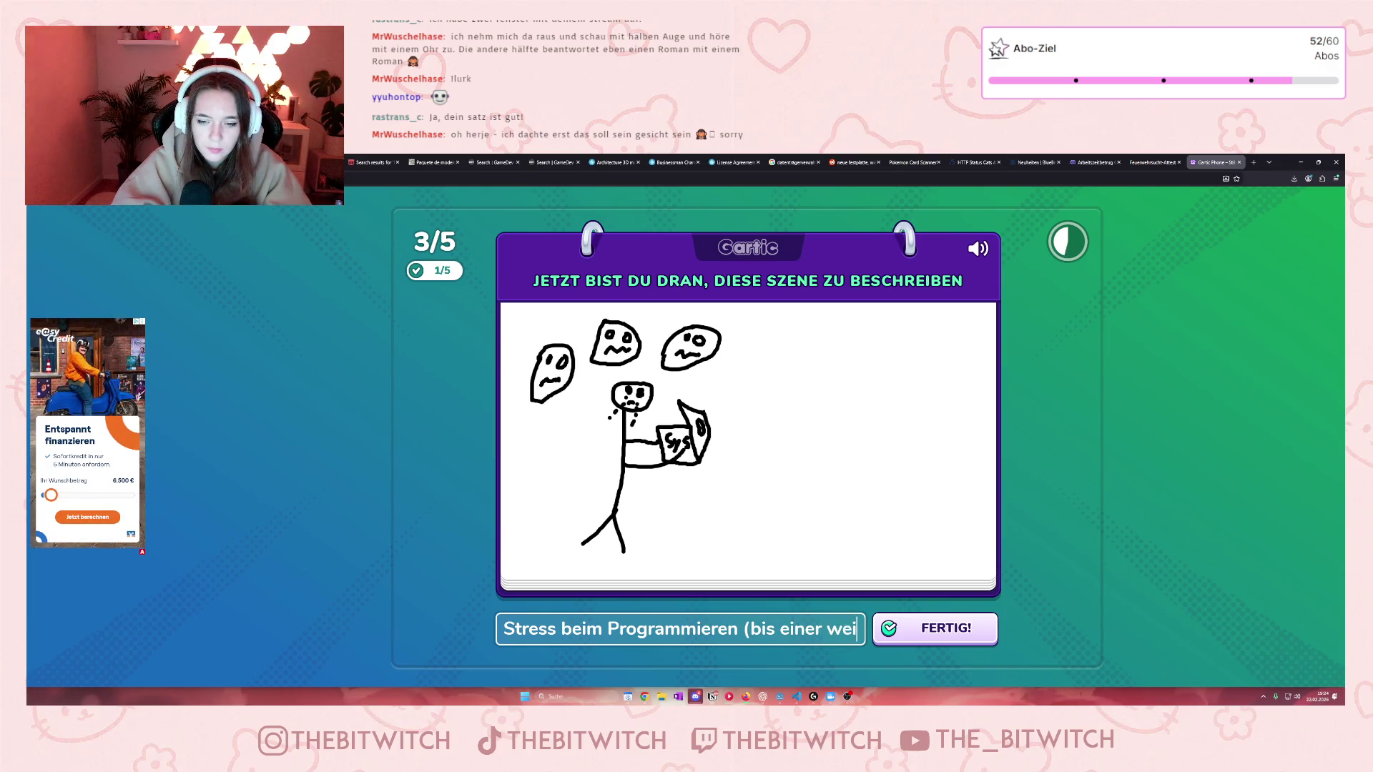
{"action": "type", "text": "nt)"}
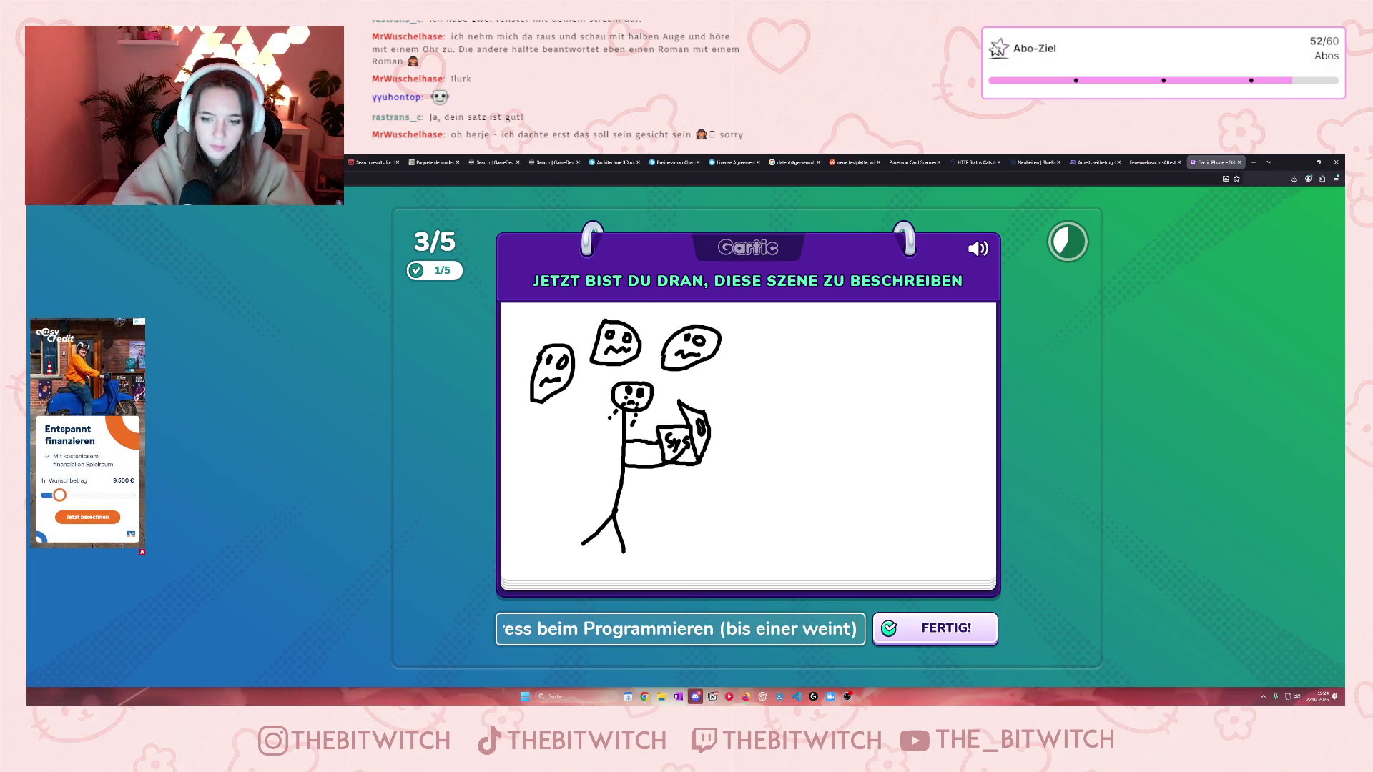
{"action": "left_click", "coordinate": [901, 634]}
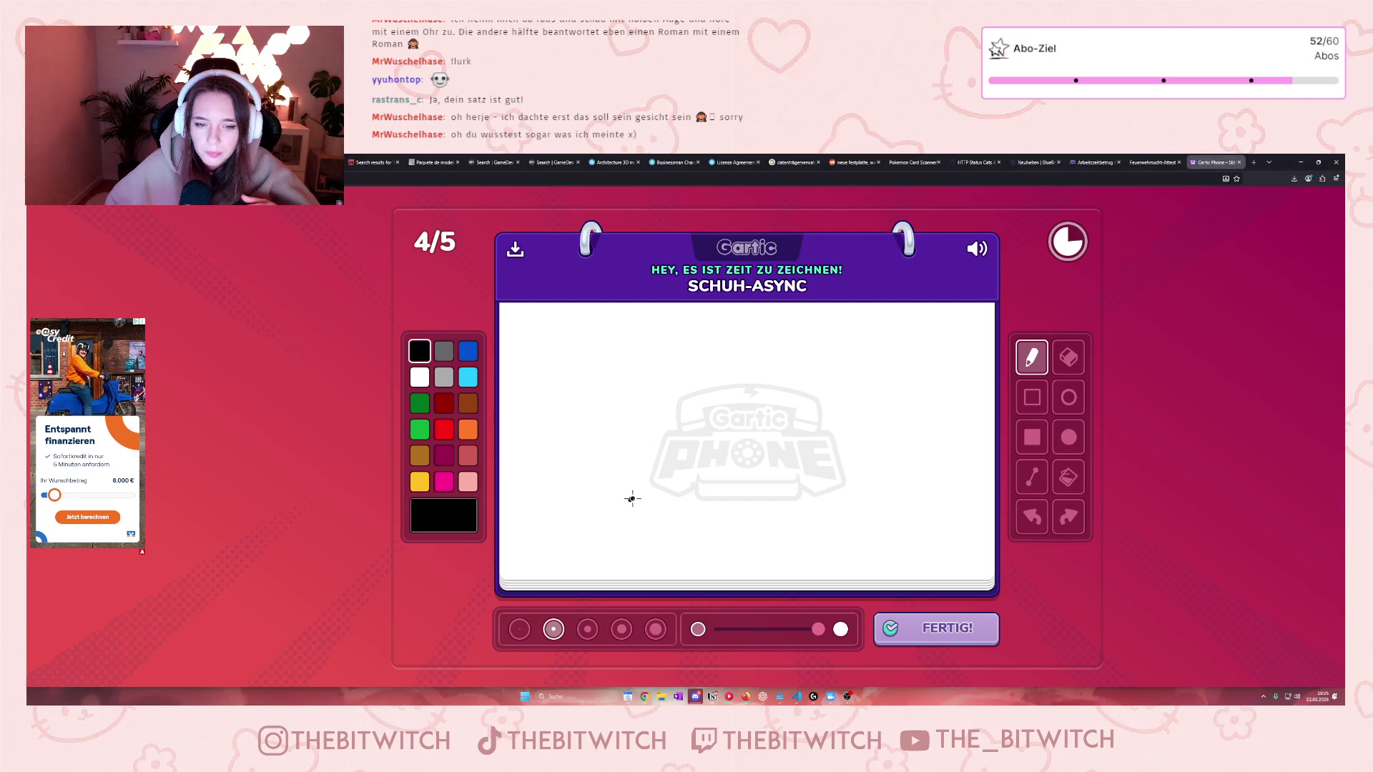
Step: Draw two shoes with a wavy dividing line between them and submit
{"action": "mouse_move", "coordinate": [628, 498]}
{"action": "left_mouse_down"}
{"action": "mouse_move", "coordinate": [683, 492]}
{"action": "mouse_move", "coordinate": [710, 516]}
{"action": "mouse_move", "coordinate": [591, 530]}
{"action": "mouse_move", "coordinate": [593, 502]}
{"action": "mouse_move", "coordinate": [629, 498]}
{"action": "mouse_move", "coordinate": [599, 541]}
{"action": "mouse_move", "coordinate": [714, 531]}
{"action": "mouse_move", "coordinate": [642, 484]}
{"action": "mouse_move", "coordinate": [650, 500]}
{"action": "mouse_move", "coordinate": [630, 512]}
{"action": "left_mouse_up"}
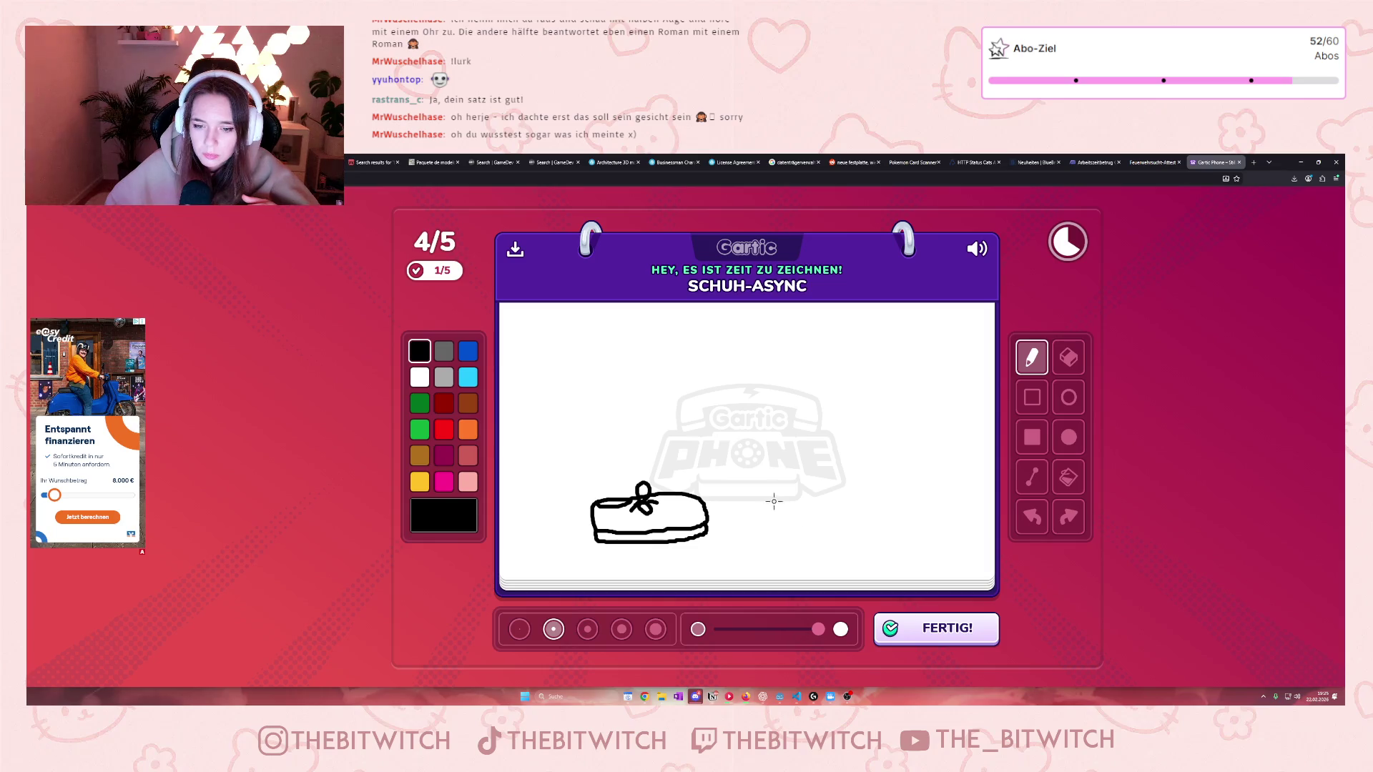
{"action": "mouse_move", "coordinate": [760, 494]}
{"action": "left_mouse_down"}
{"action": "mouse_move", "coordinate": [778, 520]}
{"action": "mouse_move", "coordinate": [853, 483]}
{"action": "left_mouse_up"}
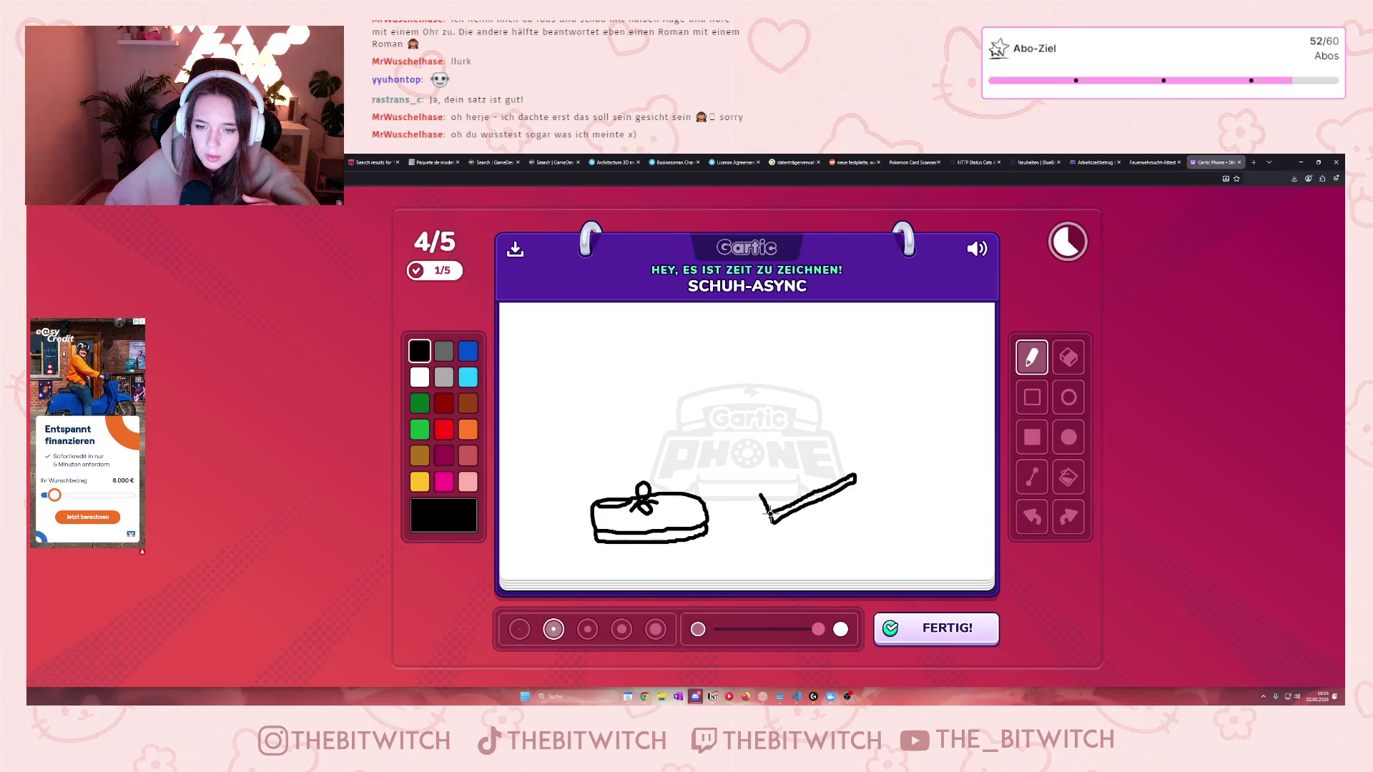
{"action": "mouse_move", "coordinate": [858, 472]}
{"action": "left_mouse_down"}
{"action": "mouse_move", "coordinate": [804, 475]}
{"action": "mouse_move", "coordinate": [757, 500]}
{"action": "mouse_move", "coordinate": [804, 478]}
{"action": "mouse_move", "coordinate": [798, 491]}
{"action": "mouse_move", "coordinate": [780, 476]}
{"action": "mouse_move", "coordinate": [792, 469]}
{"action": "mouse_move", "coordinate": [795, 483]}
{"action": "left_mouse_up"}
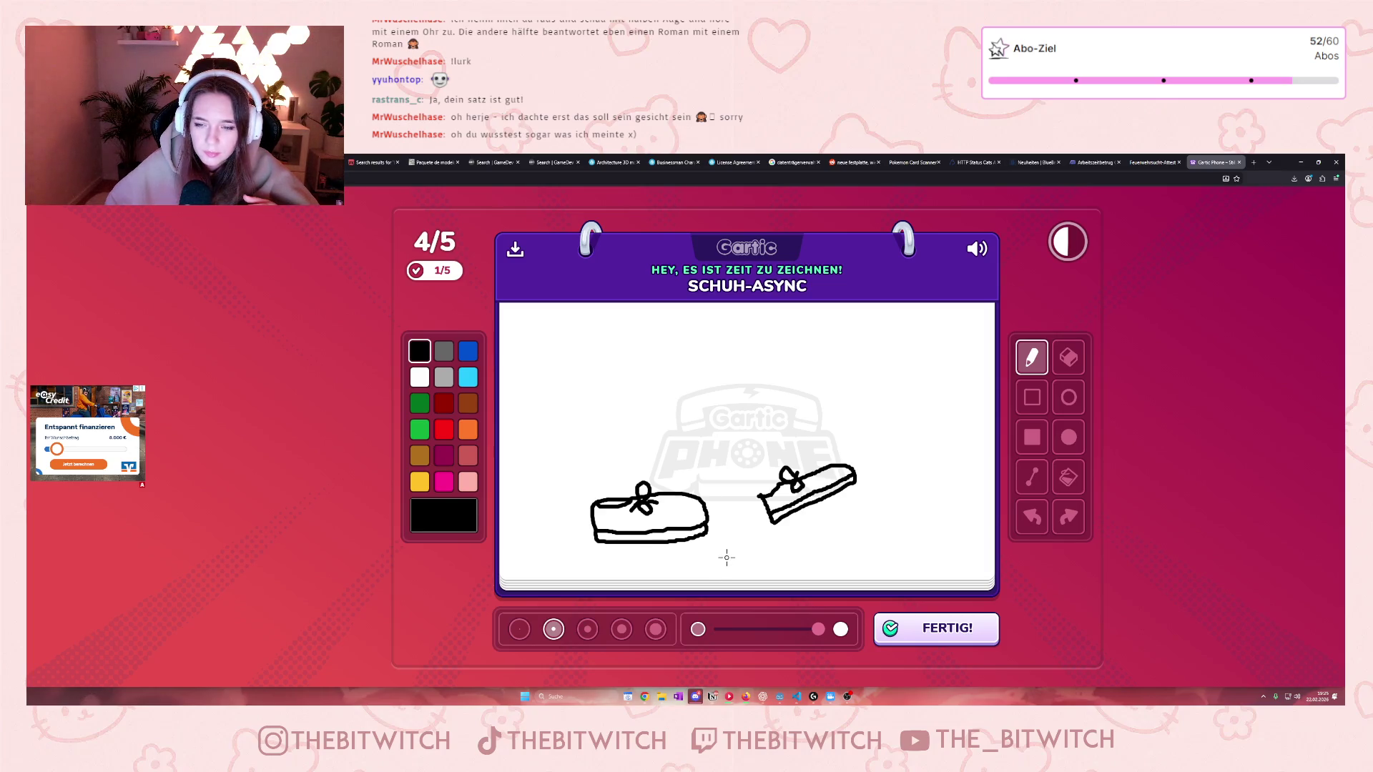
{"action": "mouse_move", "coordinate": [741, 373]}
{"action": "left_mouse_down"}
{"action": "mouse_move", "coordinate": [735, 554]}
{"action": "mouse_move", "coordinate": [747, 570]}
{"action": "left_mouse_up"}
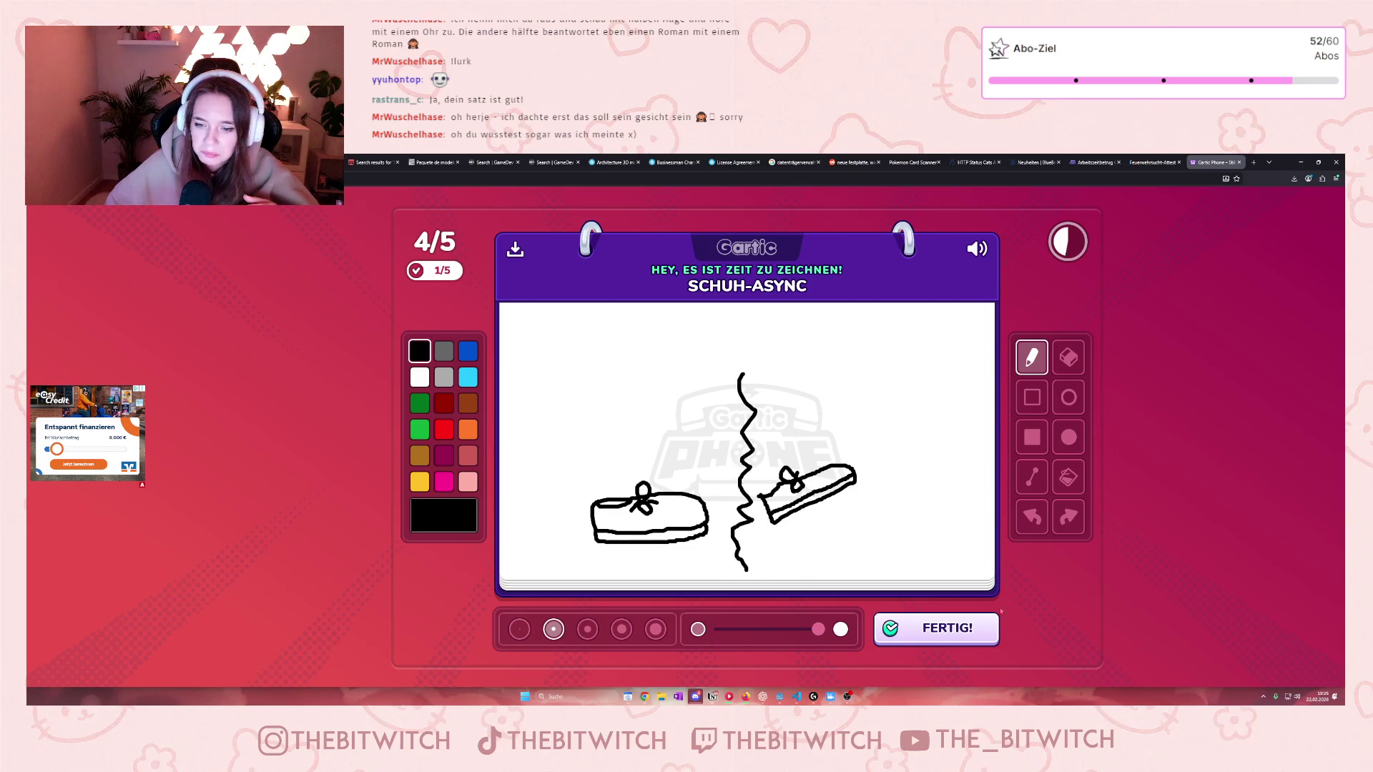
{"action": "left_click", "coordinate": [978, 632]}
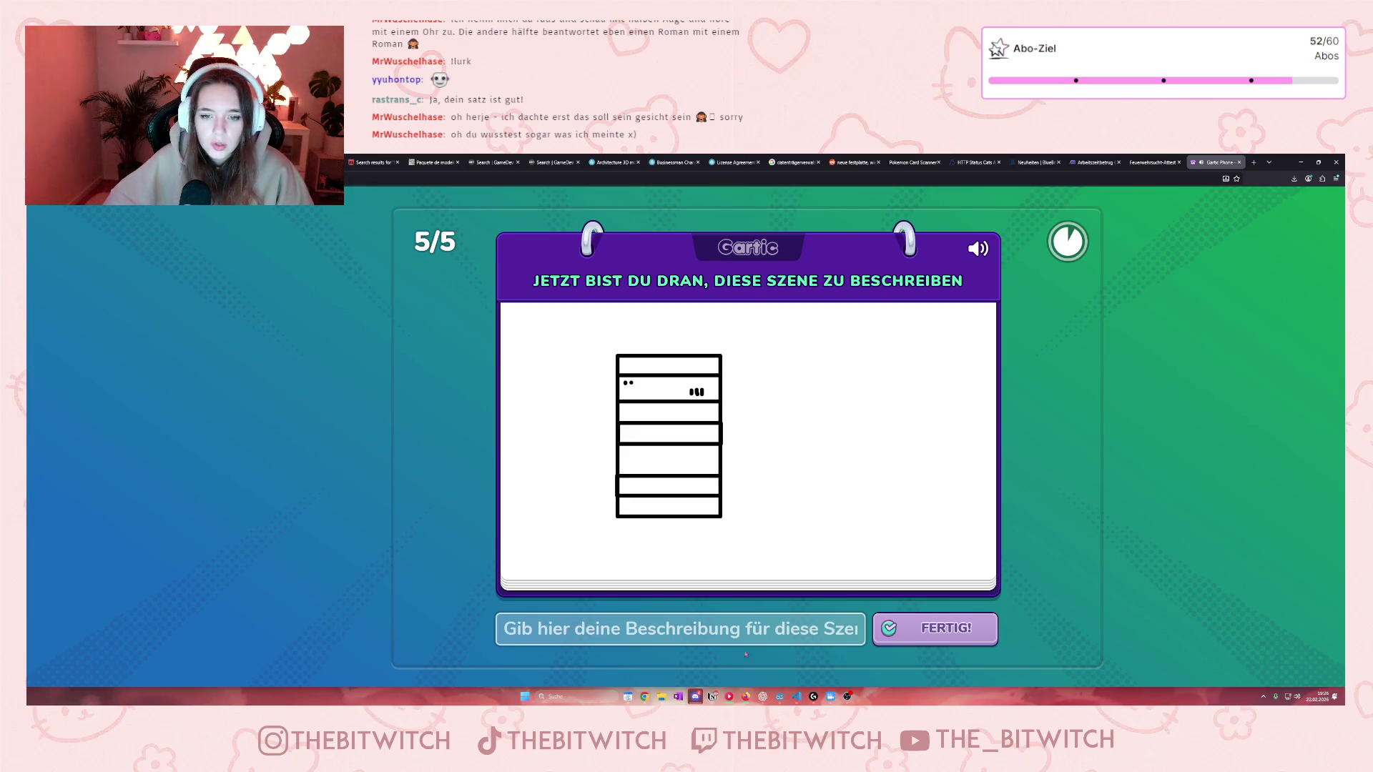
Step: Type 'Serverschrank' as the final description and submit it
{"action": "left_click", "coordinate": [711, 629]}
{"action": "type", "text": "S"}
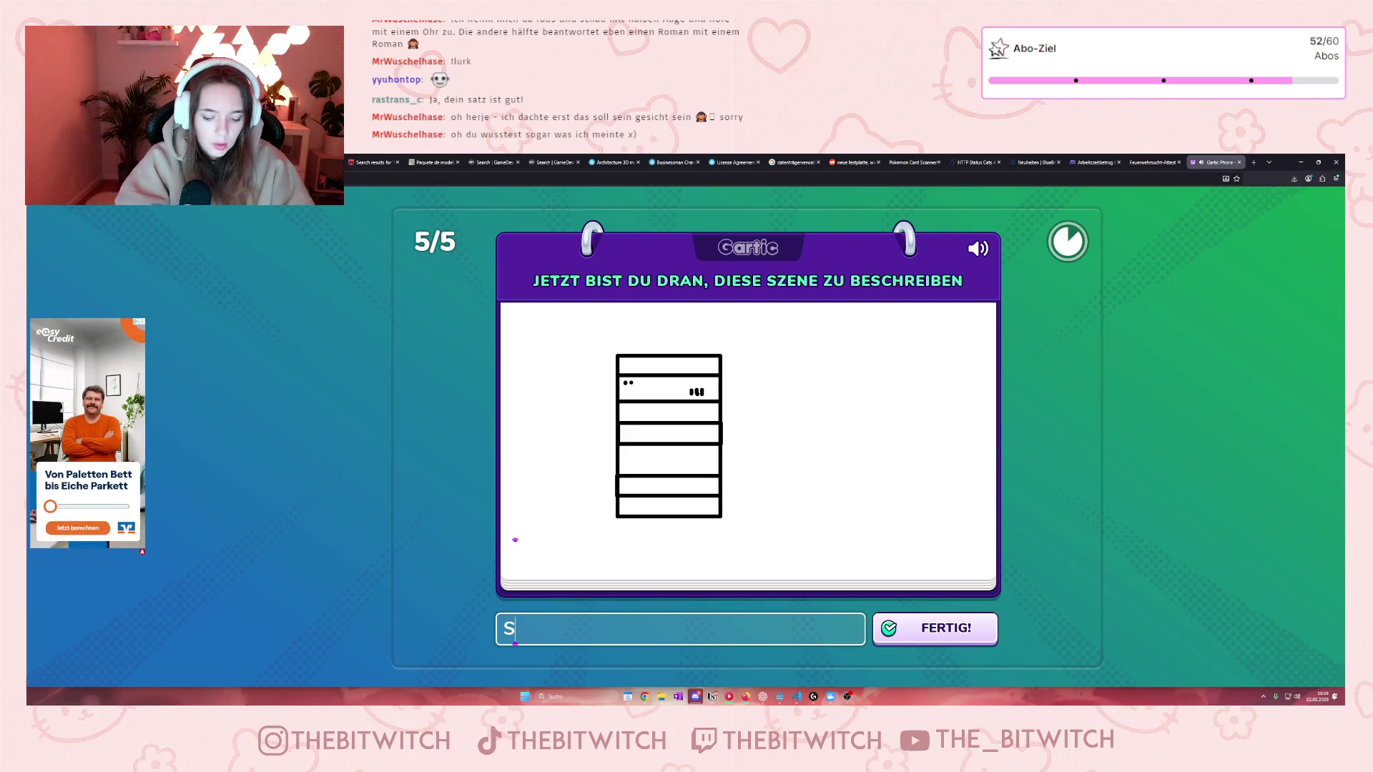
{"action": "type", "text": "erverschrank"}
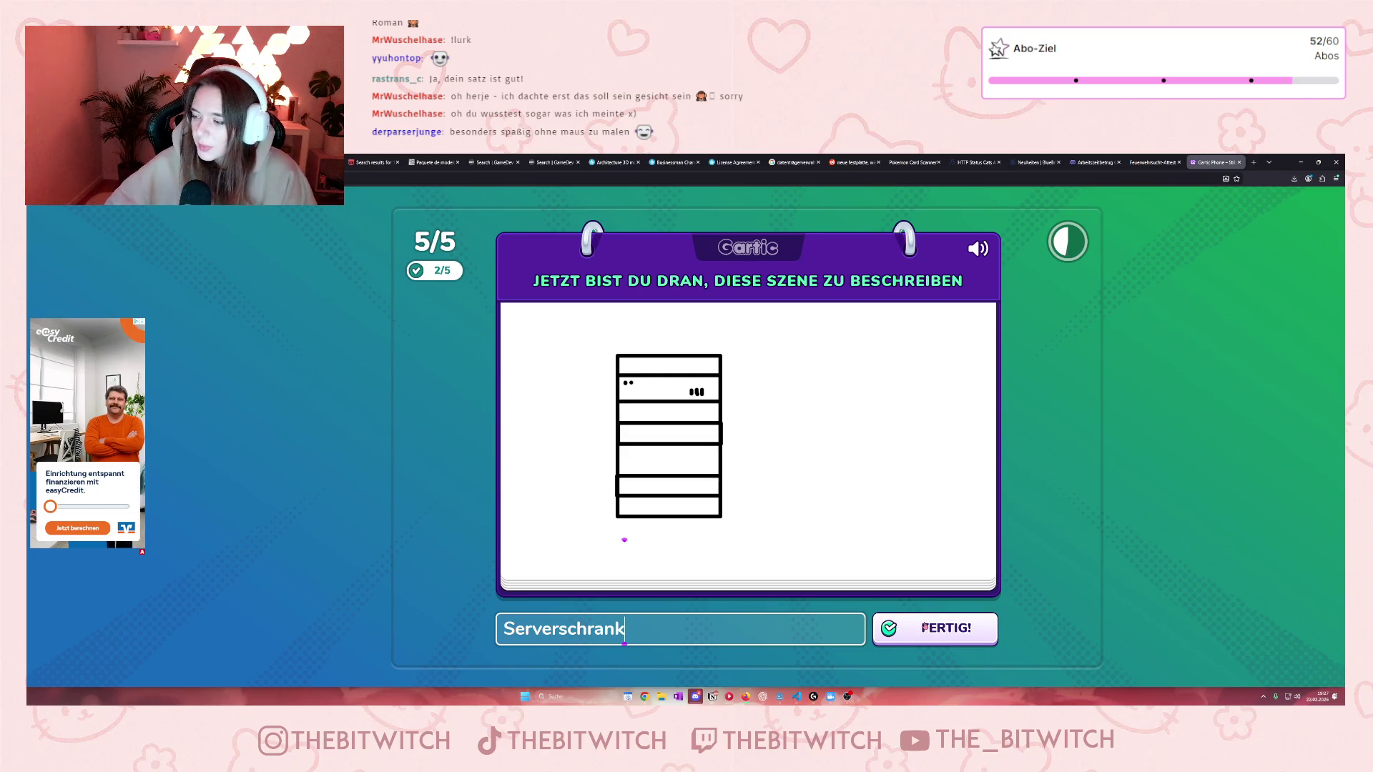
{"action": "left_click", "coordinate": [922, 628]}
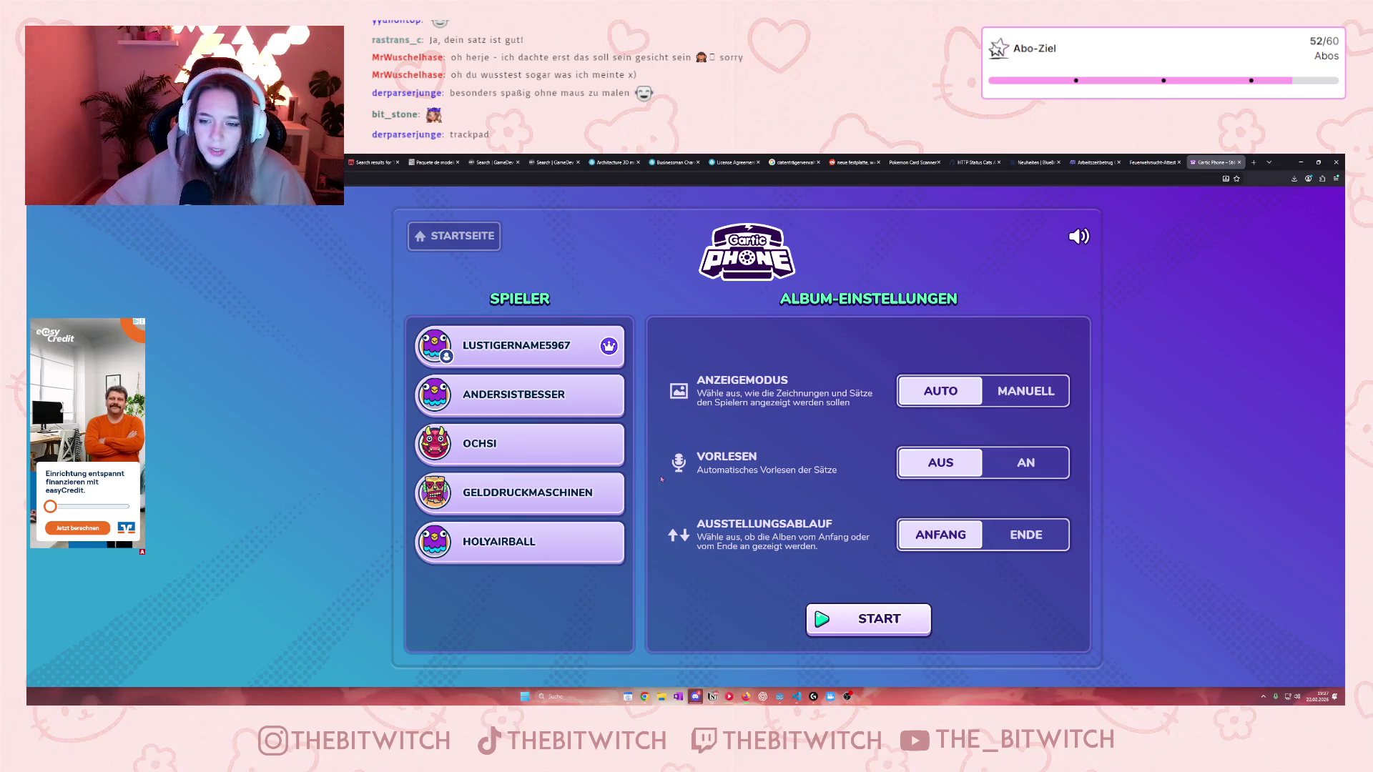
Step: Set album display to Manuell, start the presentation, and reveal 'Faustkampf zwischen Python und JS'
{"action": "left_click", "coordinate": [1031, 388]}
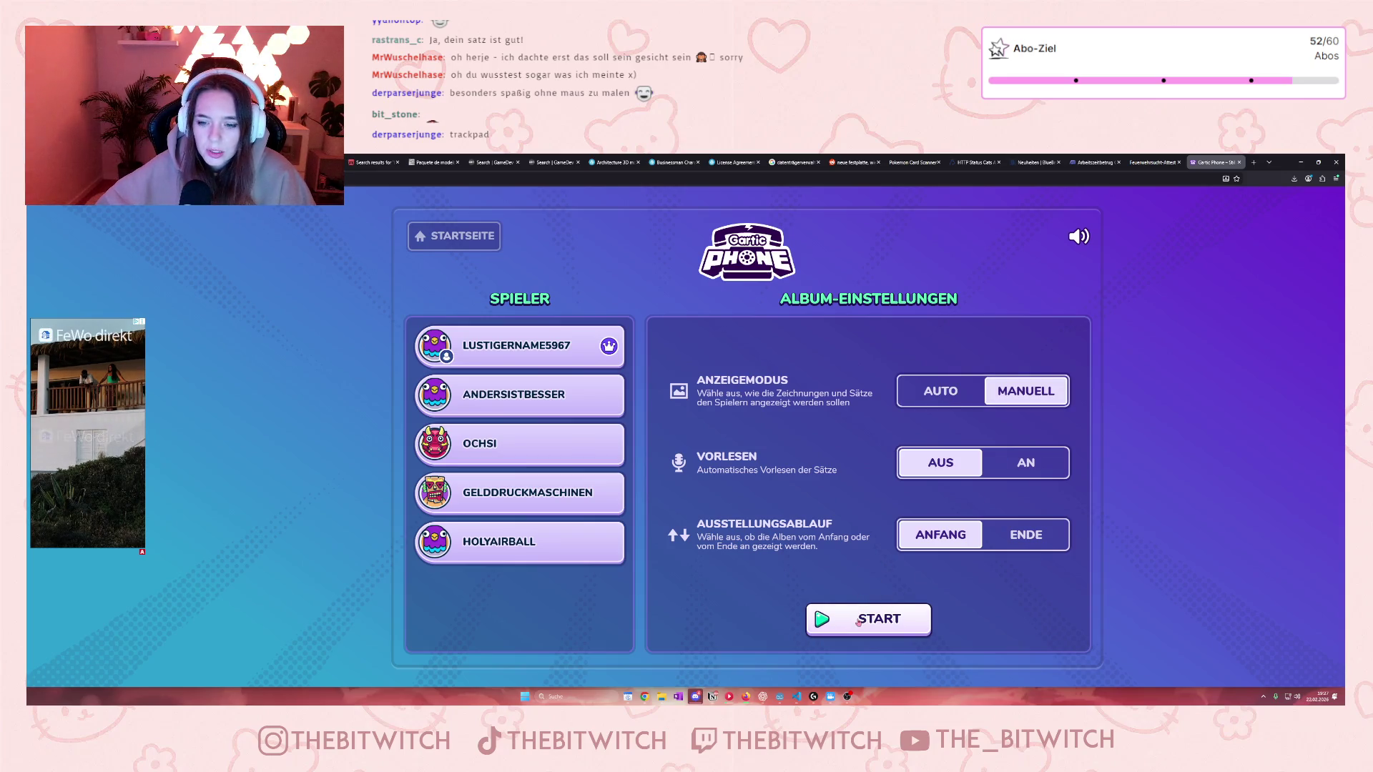
{"action": "left_click", "coordinate": [858, 621]}
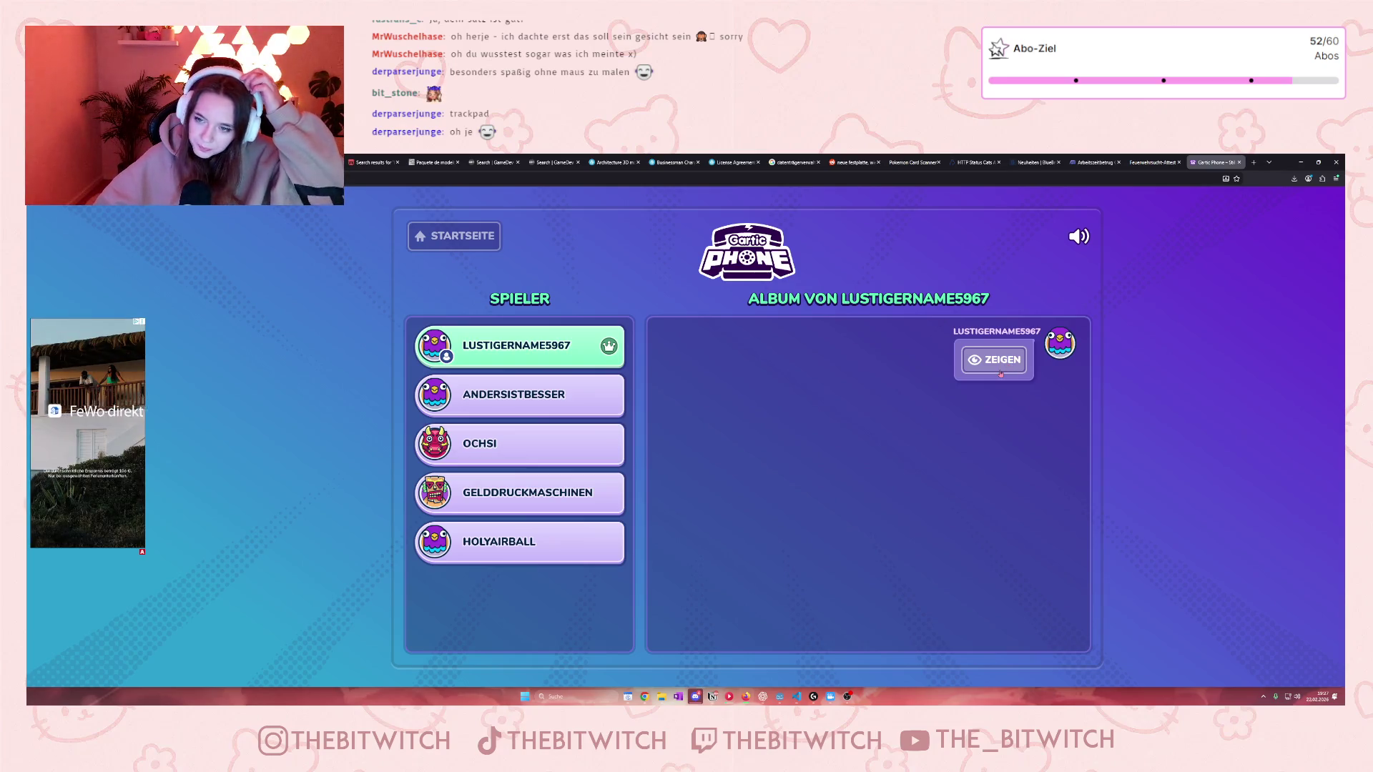
{"action": "left_click", "coordinate": [1000, 372]}
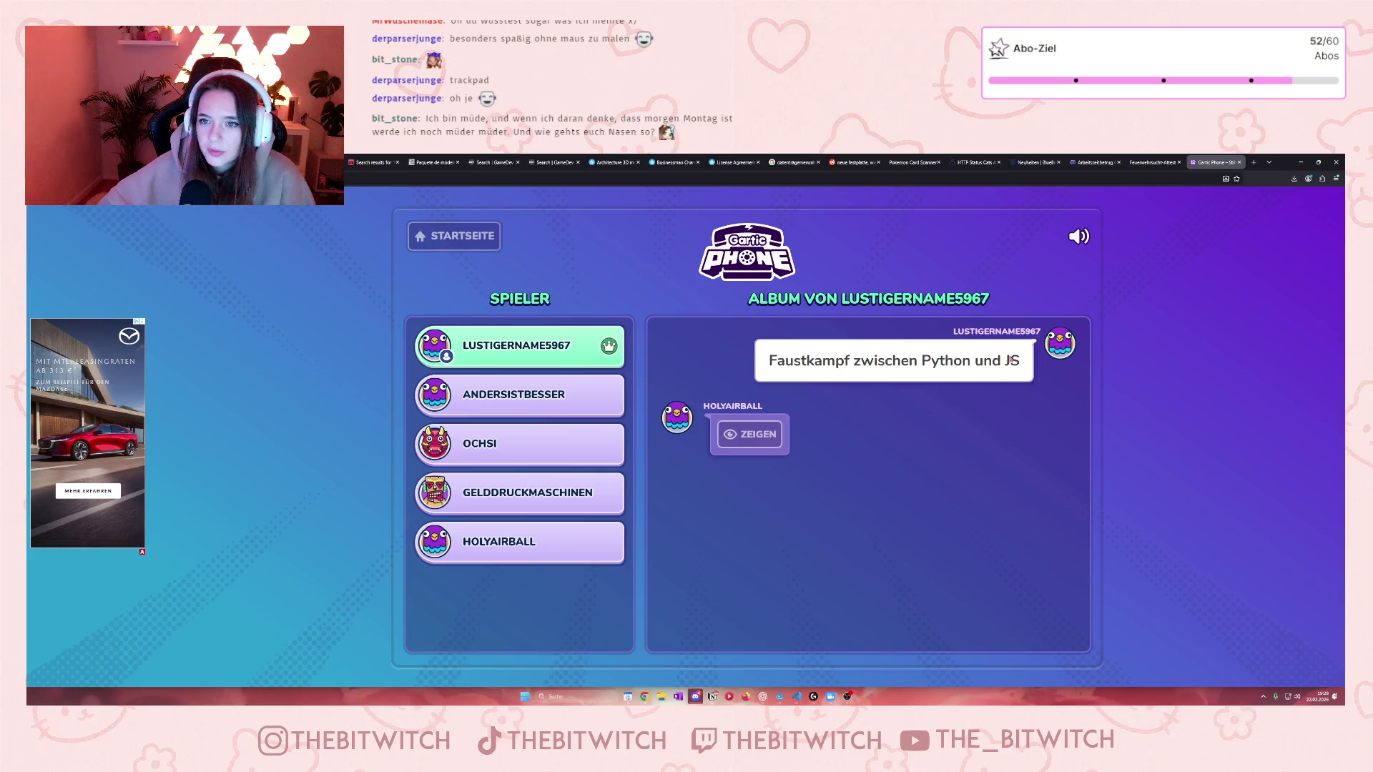
Step: Reveal and replay the Python-versus-JS drawing, then reveal the caption 'Pyhton und JS boxen gegeneinander'
{"action": "left_click", "coordinate": [746, 436]}
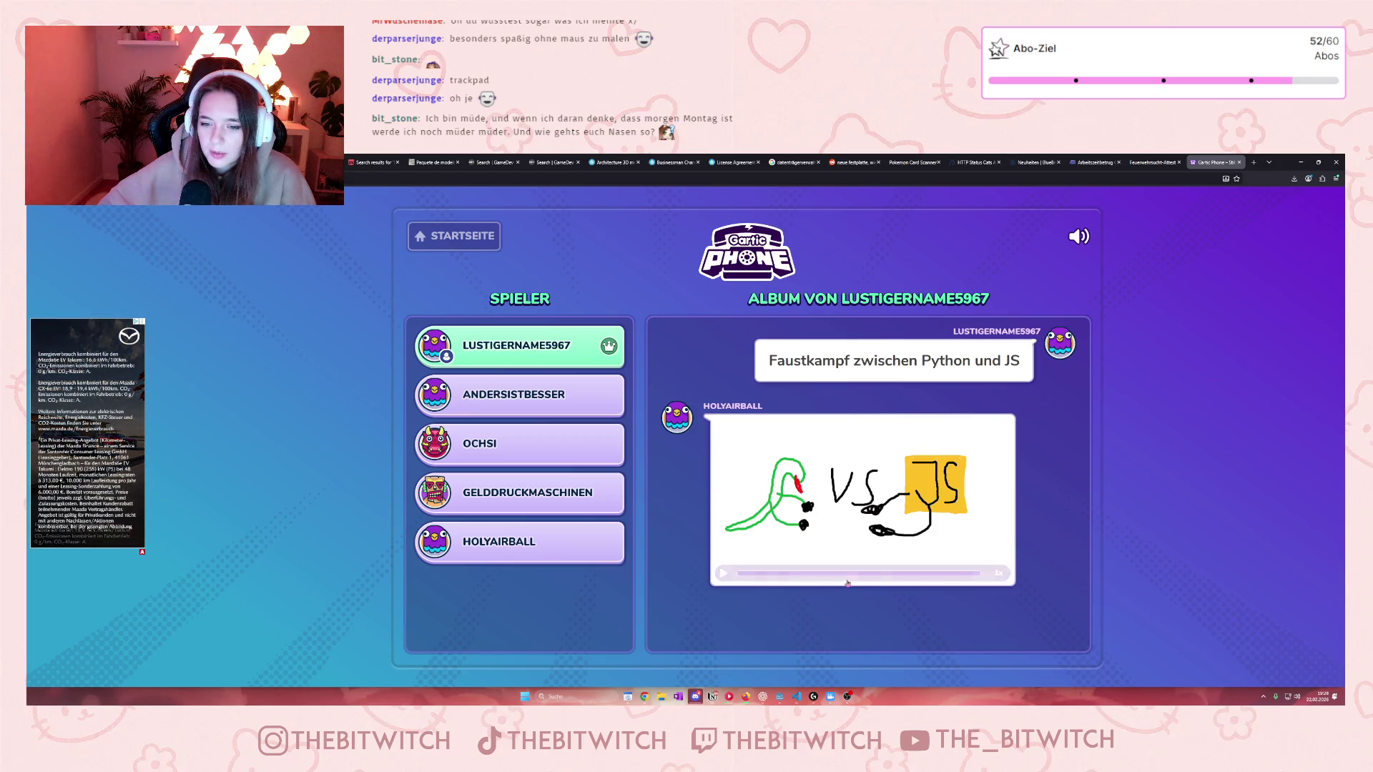
{"action": "left_click", "coordinate": [722, 556]}
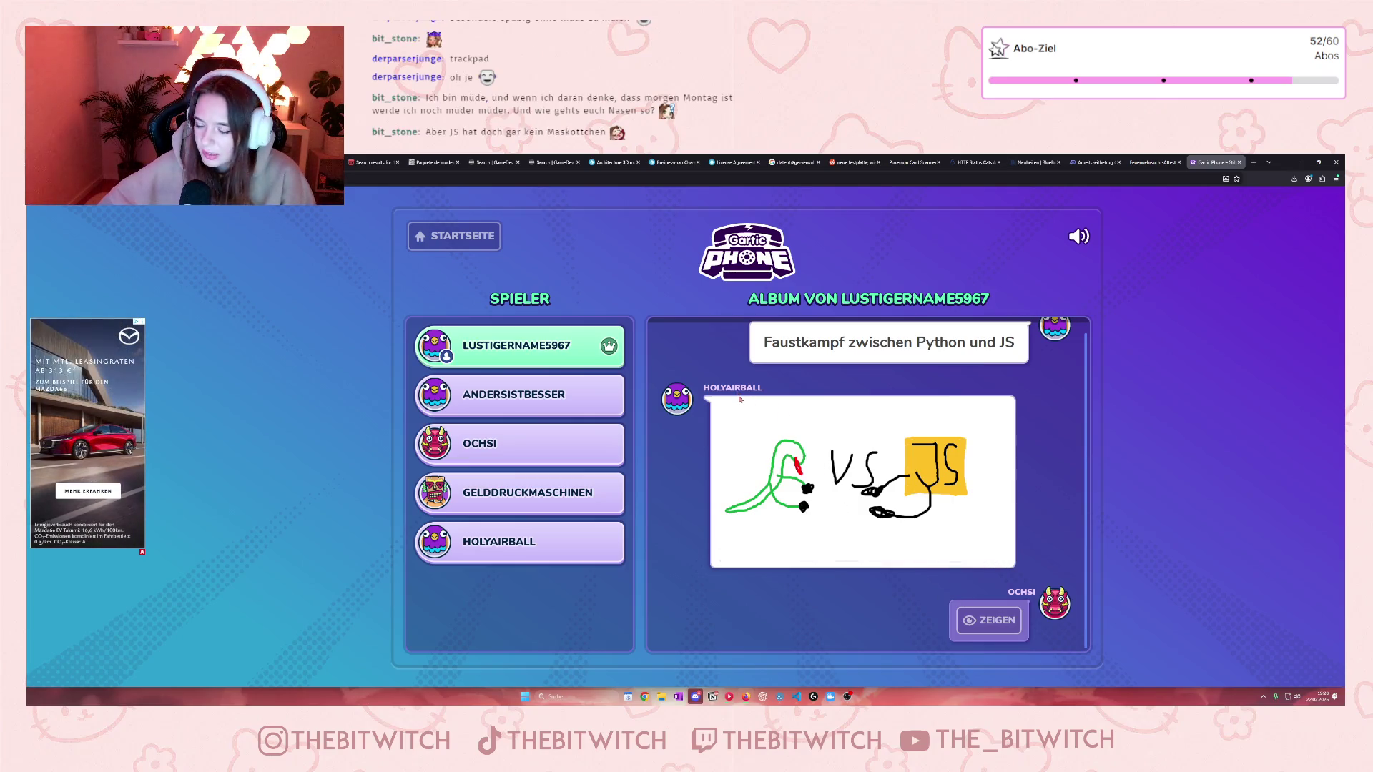
{"action": "mouse_move", "coordinate": [770, 428]}
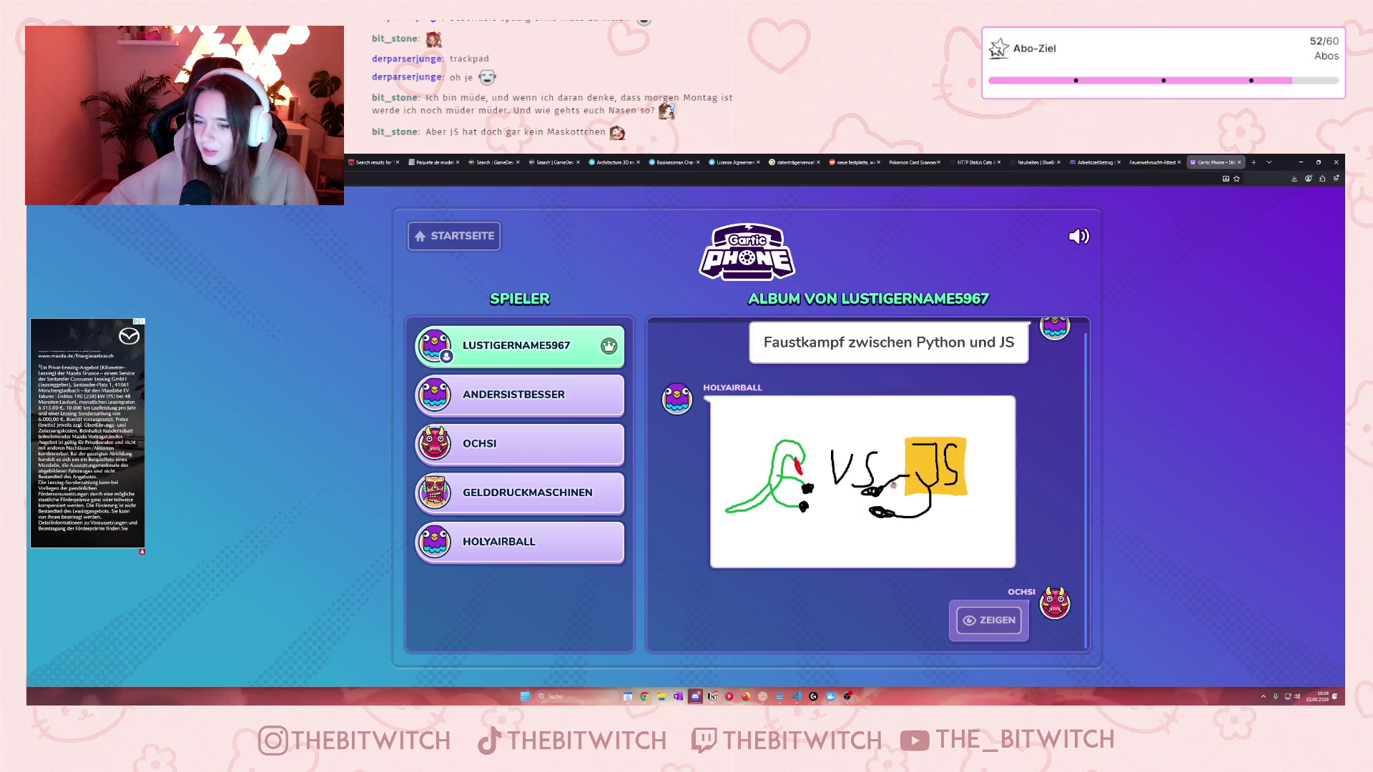
{"action": "left_click", "coordinate": [990, 624]}
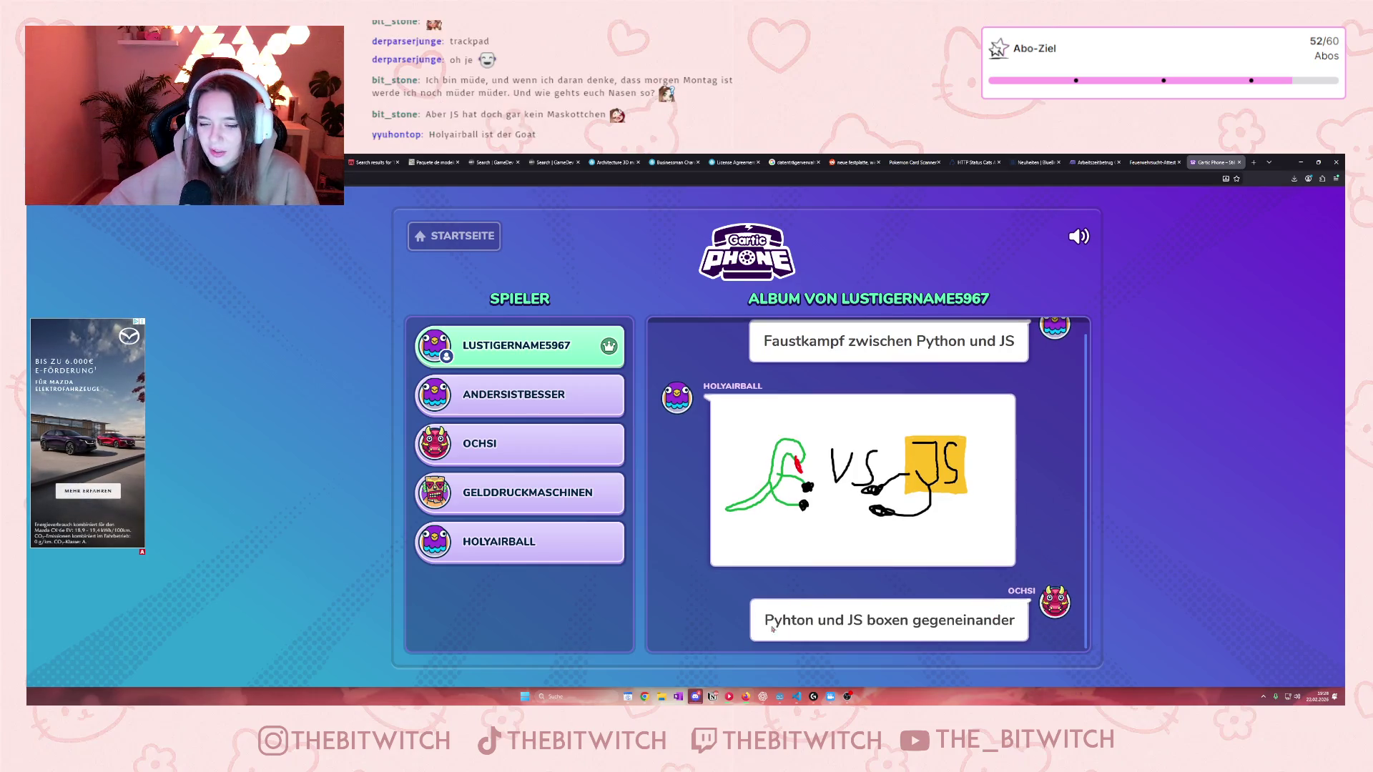
{"action": "mouse_move", "coordinate": [928, 478]}
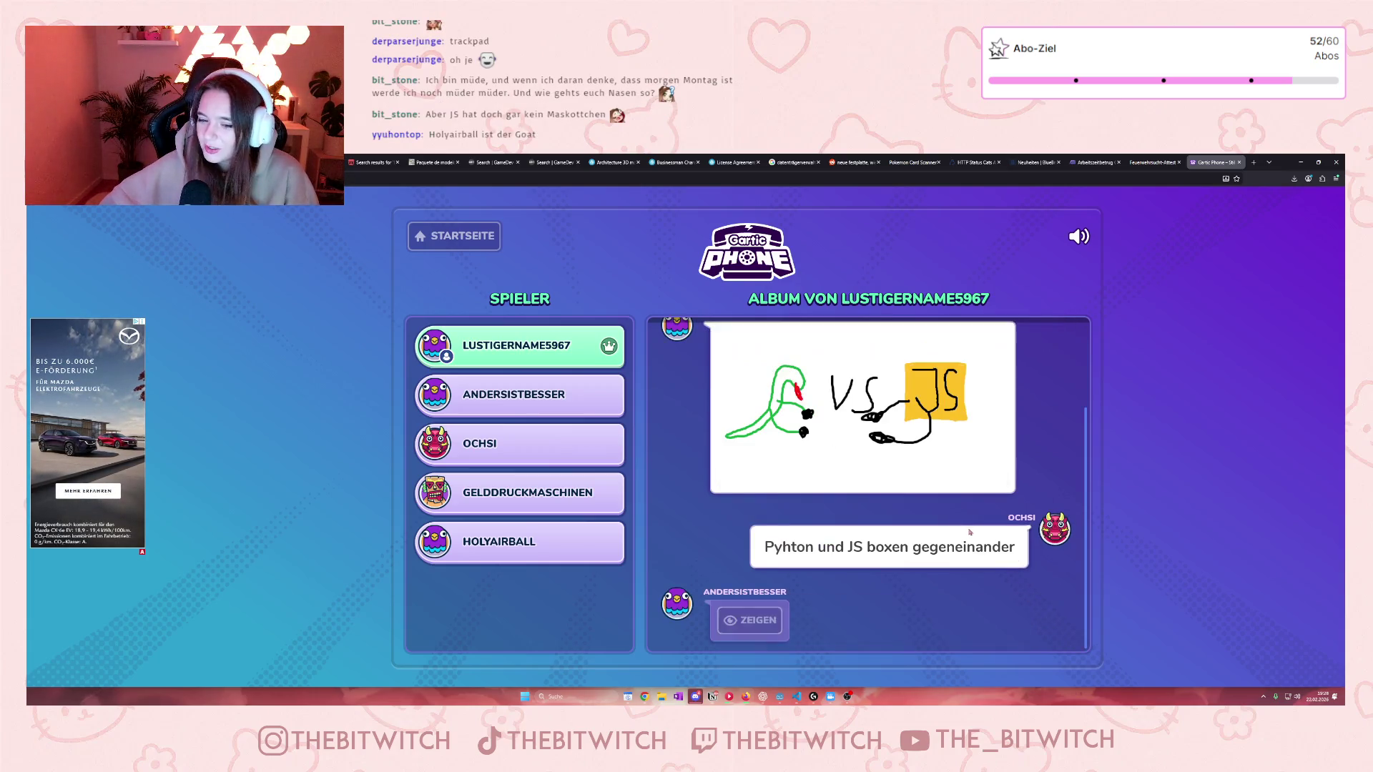
Step: Reveal the last drawing and caption, save the album as a GIF, and open 'Spongebob begeht Arbeitszeitbetrug'
{"action": "left_click", "coordinate": [762, 626]}
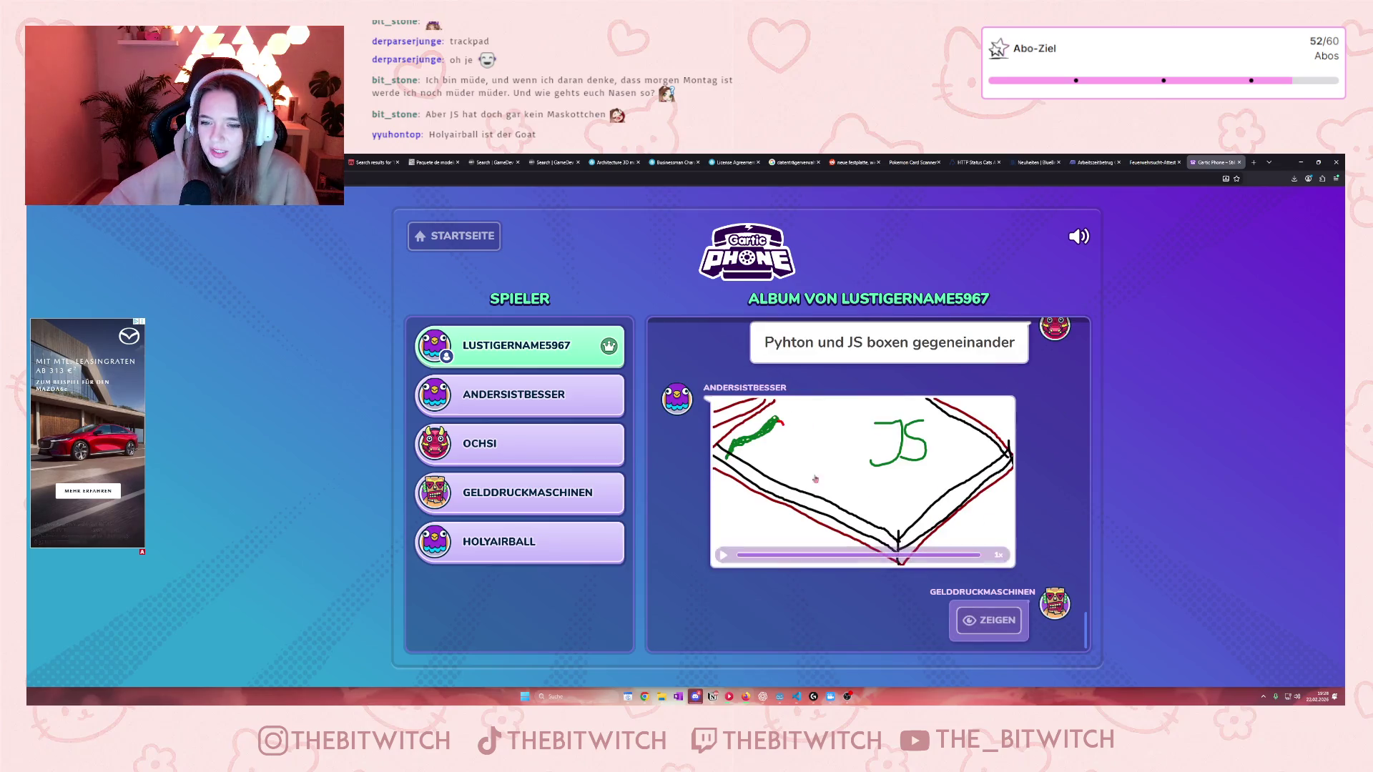
{"action": "left_click", "coordinate": [1005, 632]}
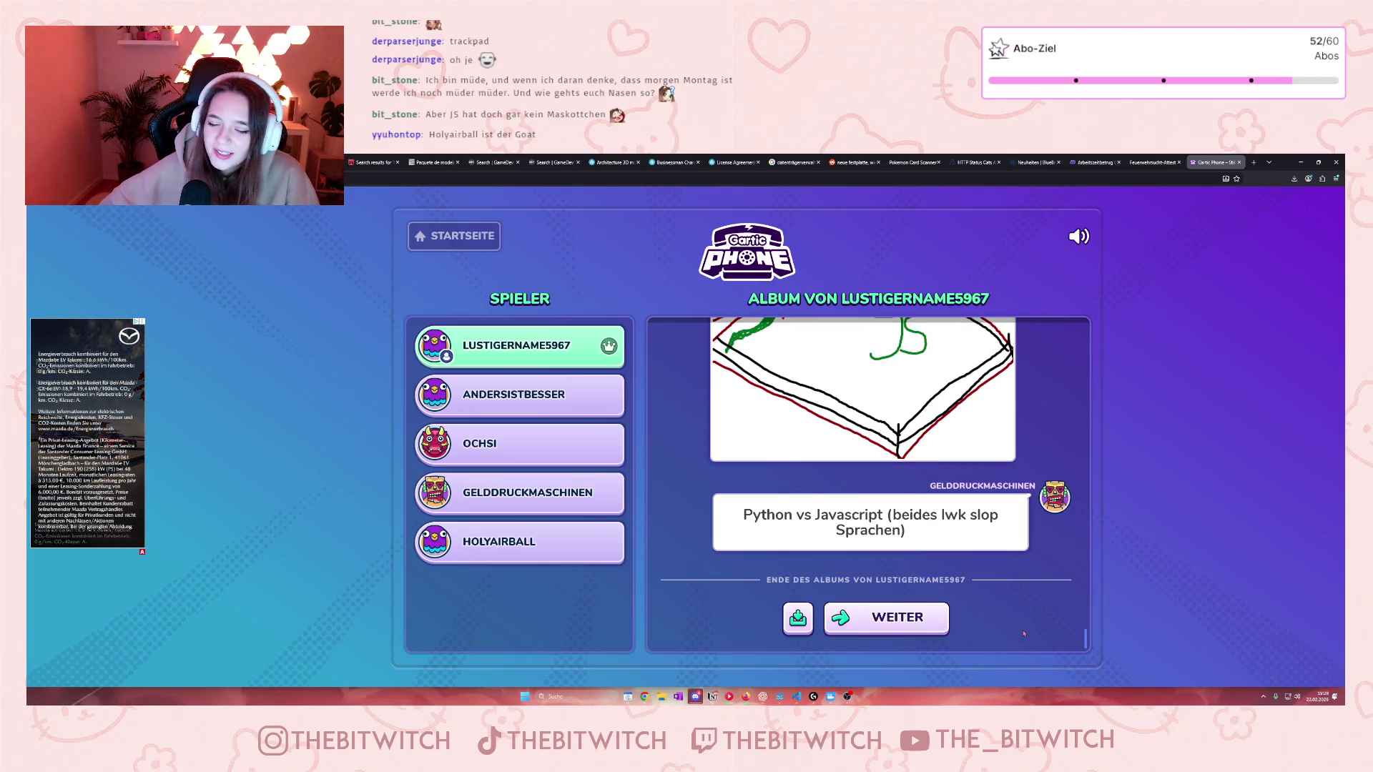
{"action": "left_click", "coordinate": [798, 617]}
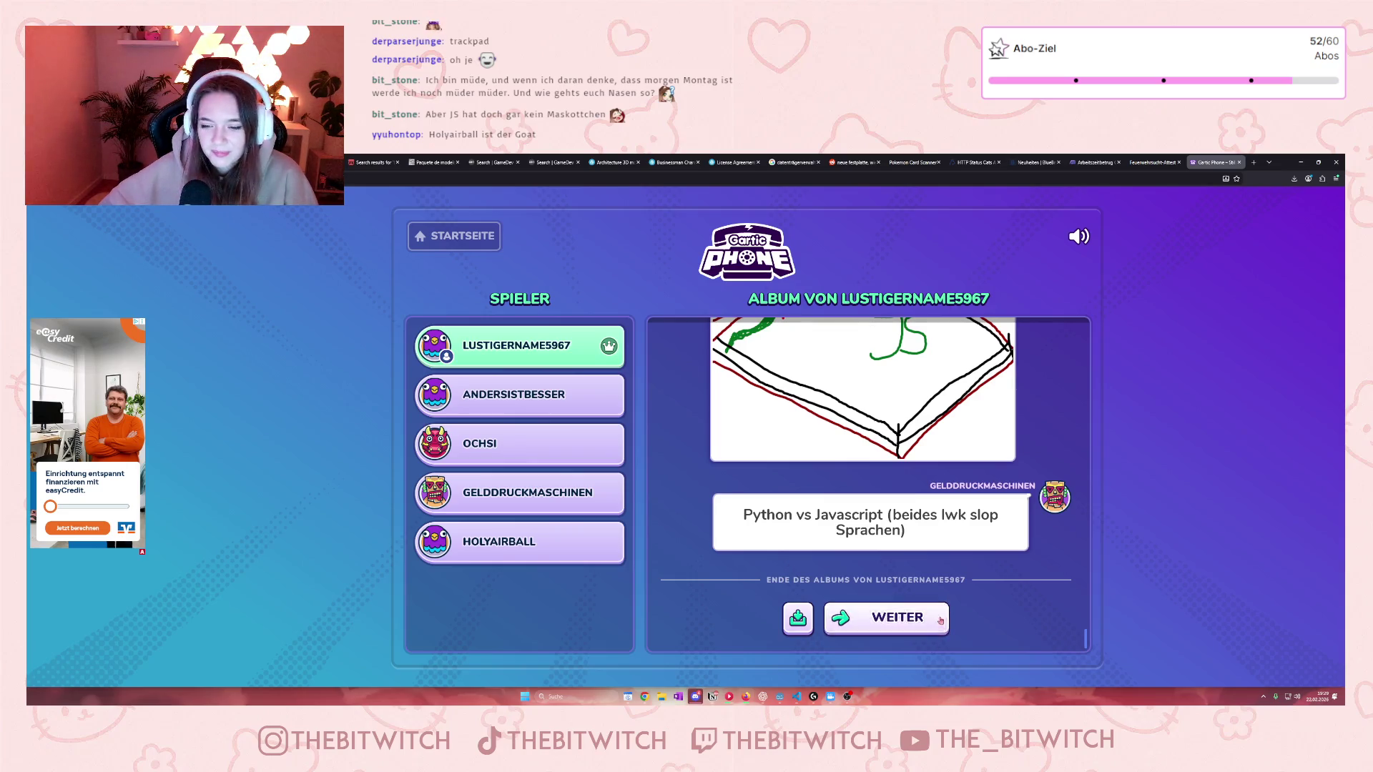
{"action": "left_click", "coordinate": [940, 621]}
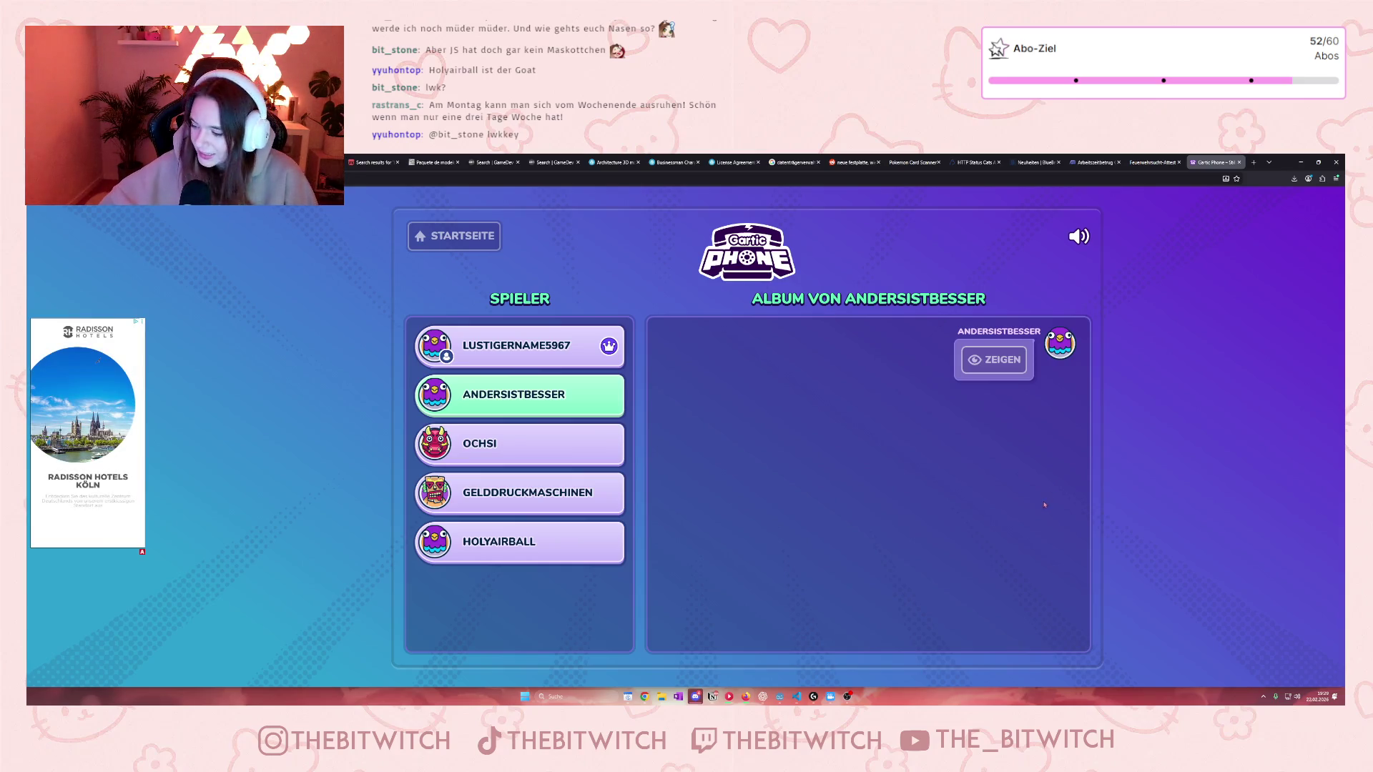
{"action": "left_click", "coordinate": [1010, 364]}
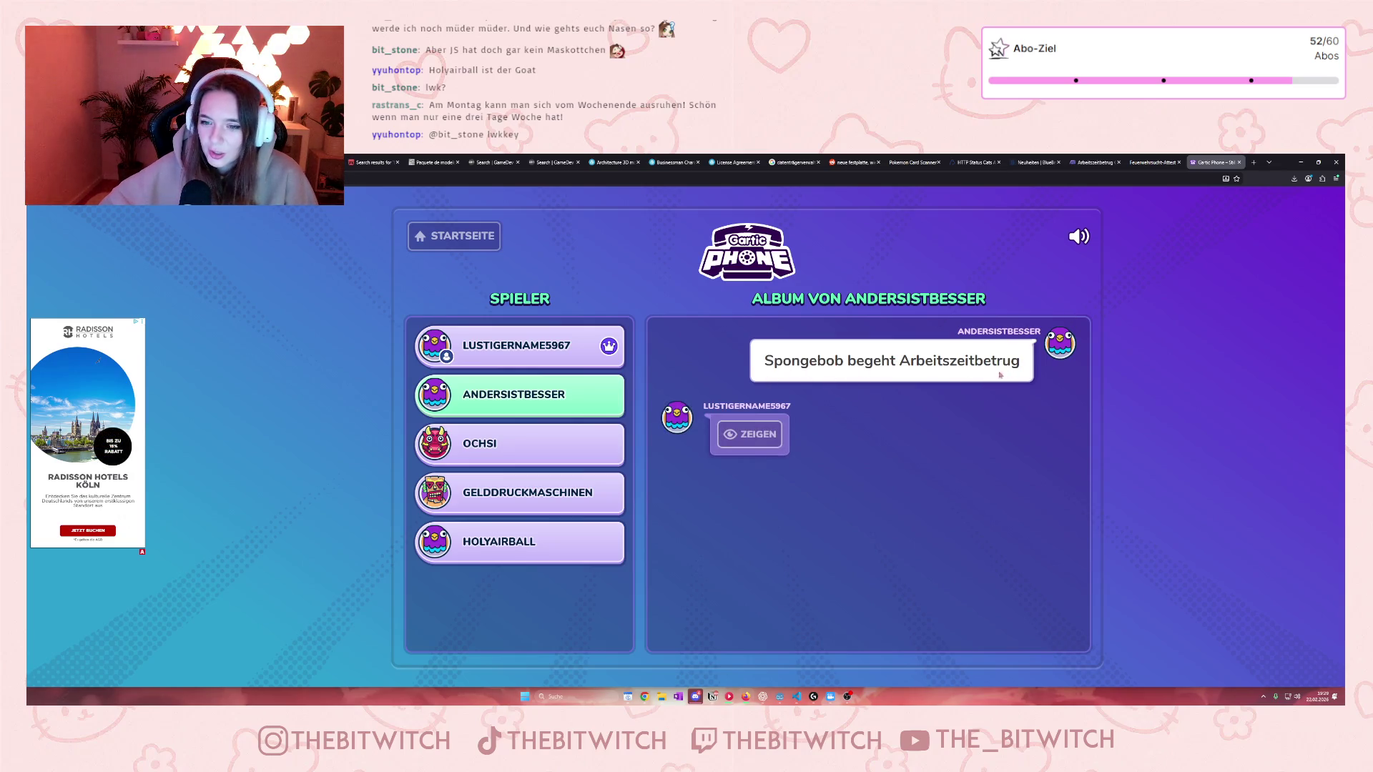
Step: Reveal the Spongebob album's drawings and guesses, save it as a GIF, and advance to OCHSI's album
{"action": "left_click", "coordinate": [750, 434]}
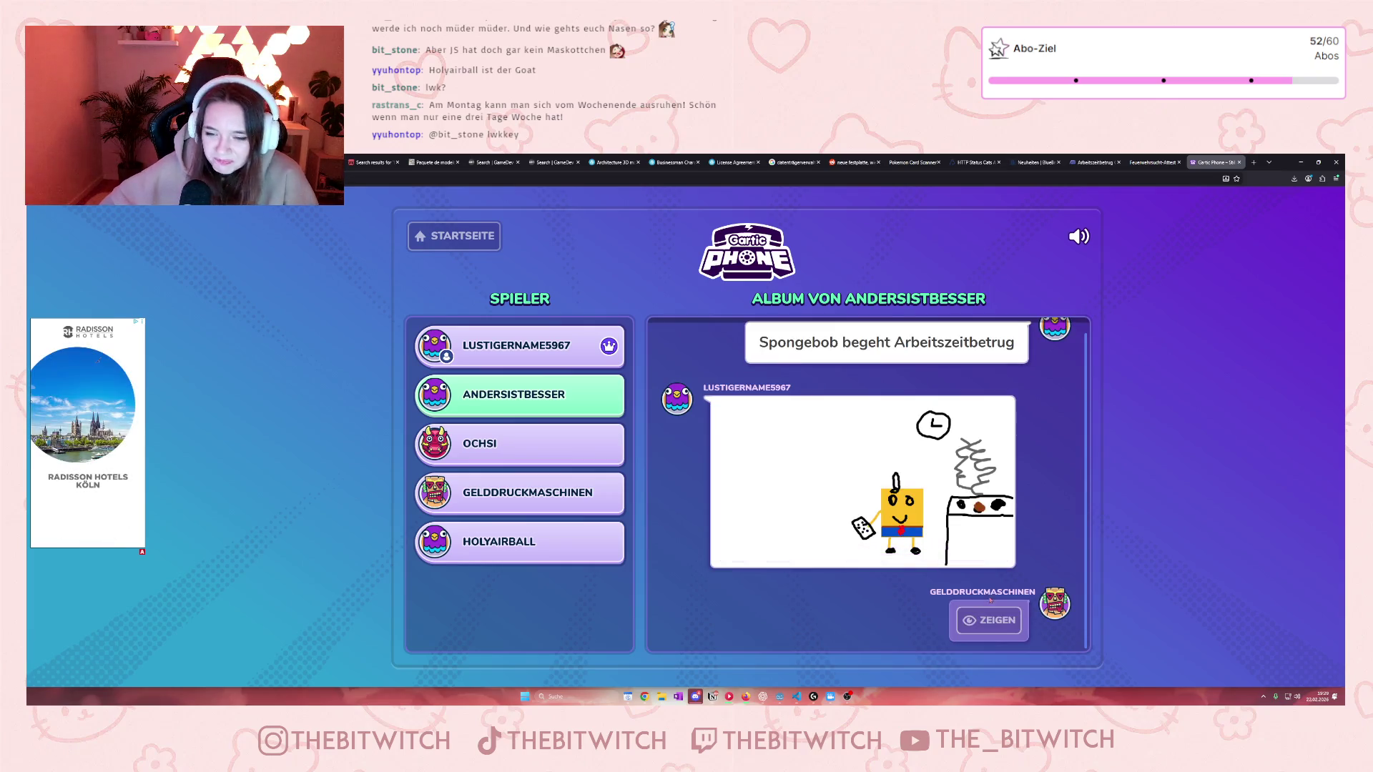
{"action": "left_click", "coordinate": [978, 624]}
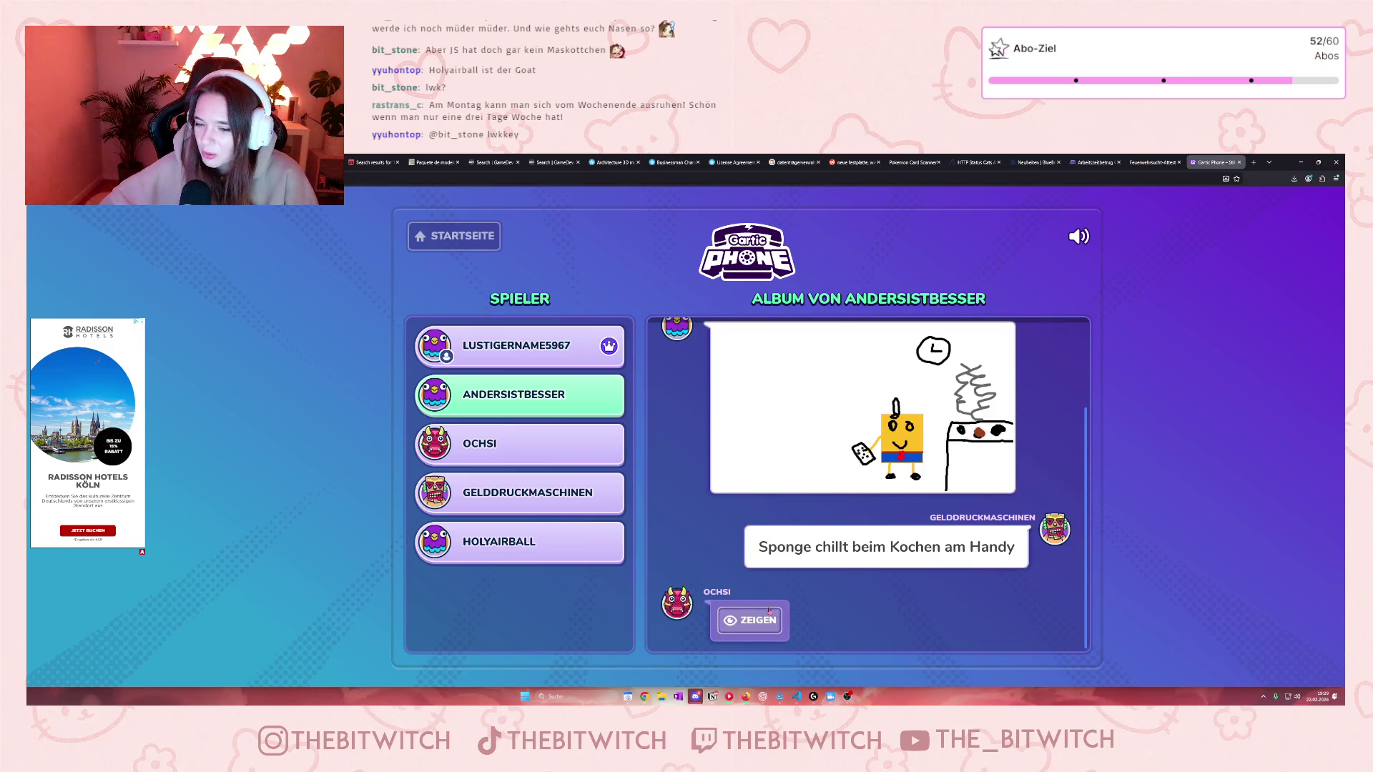
{"action": "left_click", "coordinate": [781, 624]}
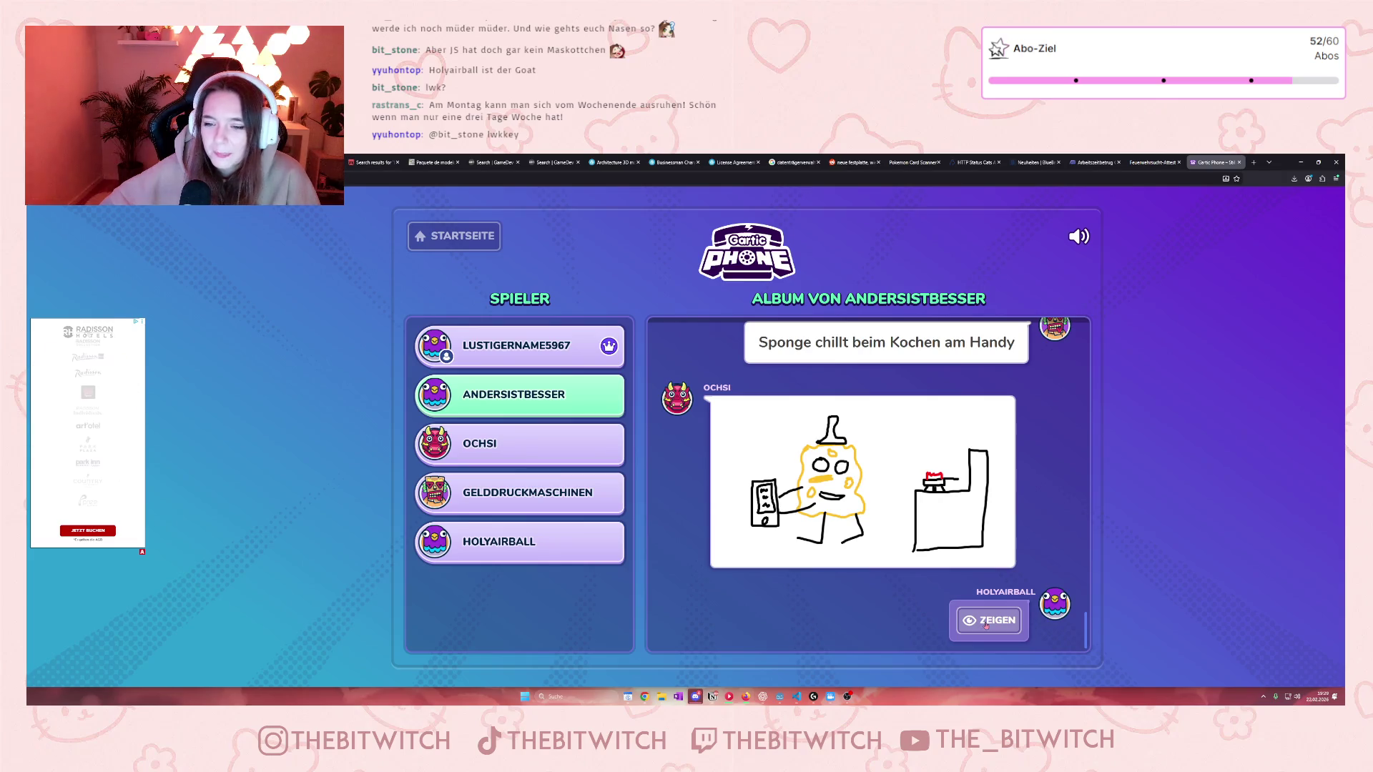
{"action": "left_click", "coordinate": [991, 623]}
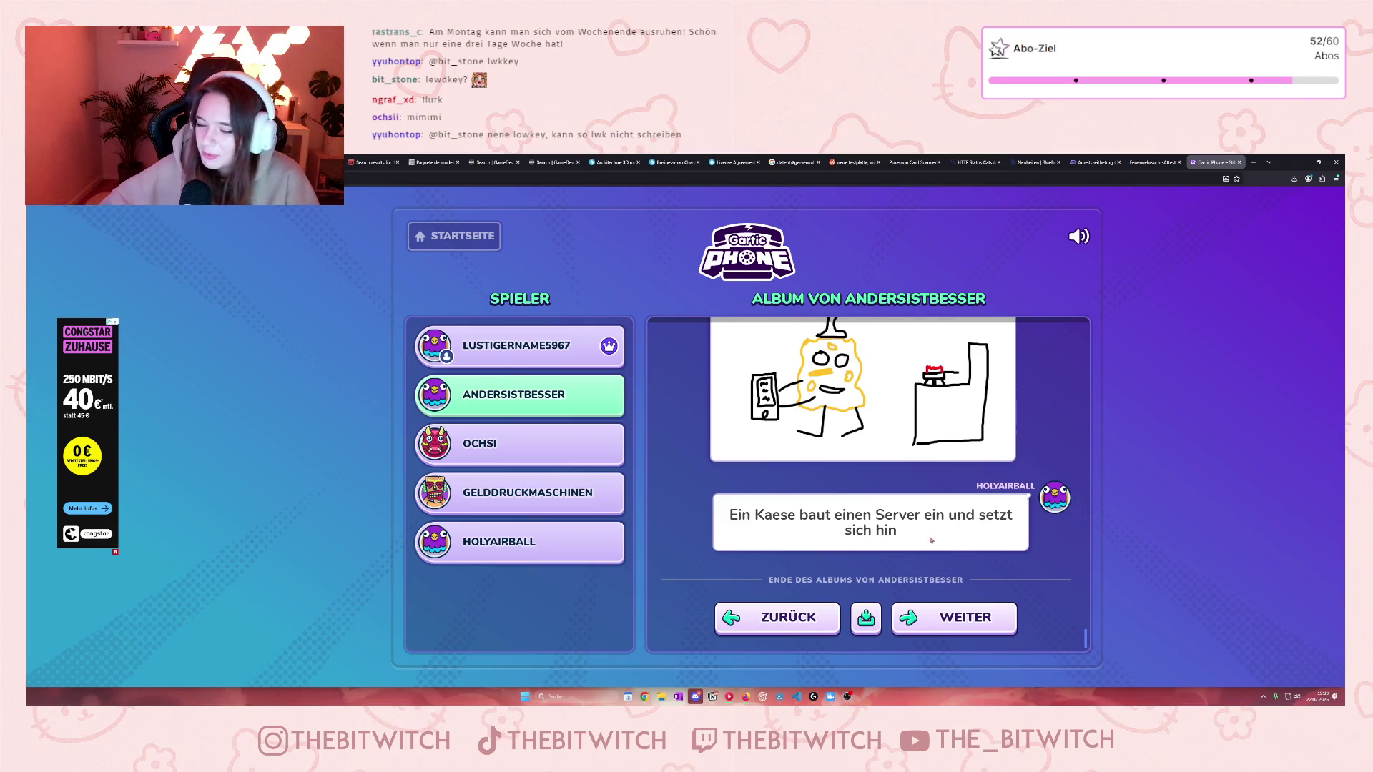
{"action": "left_click", "coordinate": [865, 619]}
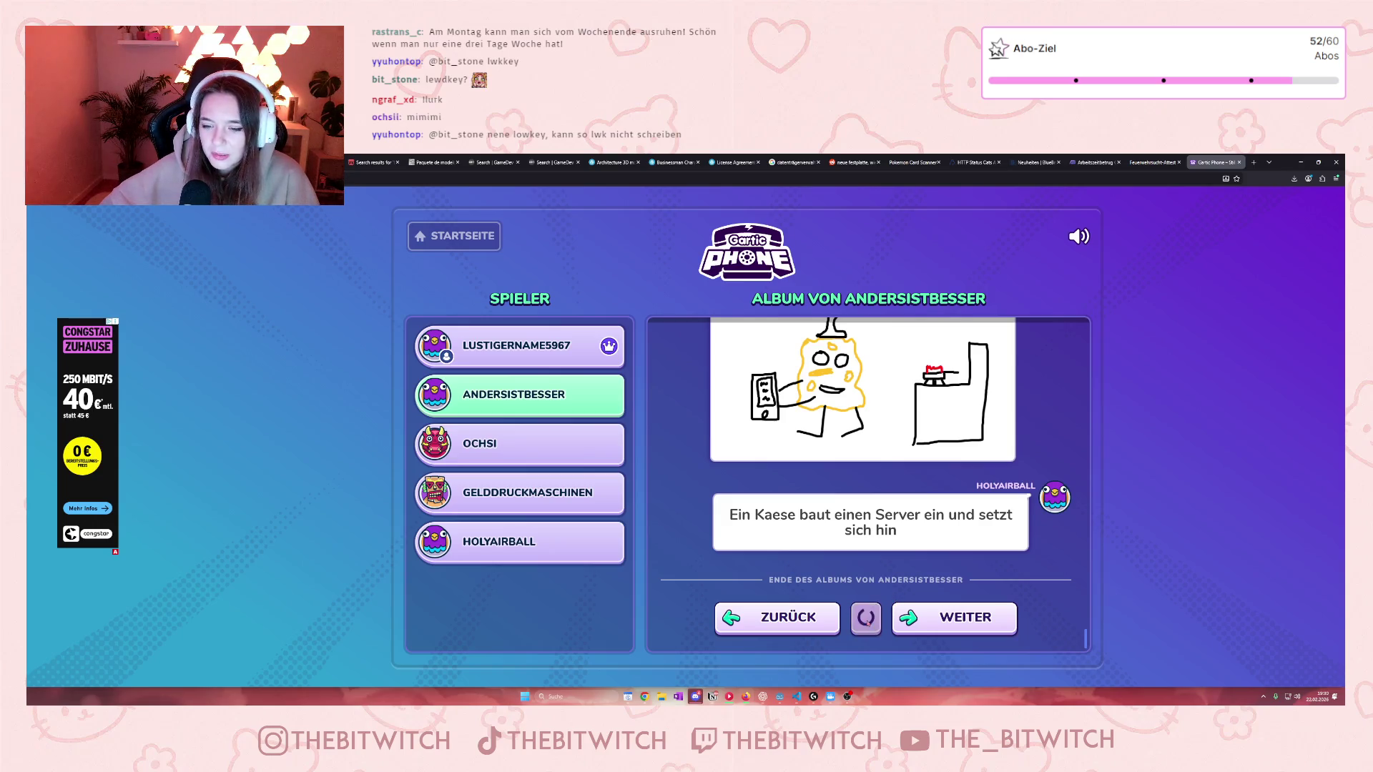
{"action": "left_click", "coordinate": [979, 630]}
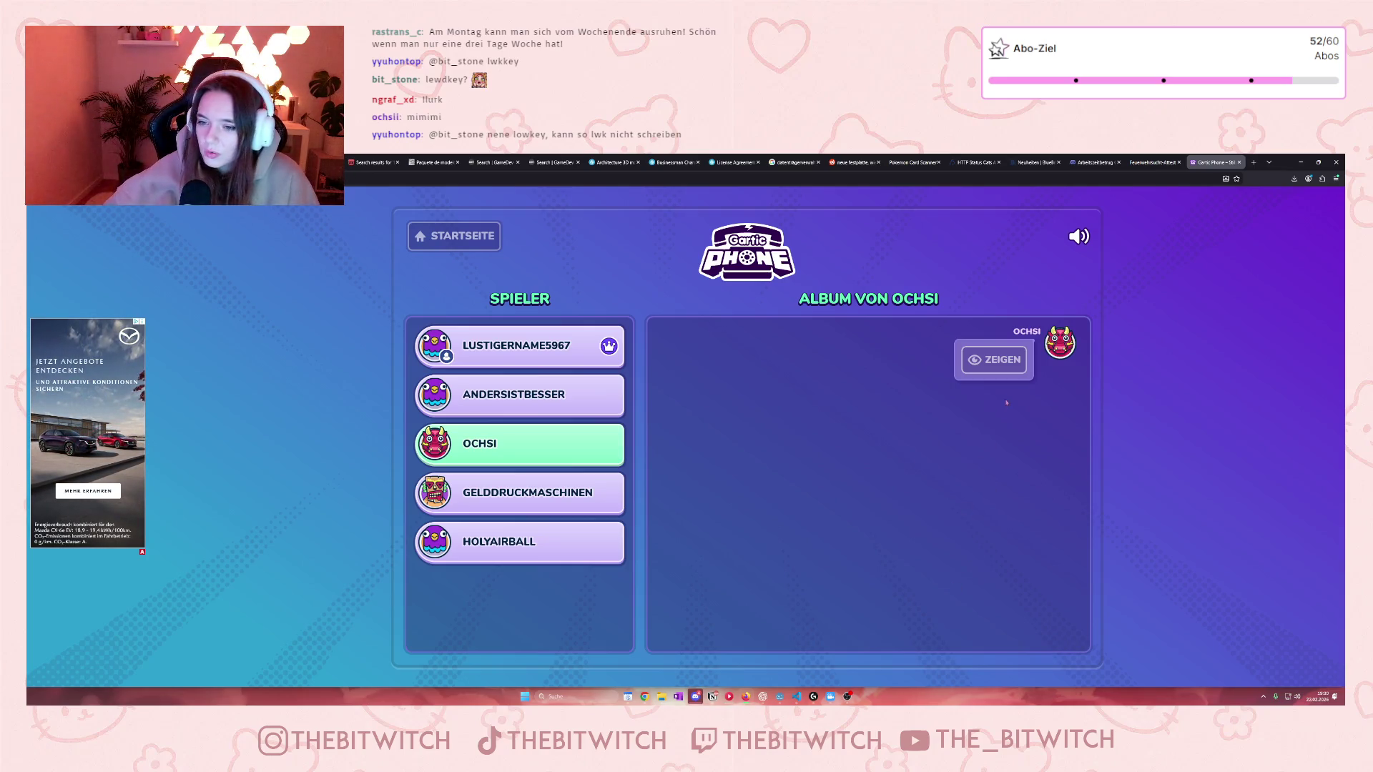
Step: Reveal the Server-Area-Network prompt, its server drawing, and the guess that follows
{"action": "left_click", "coordinate": [1012, 373]}
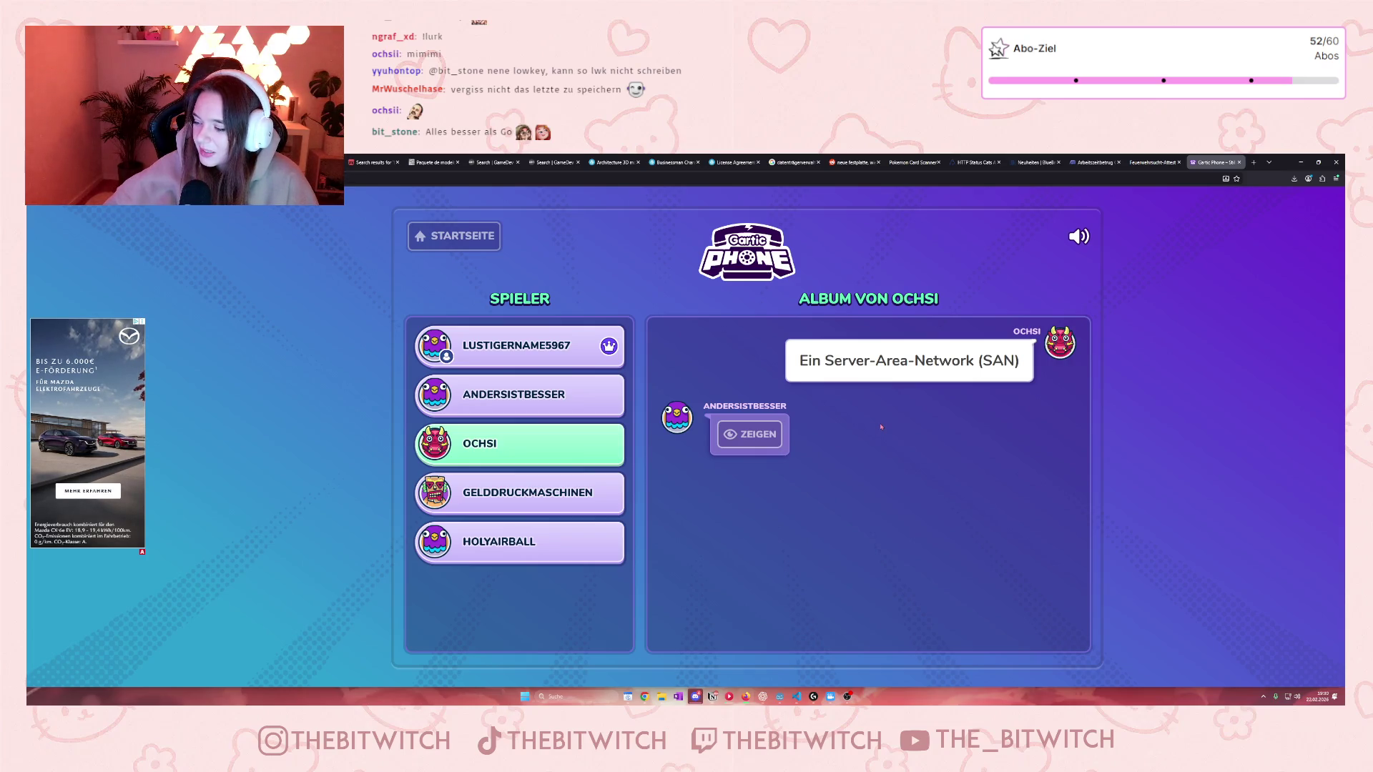
{"action": "left_click", "coordinate": [724, 436]}
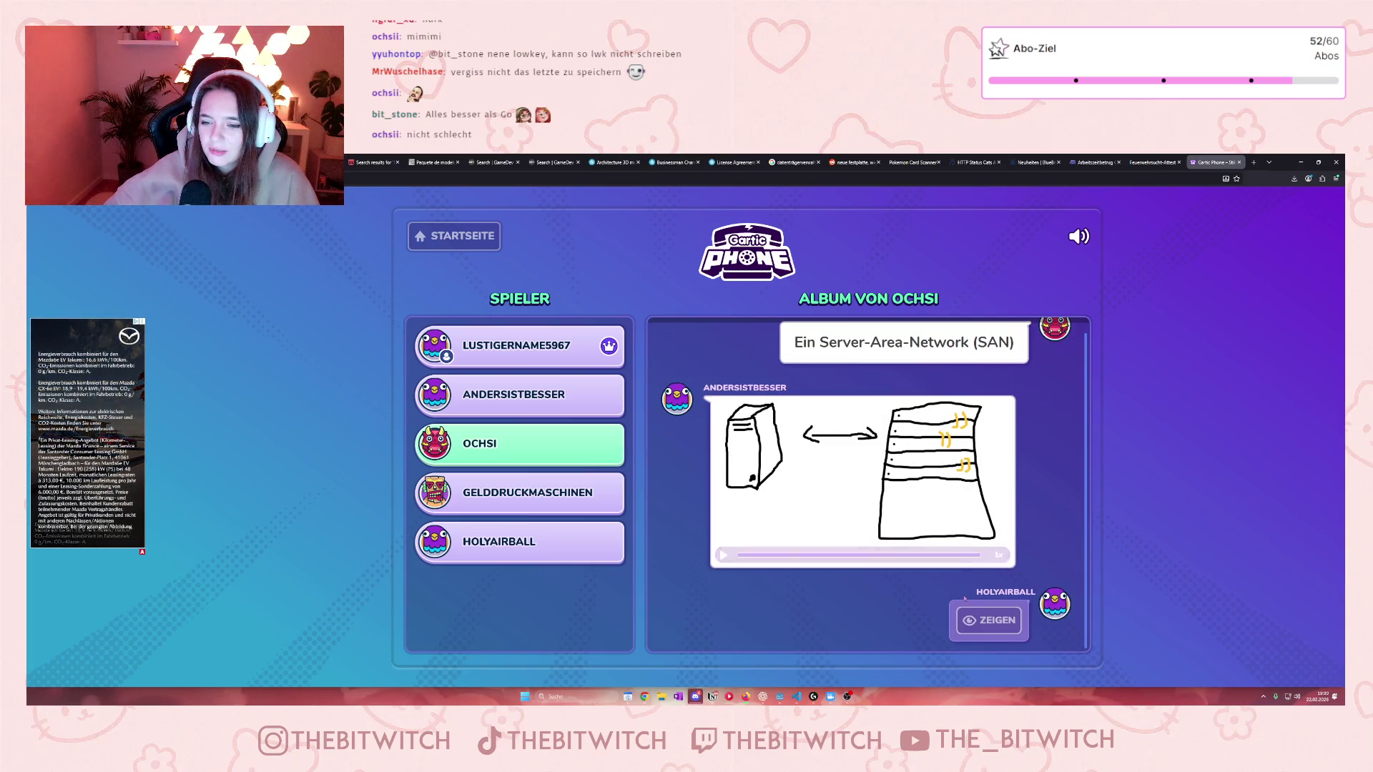
{"action": "left_click", "coordinate": [968, 632]}
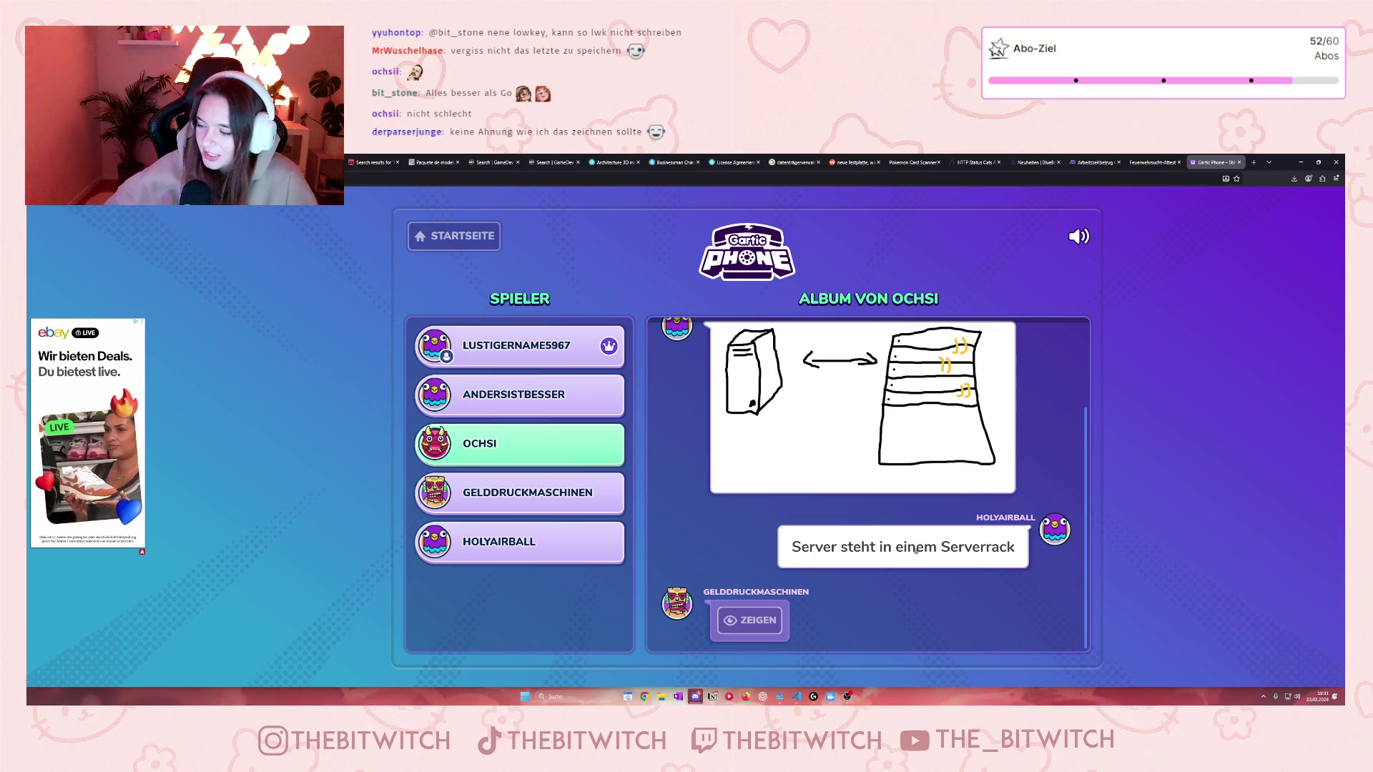
{"action": "scroll", "coordinate": [918, 550], "scroll_direction": "up", "scroll_amount": 1}
{"action": "scroll", "coordinate": [916, 556], "scroll_direction": "down", "scroll_amount": 1}
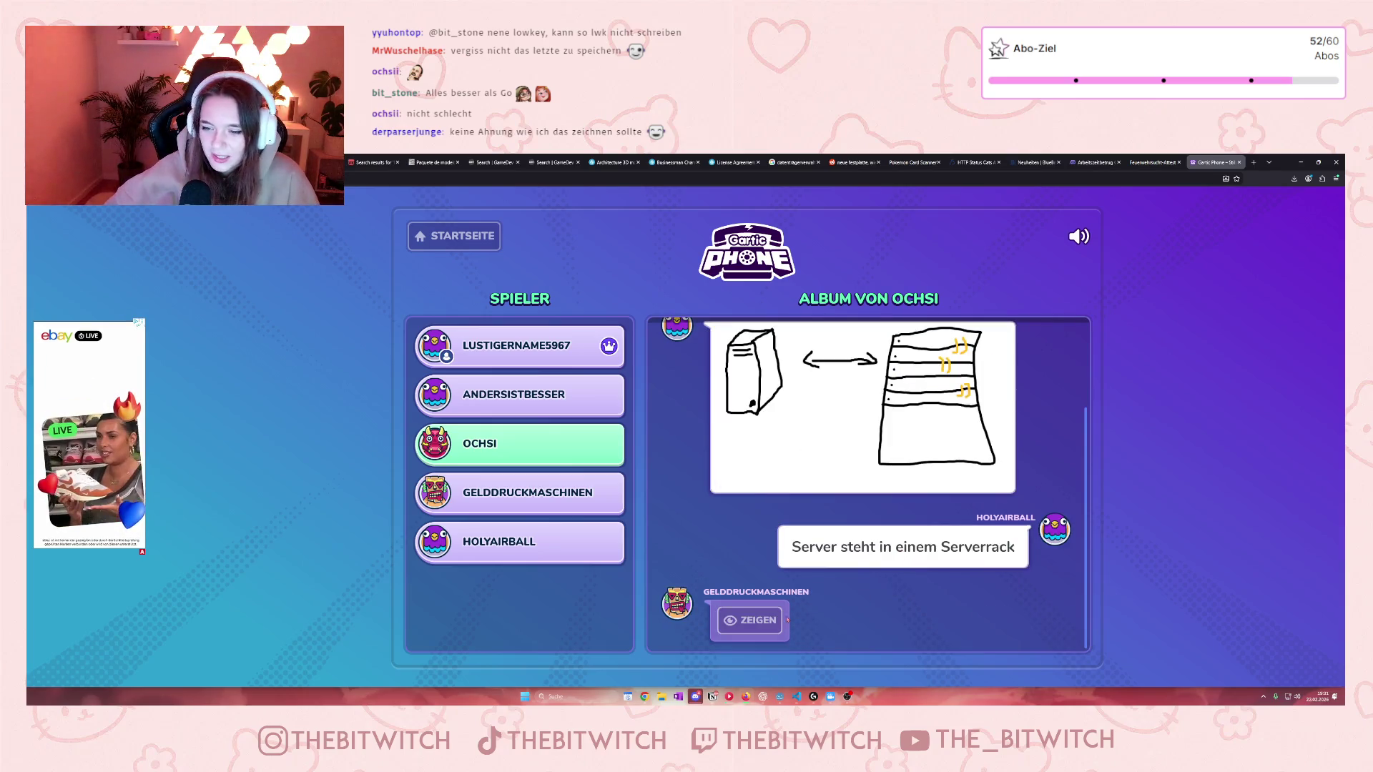
Step: Reveal the server rack drawing and final guess 'Serverschrank', then open GELDDRUCKMASCHINEN's album prompt
{"action": "left_click", "coordinate": [750, 620]}
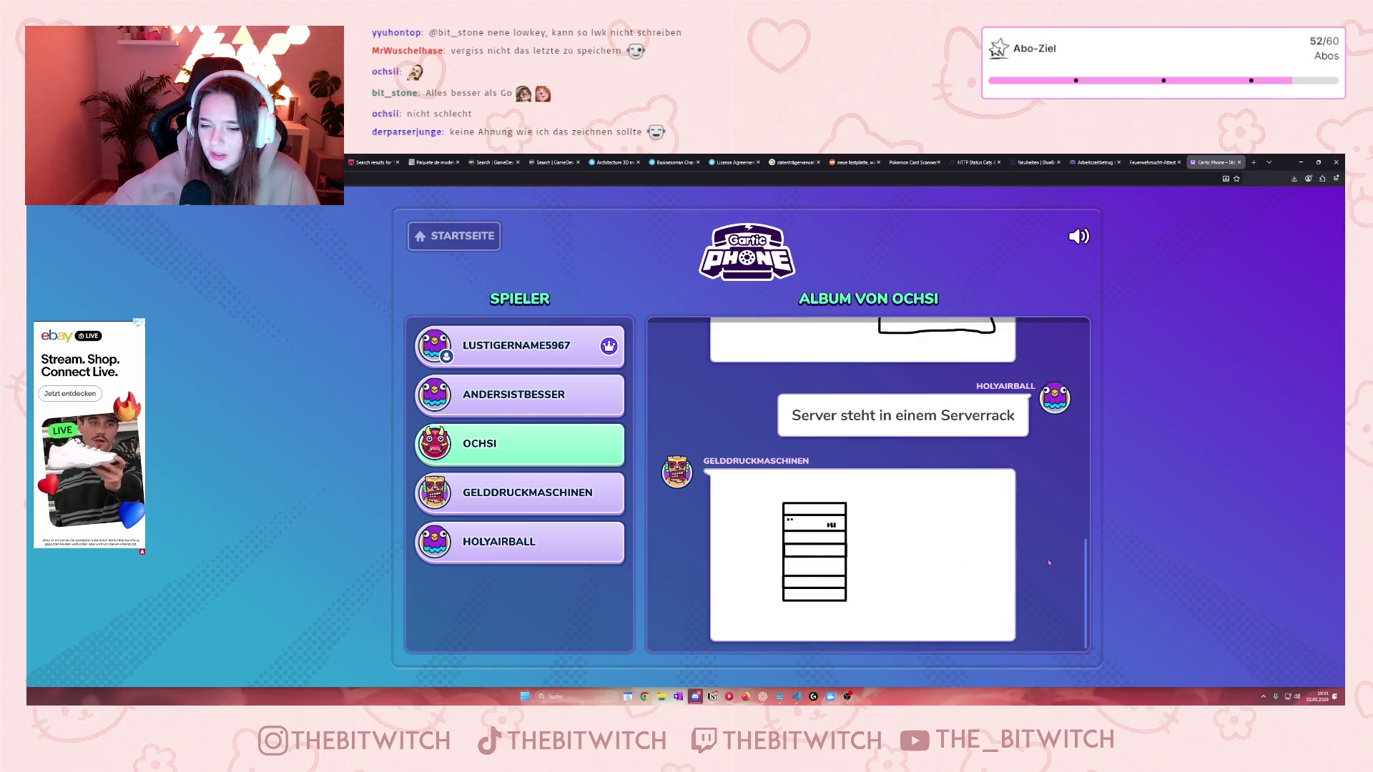
{"action": "left_click", "coordinate": [1019, 605]}
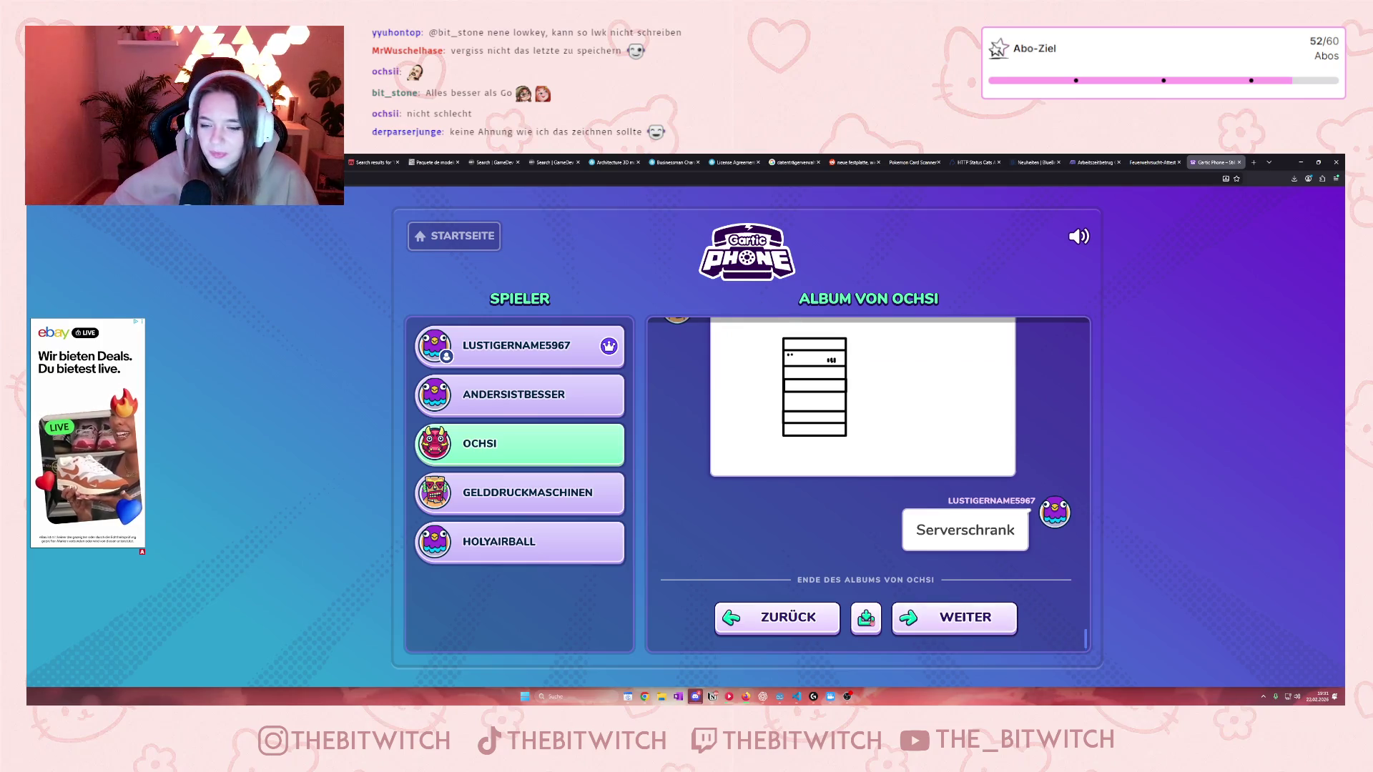
{"action": "left_click", "coordinate": [920, 618]}
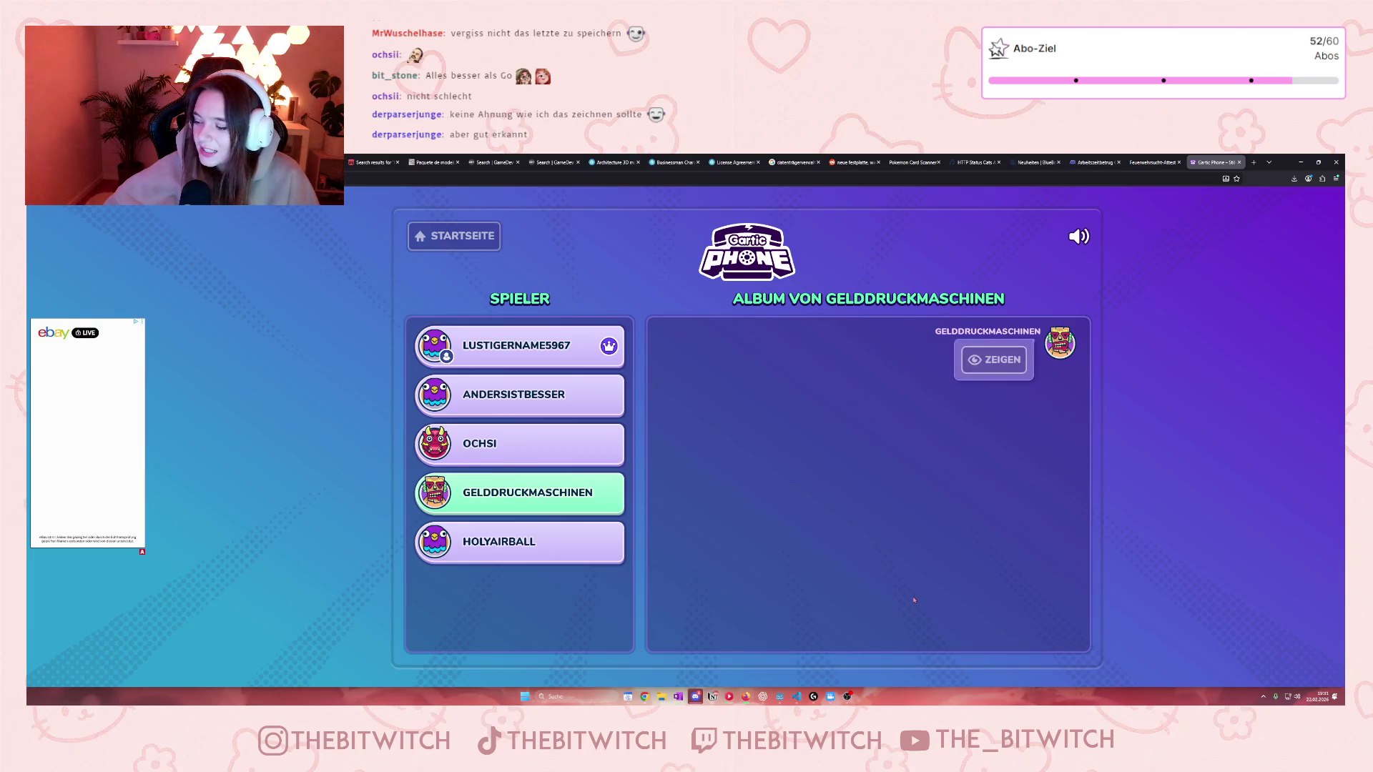
{"action": "left_click", "coordinate": [994, 364]}
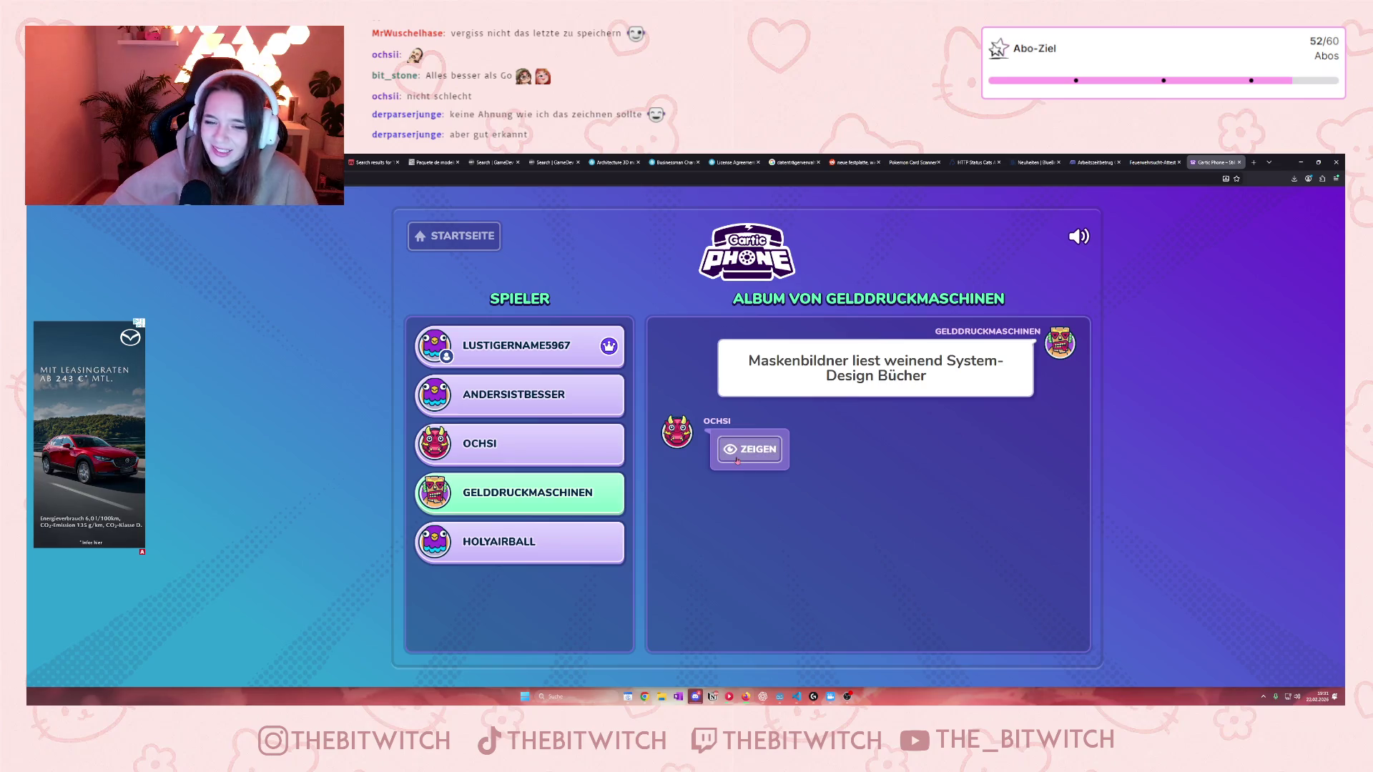
Step: Reveal the crying make-up artist album's drawings and guesses, then download it as a GIF
{"action": "left_click", "coordinate": [749, 460]}
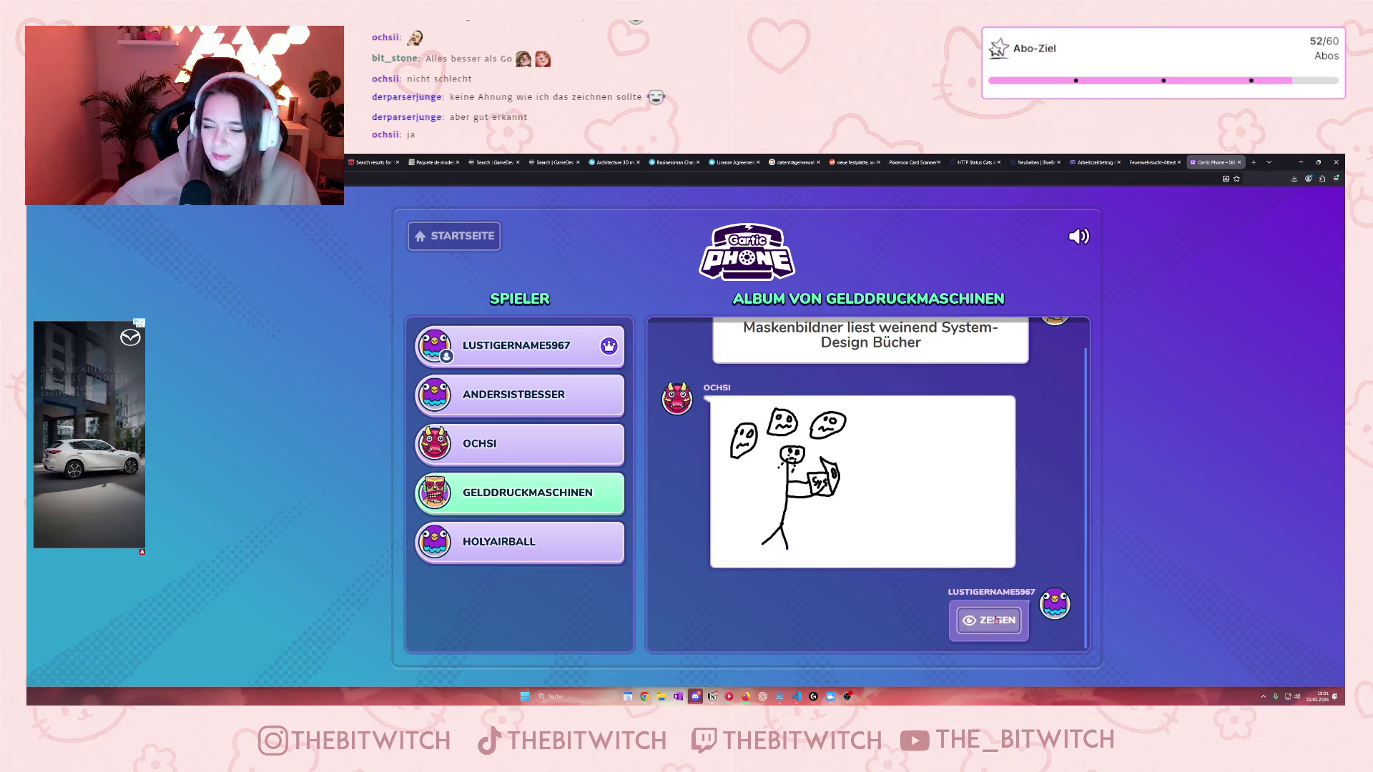
{"action": "left_click", "coordinate": [996, 620]}
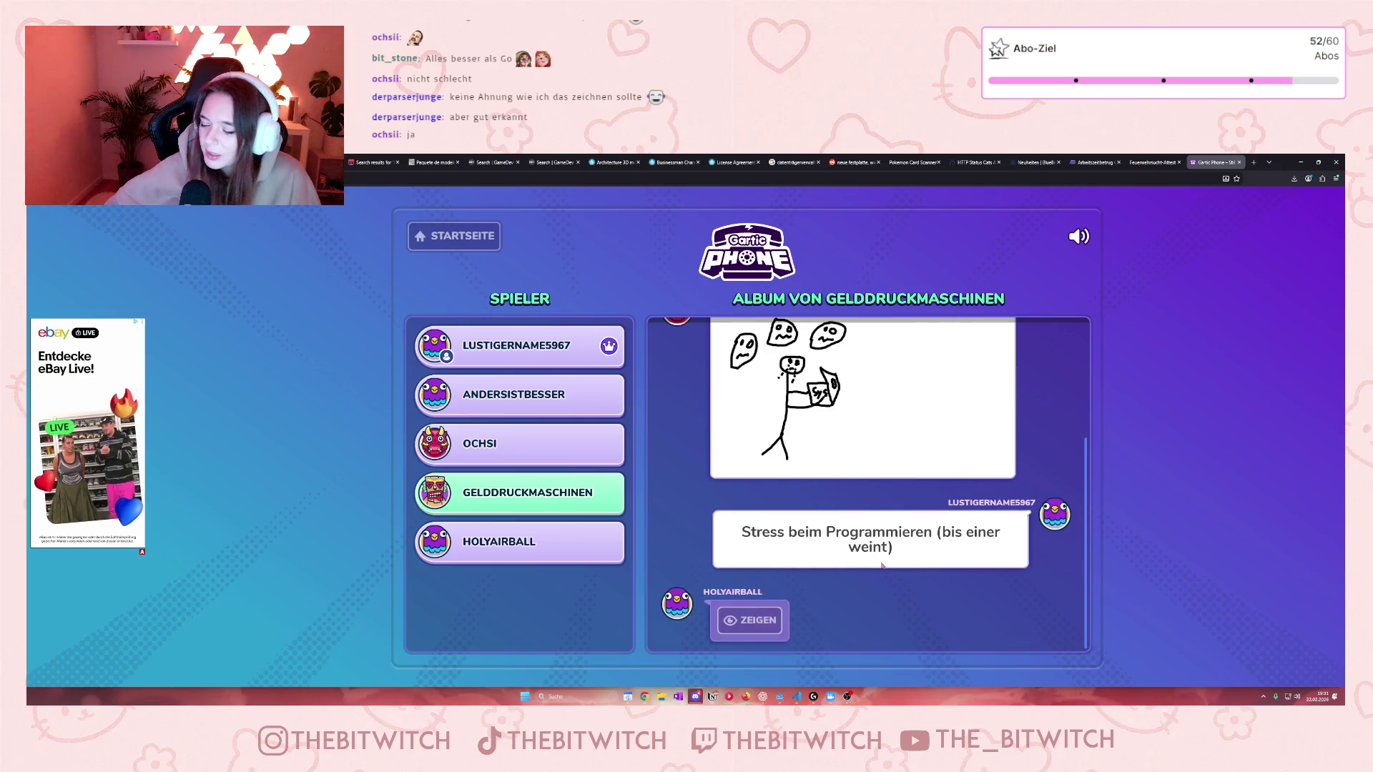
{"action": "left_click", "coordinate": [749, 620]}
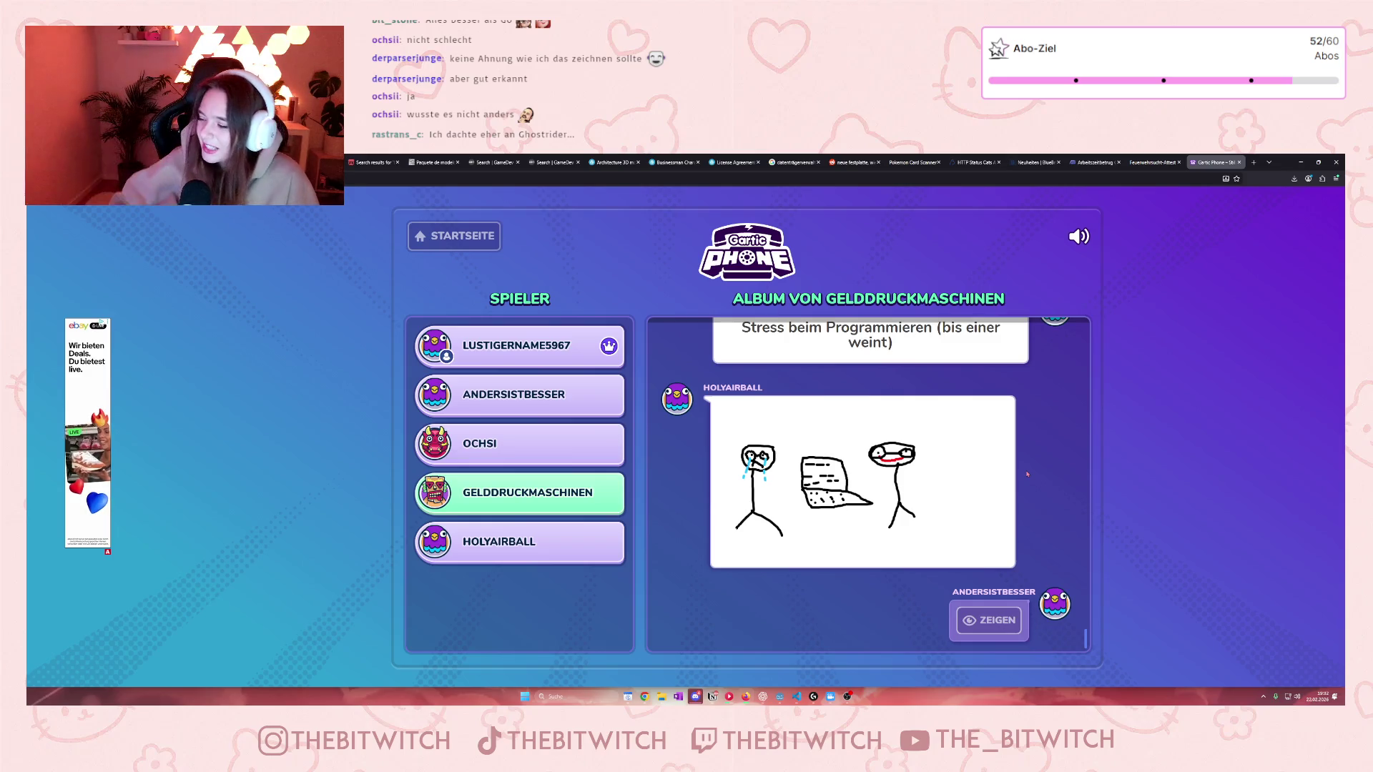
{"action": "scroll", "coordinate": [813, 462], "scroll_direction": "up", "scroll_amount": 2}
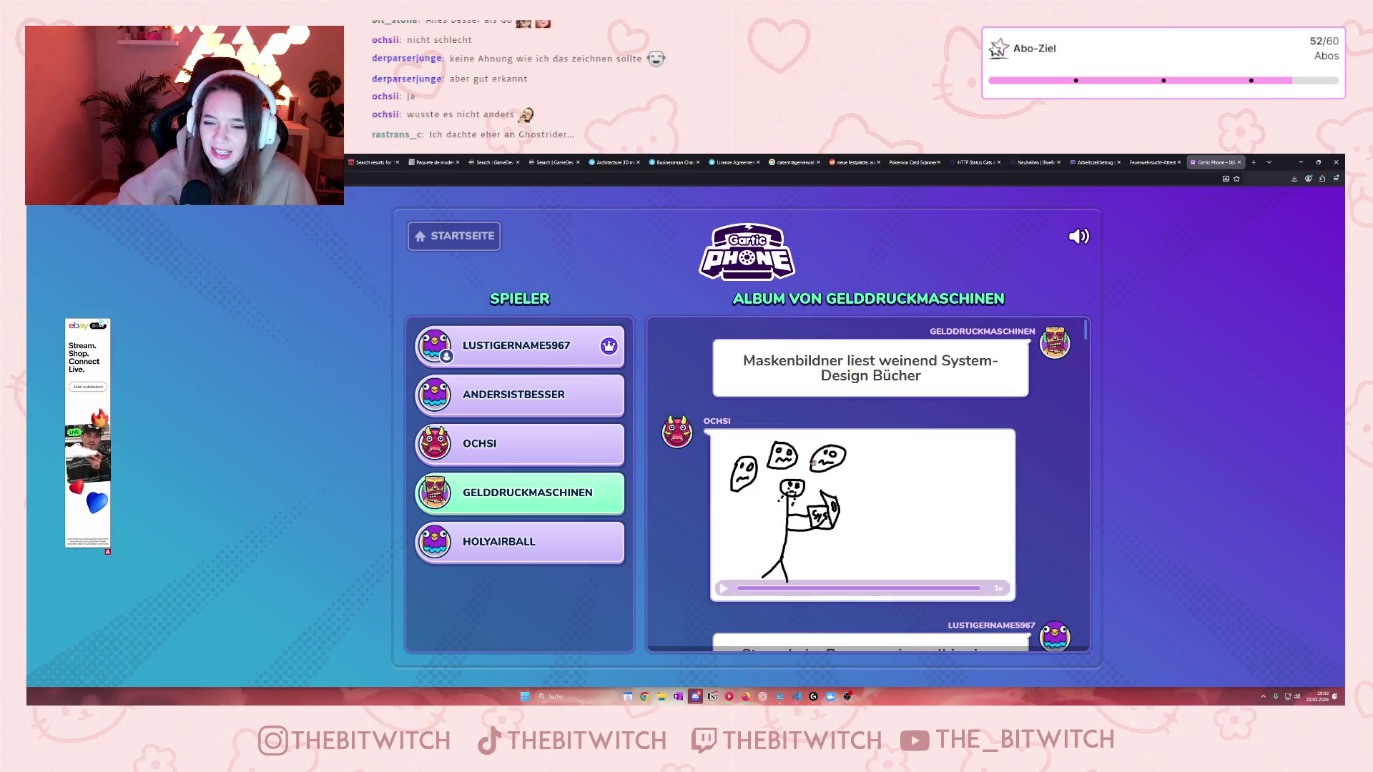
{"action": "scroll", "coordinate": [809, 449], "scroll_direction": "down", "scroll_amount": 2}
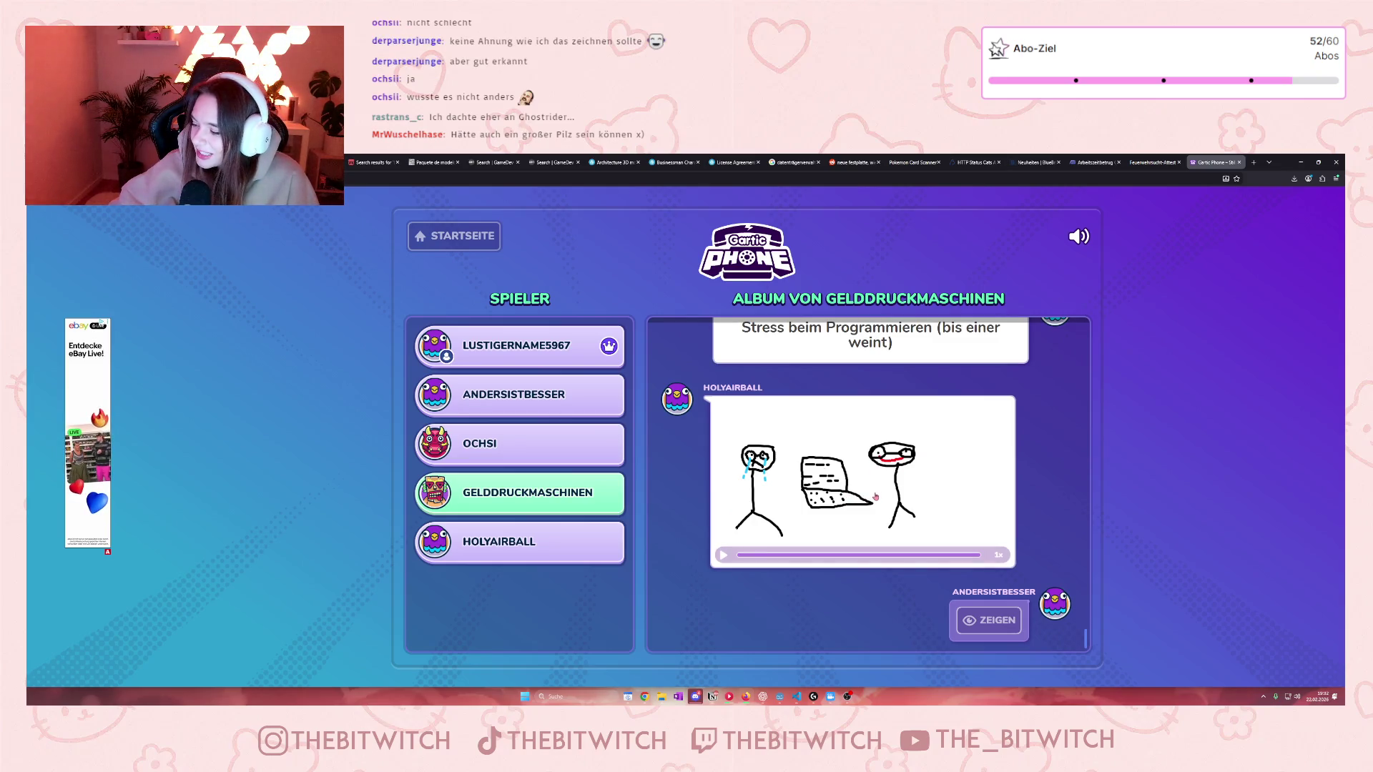
{"action": "left_click", "coordinate": [987, 620]}
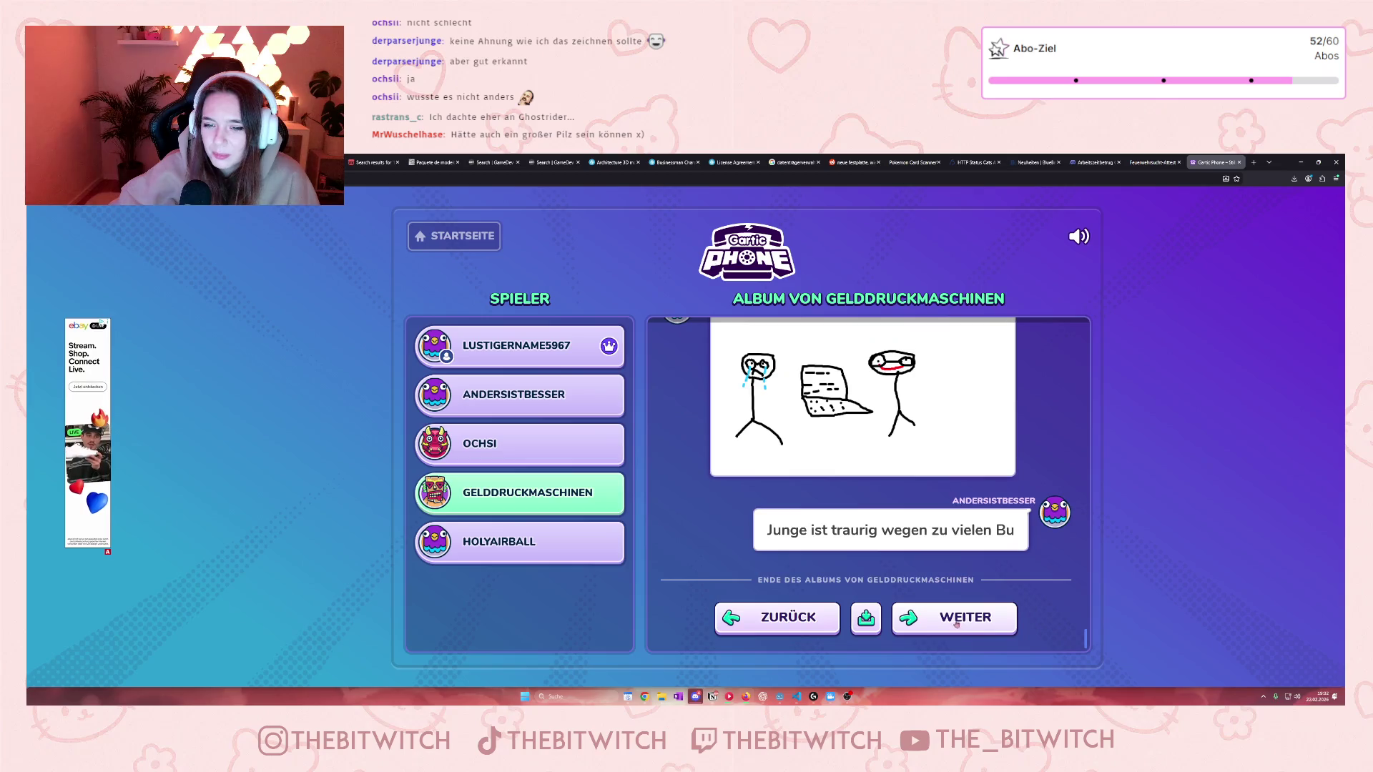
{"action": "left_click", "coordinate": [868, 620]}
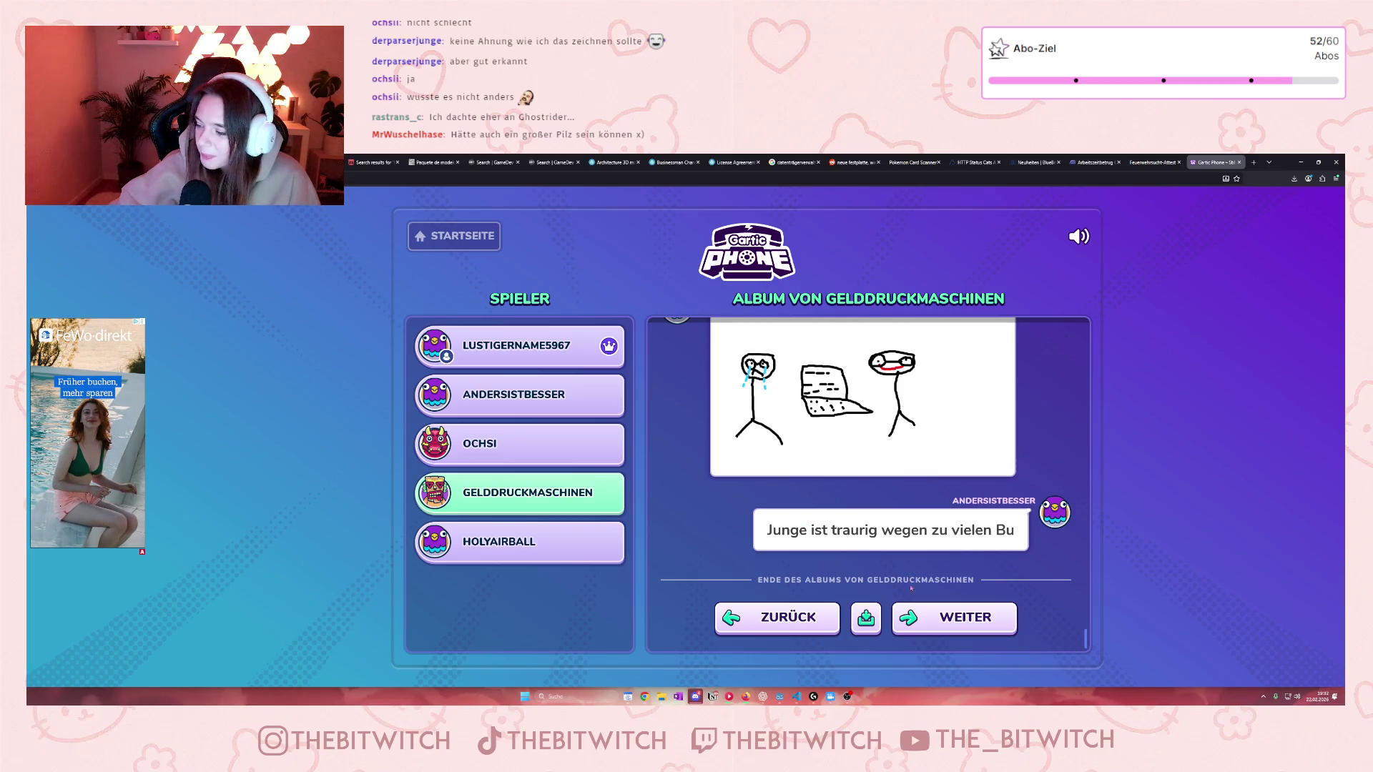
Step: Advance to HOLYAIRBALL's last album, opening with 'Kotlin Coroutines sind behindert.'
{"action": "left_click", "coordinate": [970, 627]}
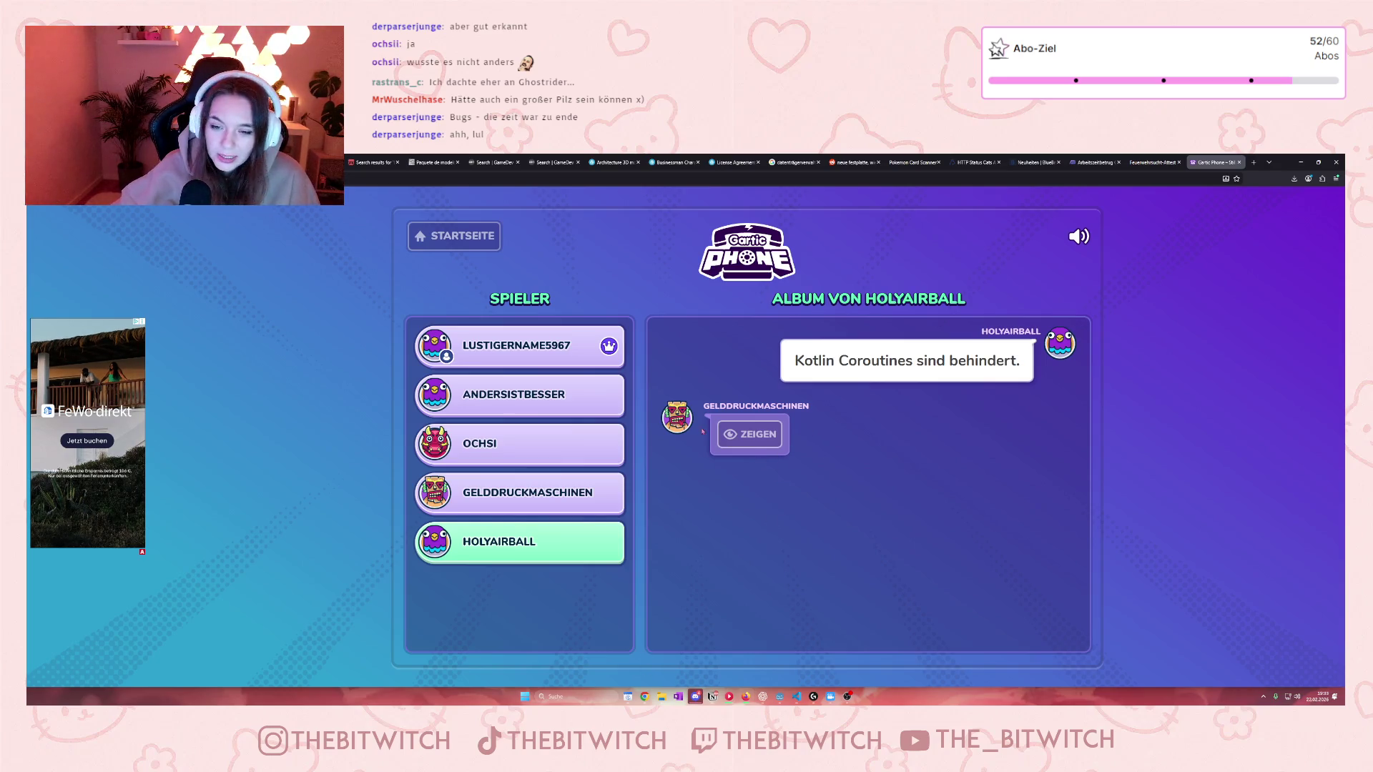
Step: Reveal the Async drawing, its guess, and the final guess 'zwei seperate schuhe'
{"action": "left_click", "coordinate": [760, 438]}
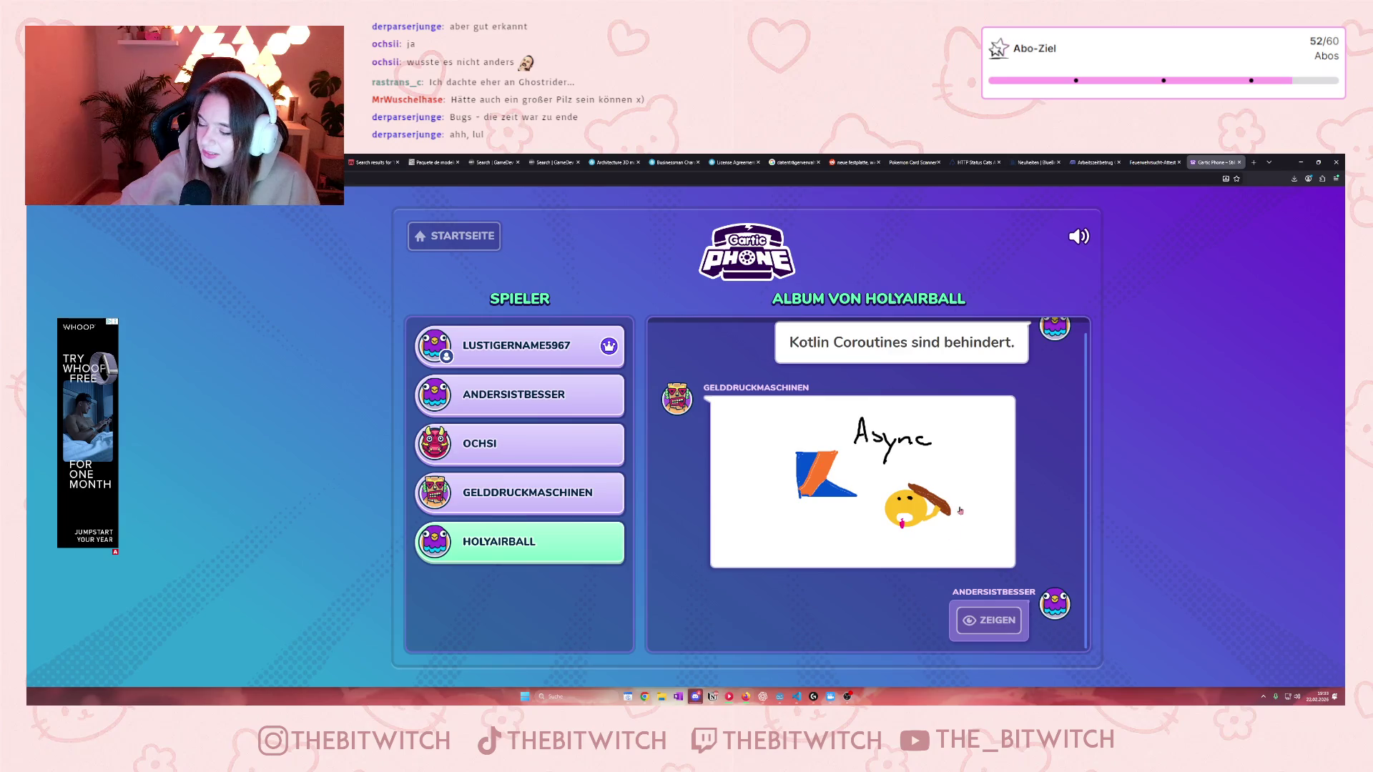
{"action": "left_click", "coordinate": [989, 620]}
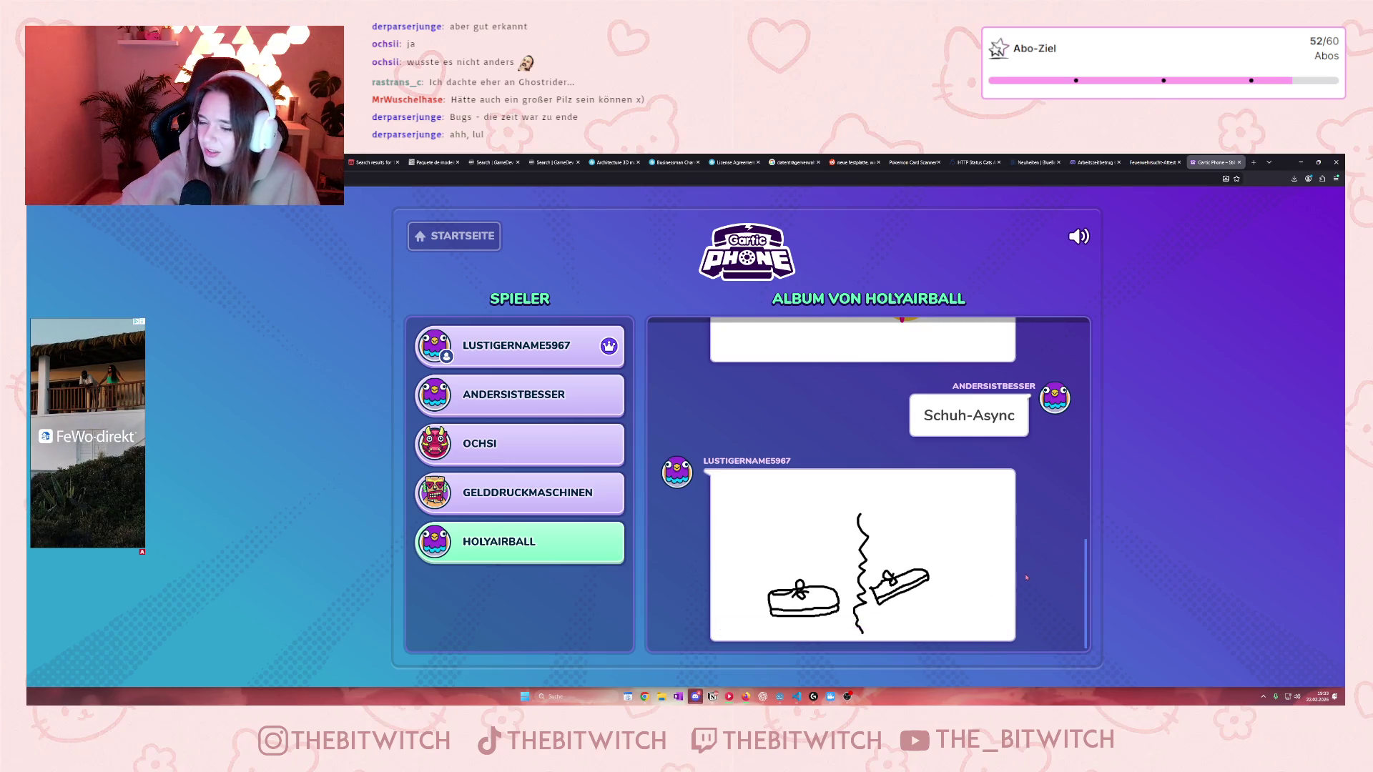
{"action": "scroll", "coordinate": [1048, 547], "scroll_direction": "up", "scroll_amount": 3}
{"action": "scroll", "coordinate": [1050, 541], "scroll_direction": "down", "scroll_amount": 4}
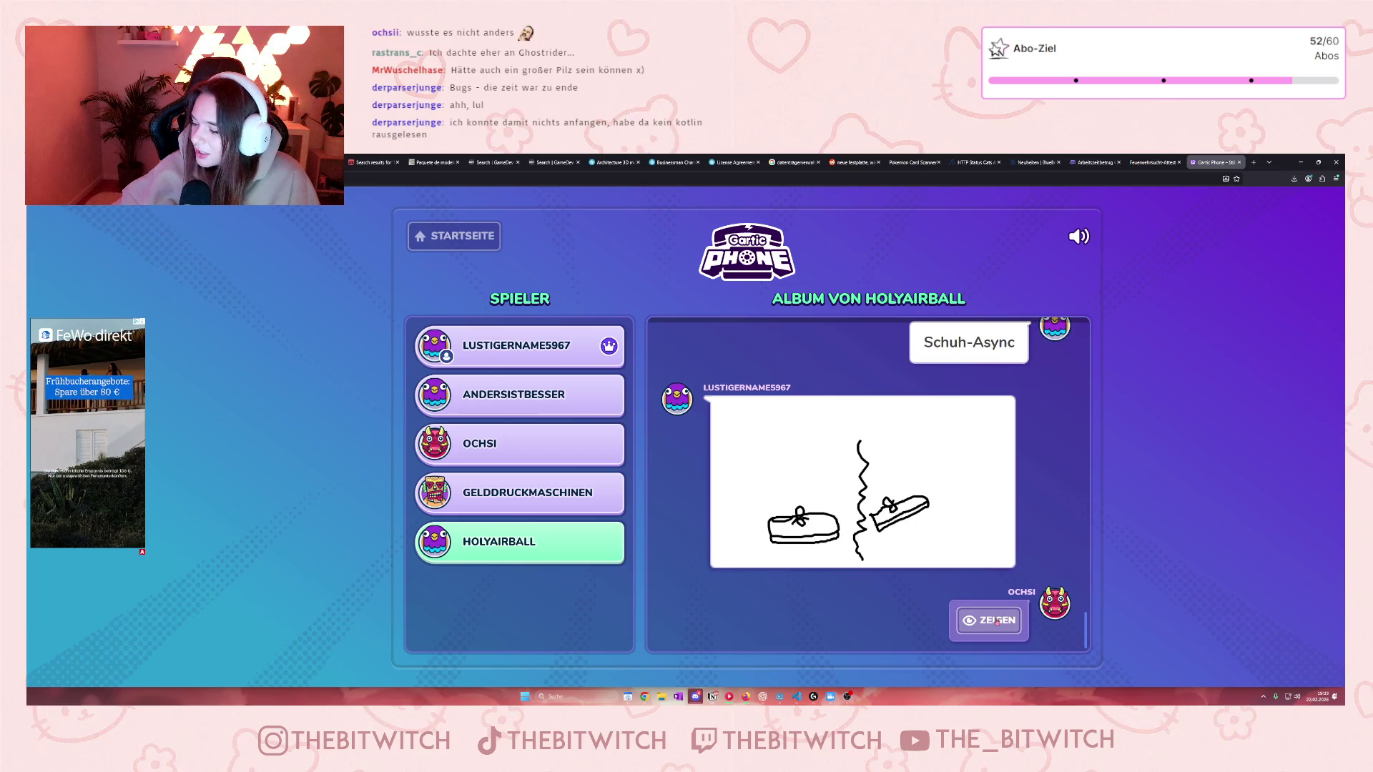
{"action": "scroll", "coordinate": [1001, 601], "scroll_direction": "up", "scroll_amount": 4}
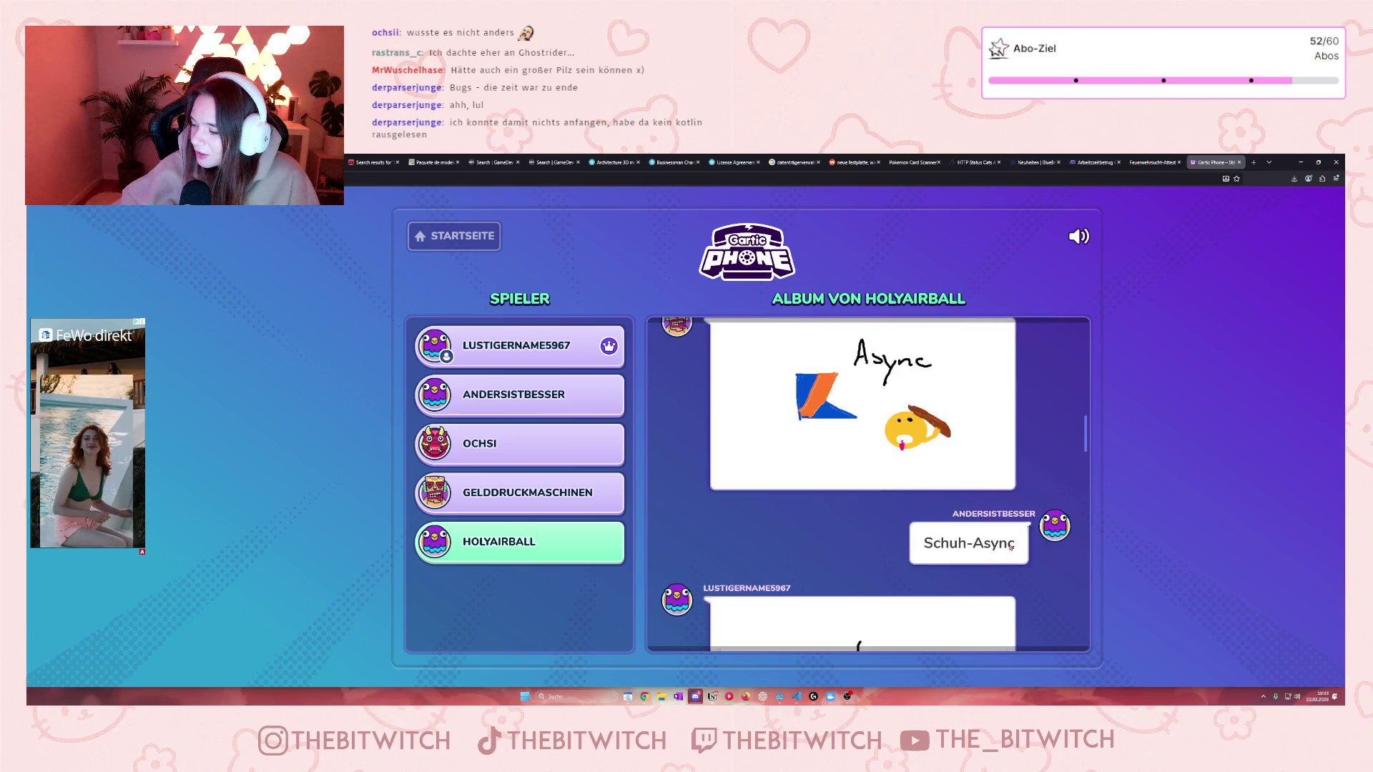
{"action": "scroll", "coordinate": [1006, 555], "scroll_direction": "down", "scroll_amount": 3}
{"action": "scroll", "coordinate": [1006, 556], "scroll_direction": "up", "scroll_amount": 3}
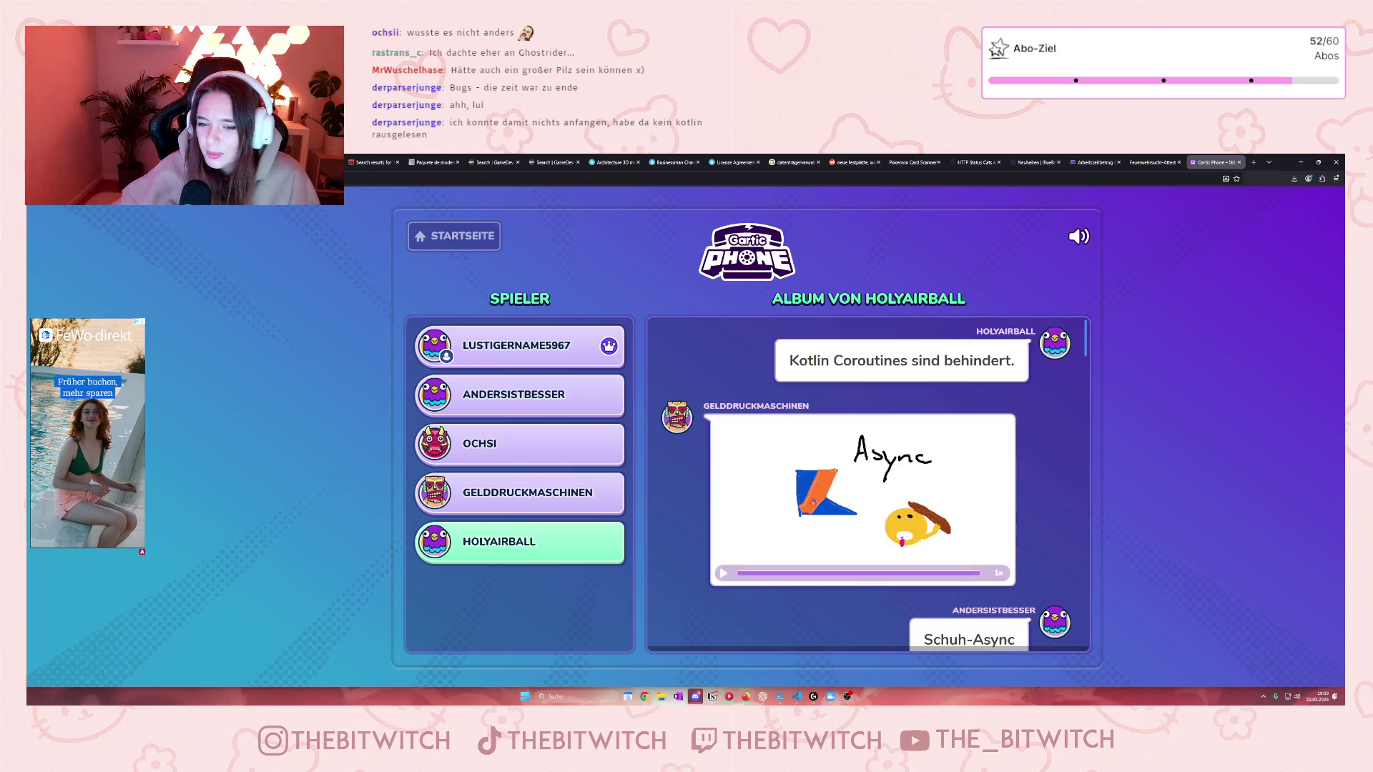
{"action": "scroll", "coordinate": [850, 540], "scroll_direction": "down", "scroll_amount": 4}
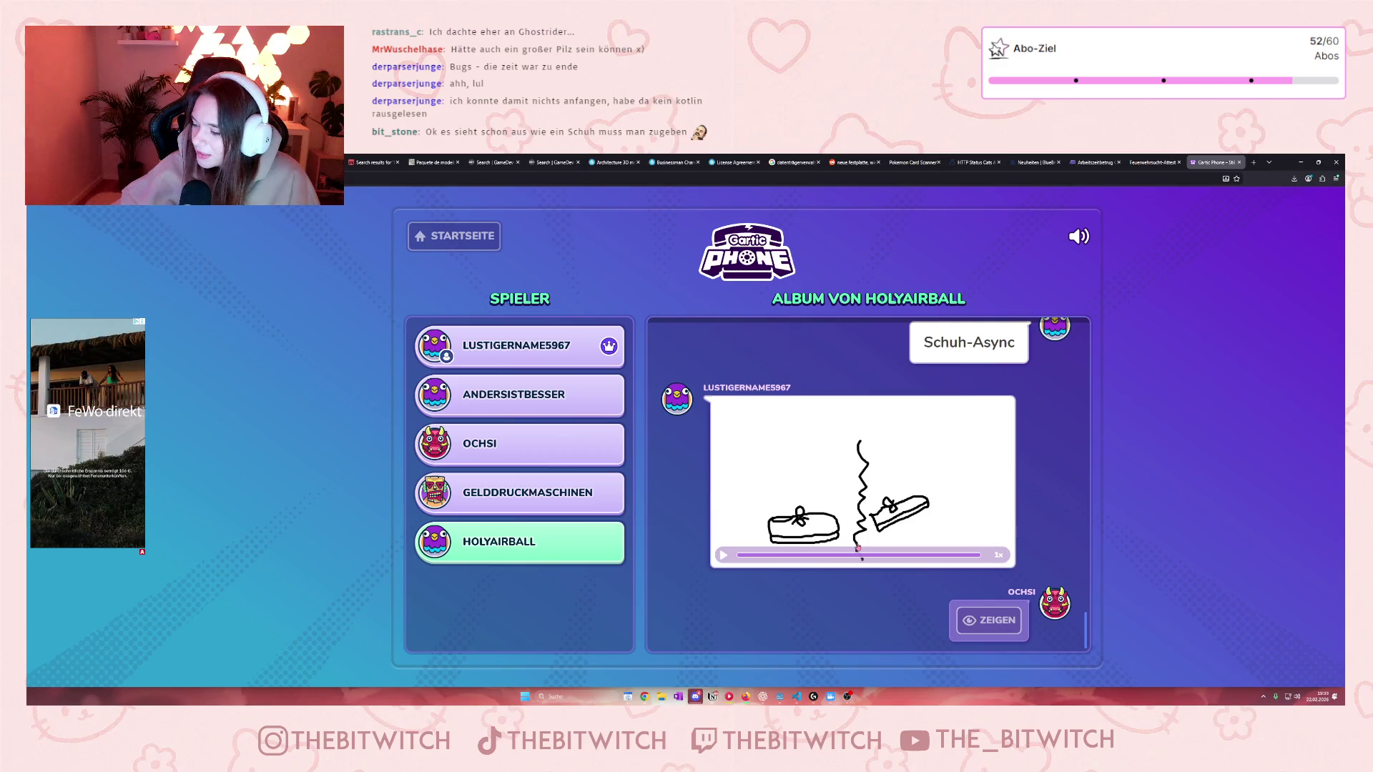
{"action": "scroll", "coordinate": [865, 549], "scroll_direction": "up", "scroll_amount": 4}
{"action": "mouse_move", "coordinate": [867, 547]}
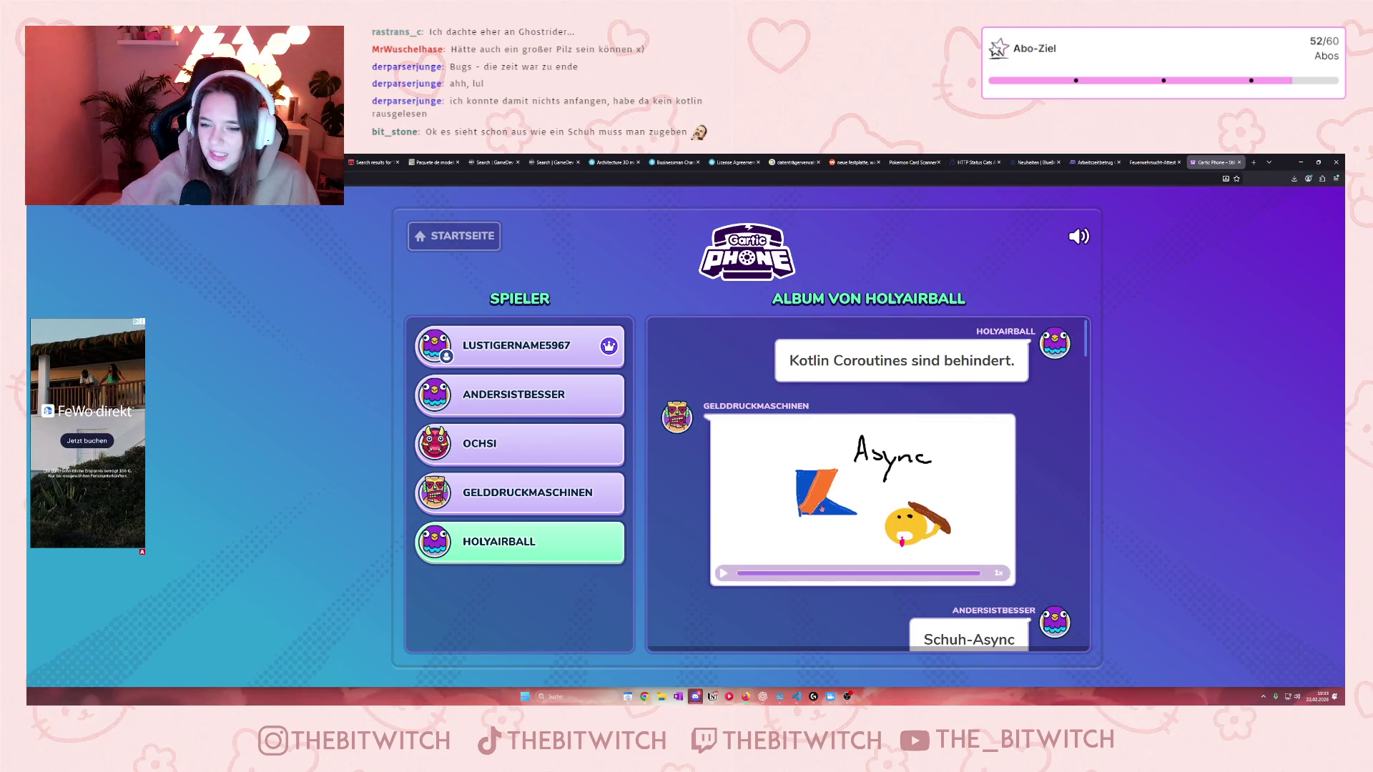
{"action": "scroll", "coordinate": [841, 519], "scroll_direction": "down", "scroll_amount": 4}
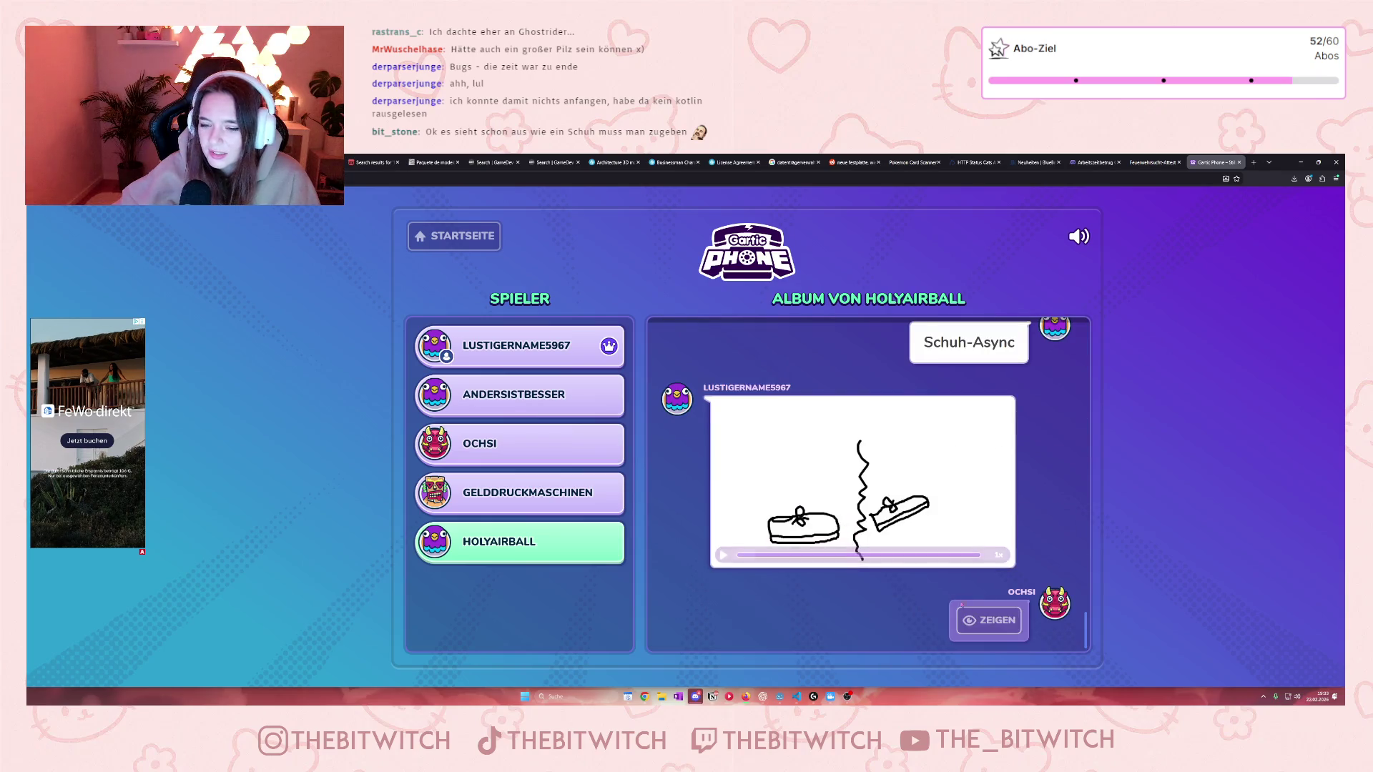
{"action": "left_click", "coordinate": [990, 620]}
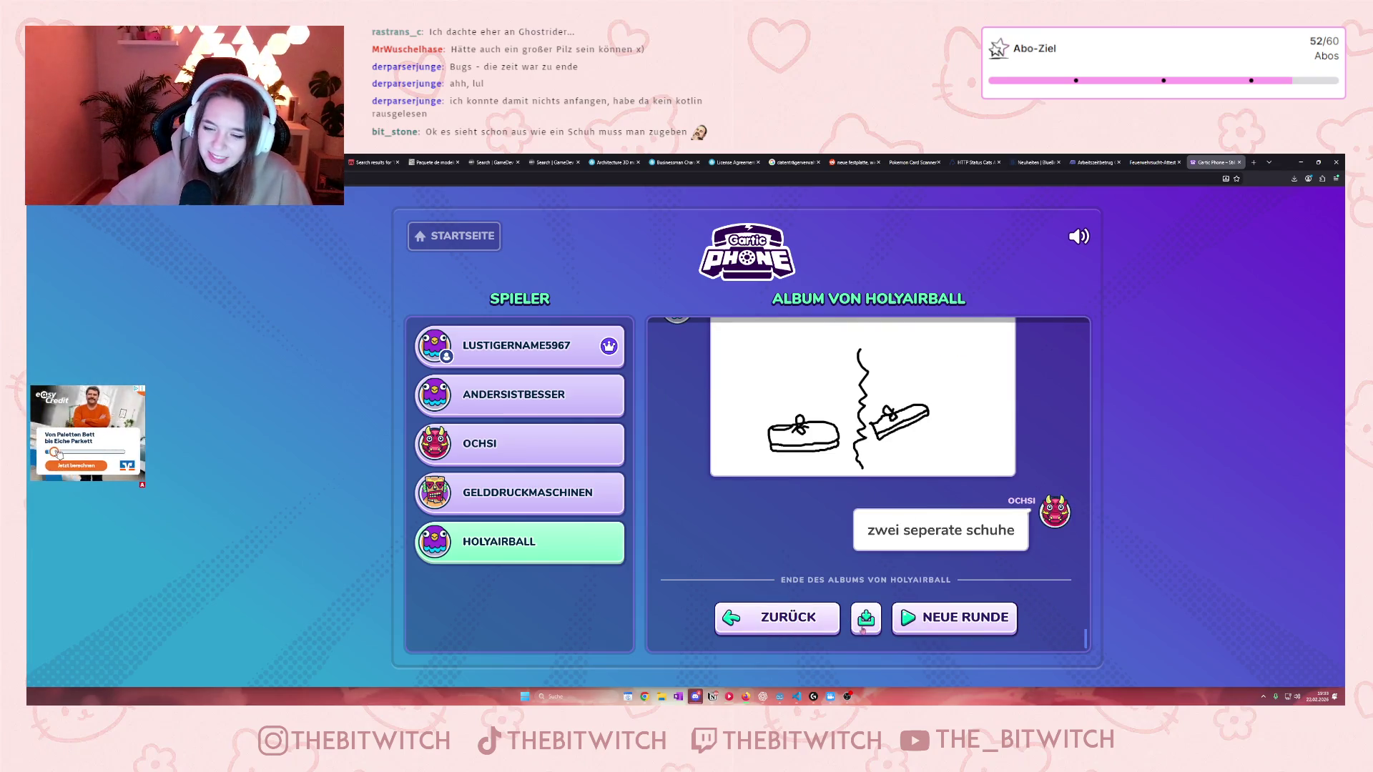
Step: Download the finished album, then open the GUI card on the Notion project board
{"action": "left_click", "coordinate": [864, 624]}
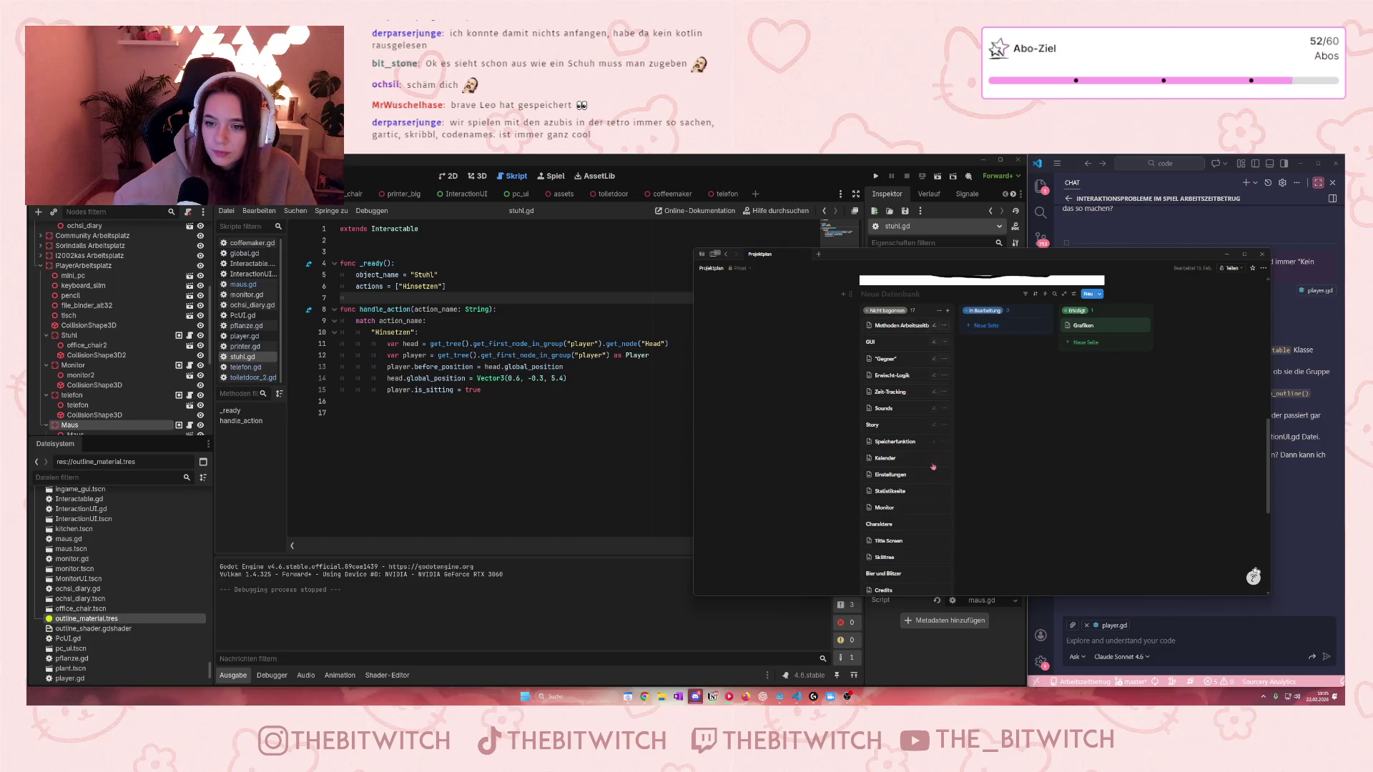
{"action": "left_click", "coordinate": [898, 343]}
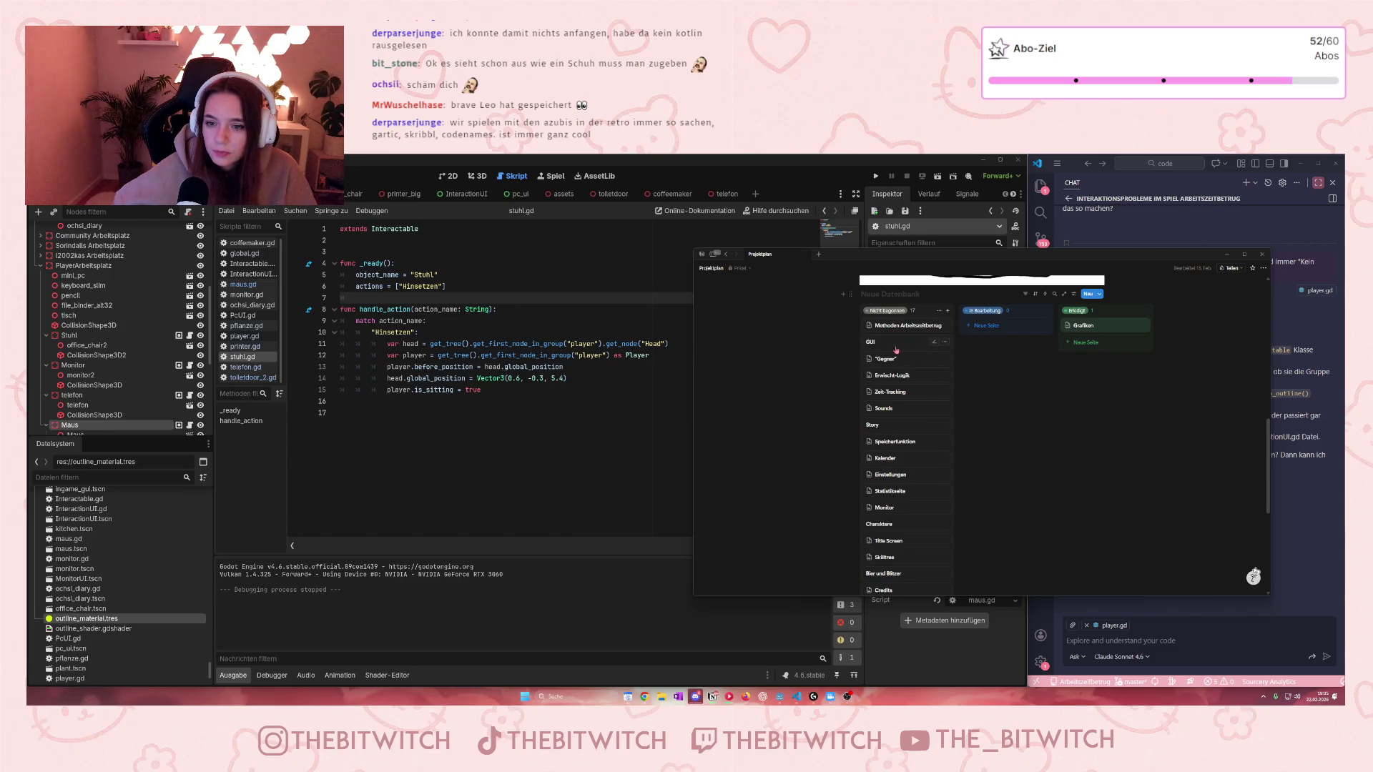
Step: Open the Methoden Arbeitszeitbetrug page, scroll its task table, then close the Notion board
{"action": "left_click", "coordinate": [752, 327]}
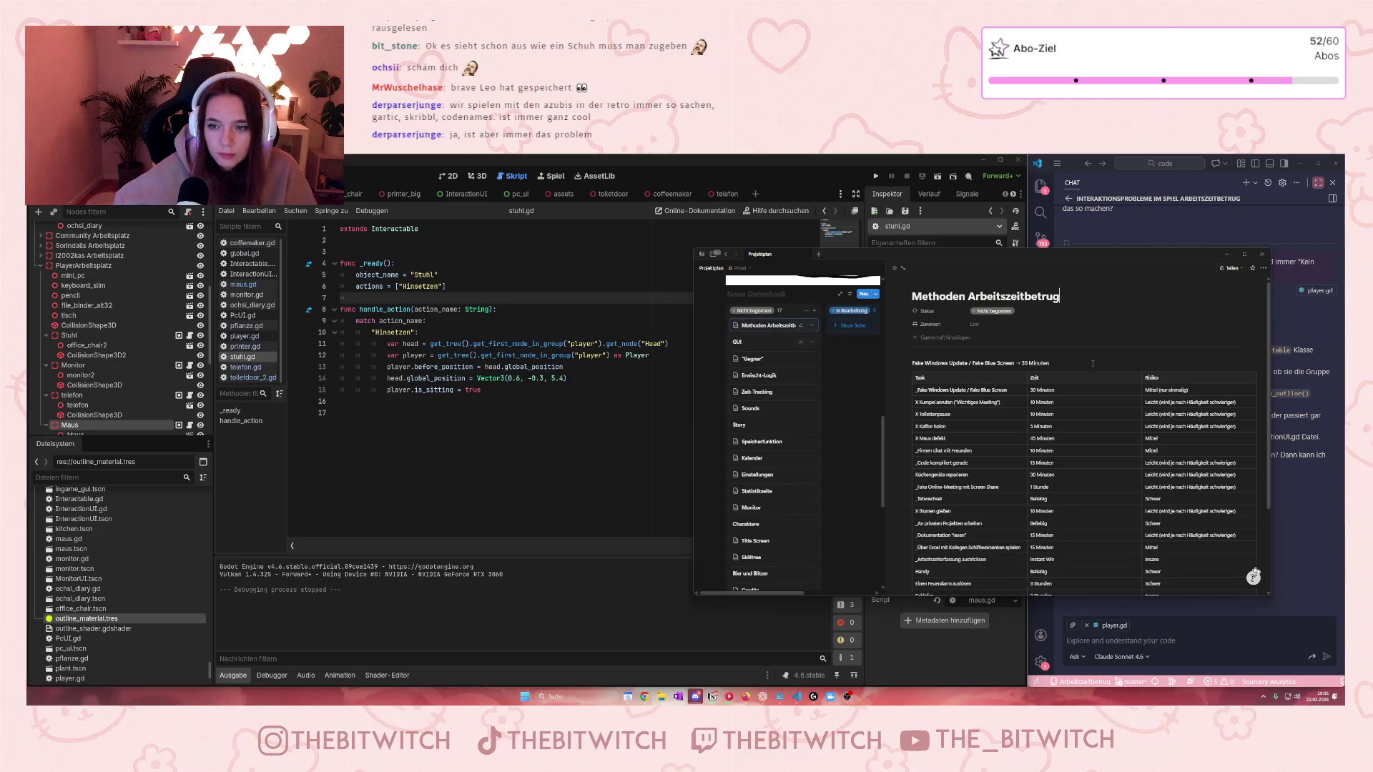
{"action": "scroll", "coordinate": [1087, 429], "scroll_direction": "down", "scroll_amount": 2}
{"action": "scroll", "coordinate": [1035, 445], "scroll_direction": "down", "scroll_amount": 1}
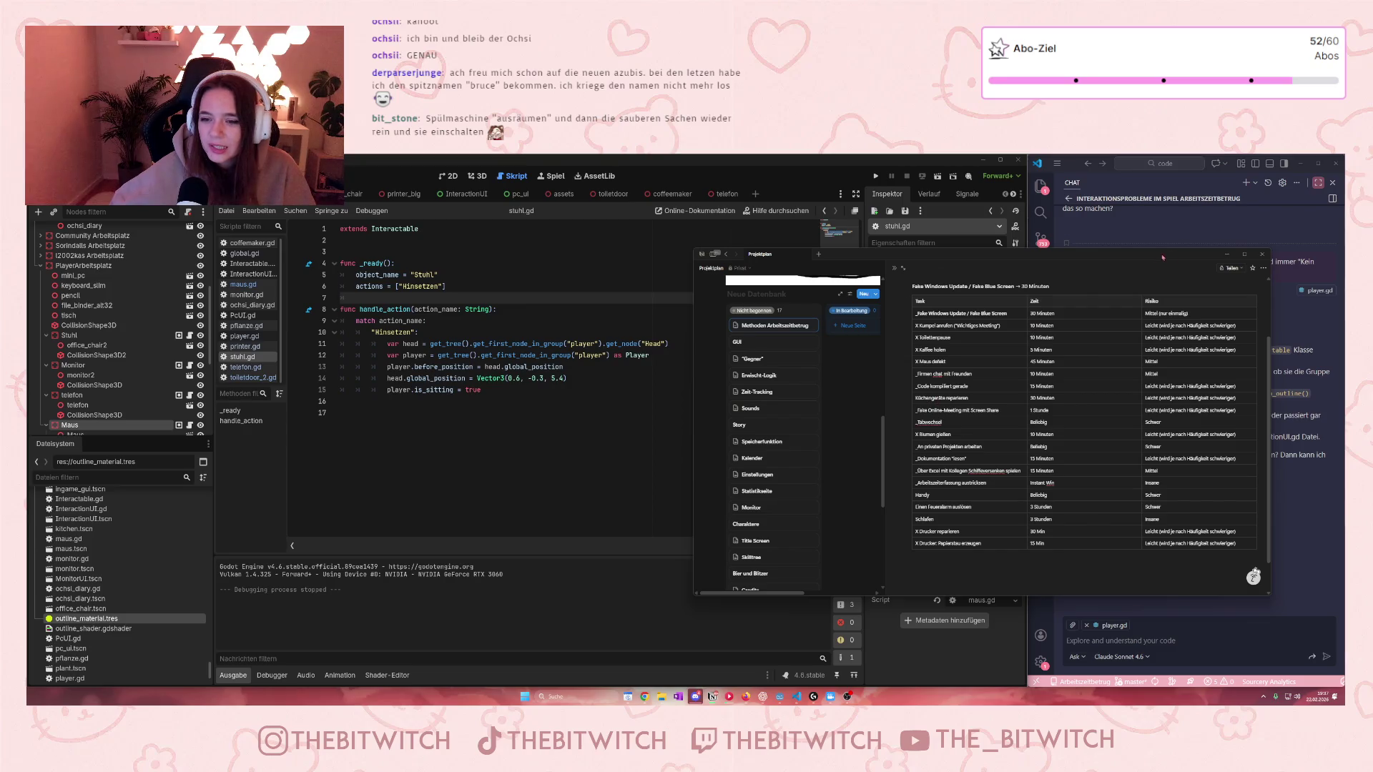
{"action": "left_click", "coordinate": [1226, 254]}
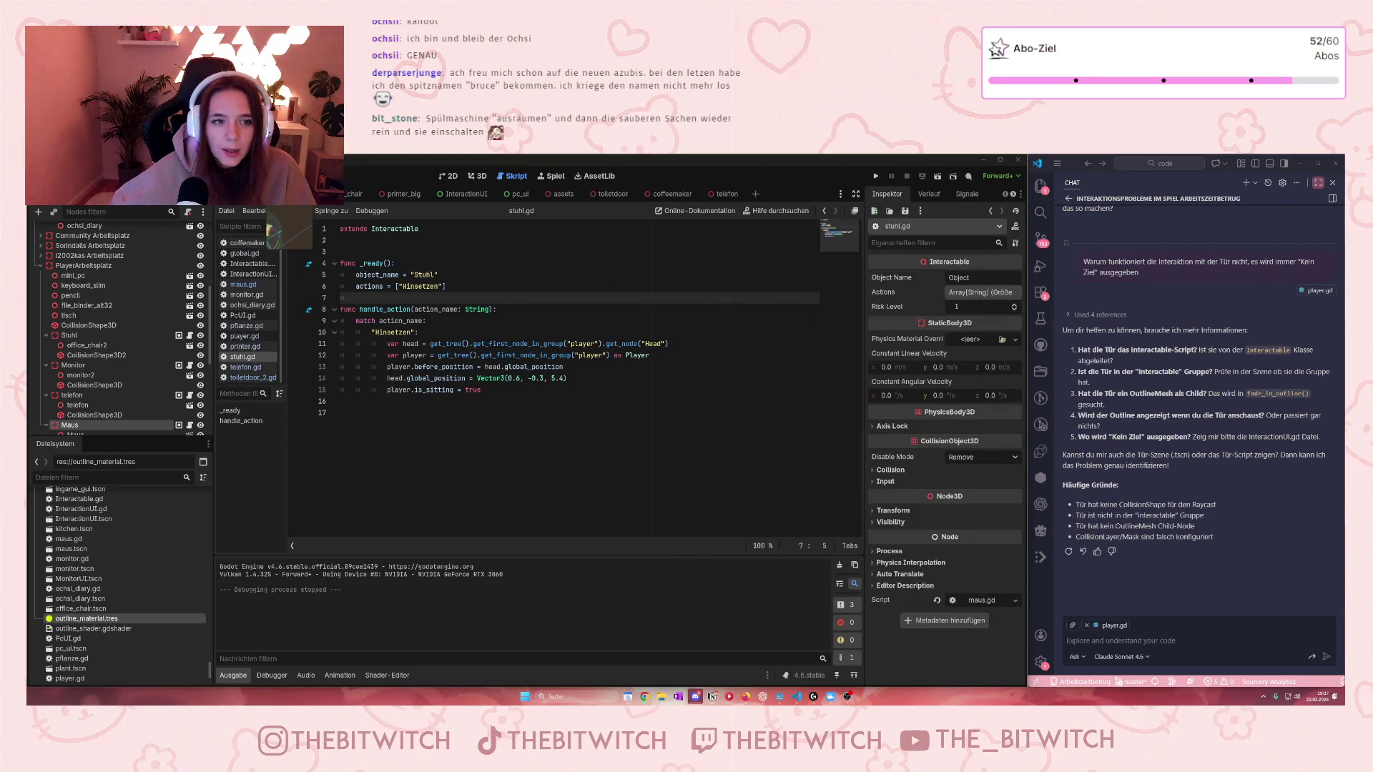
Step: Switch to the 3D view, orbit to an angled view of the kitchen, and select the fridge
{"action": "left_click", "coordinate": [478, 176]}
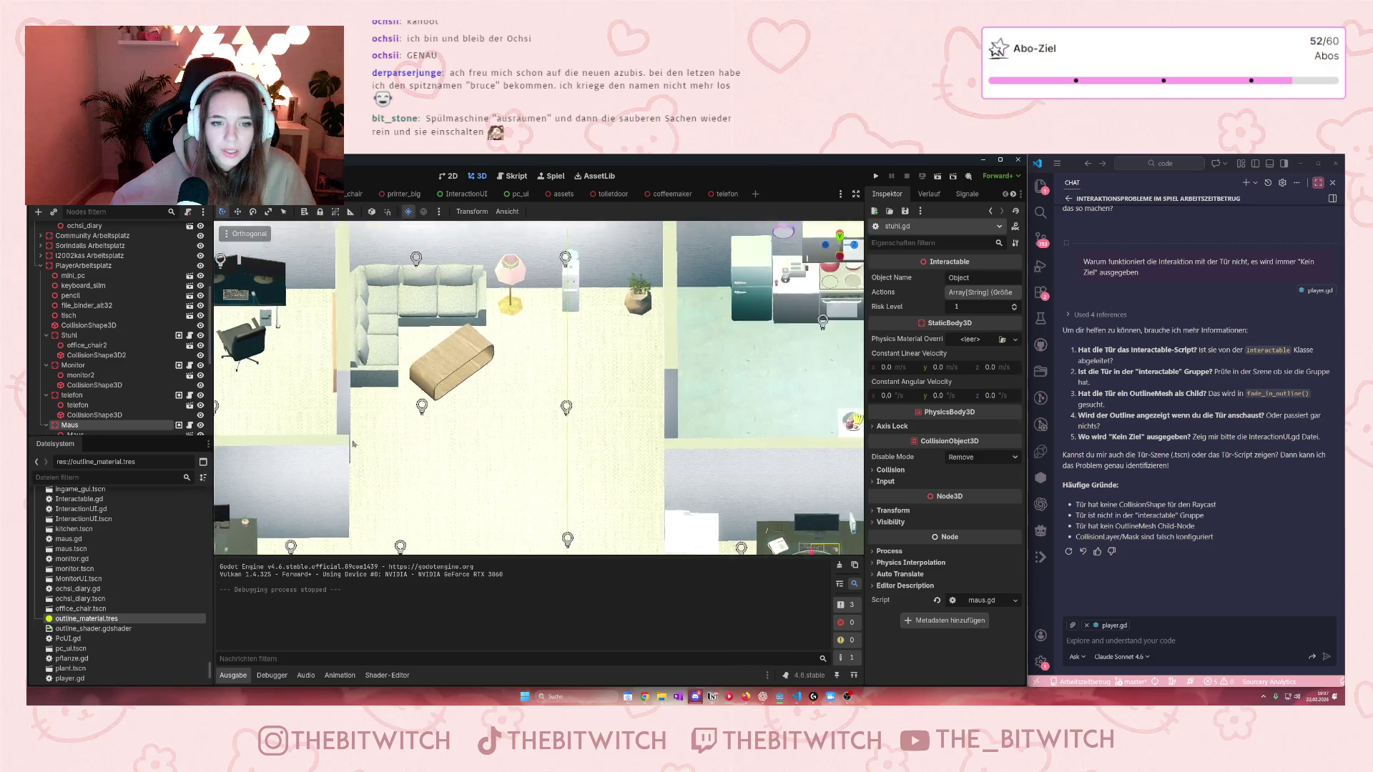
{"action": "scroll", "coordinate": [613, 390], "scroll_direction": "up", "scroll_amount": 3}
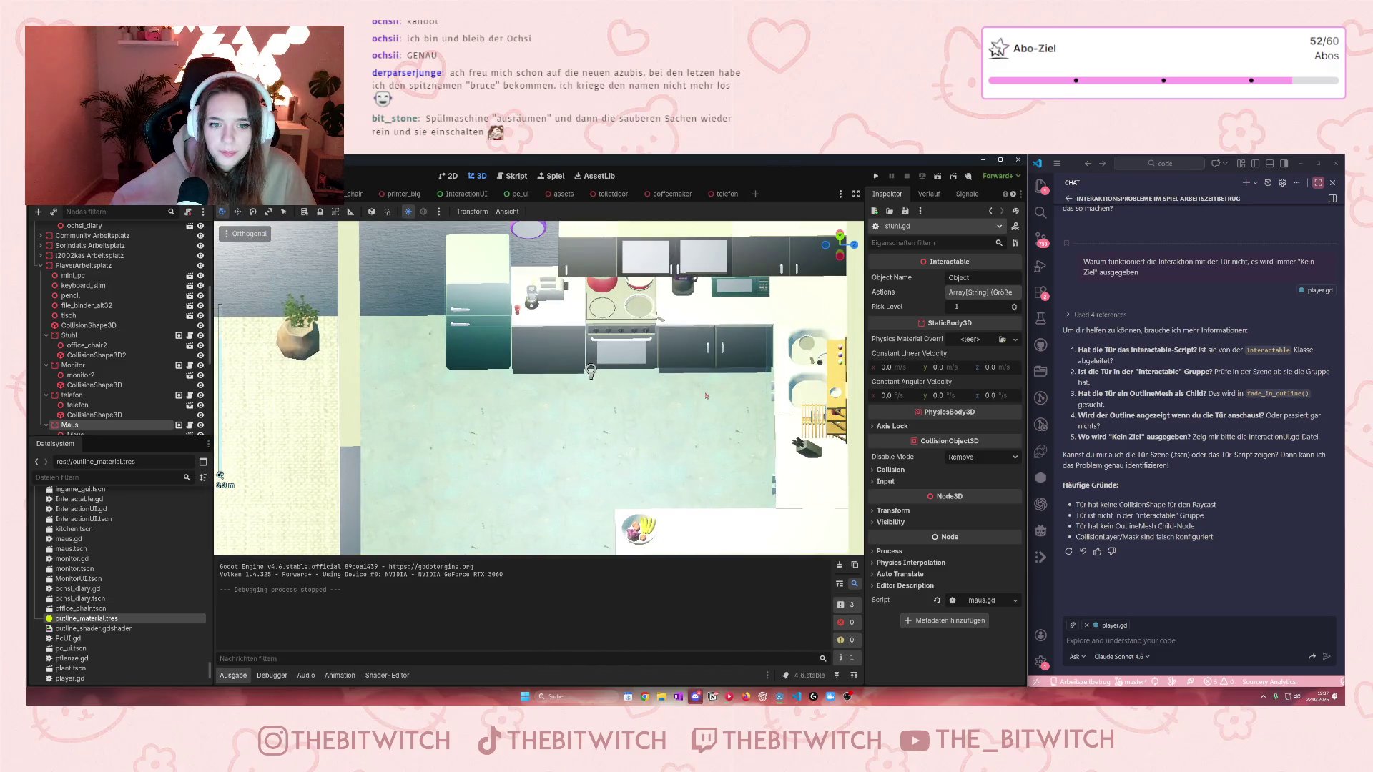
{"action": "left_click_drag", "start_coordinate": [706, 395], "coordinate": [772, 395]}
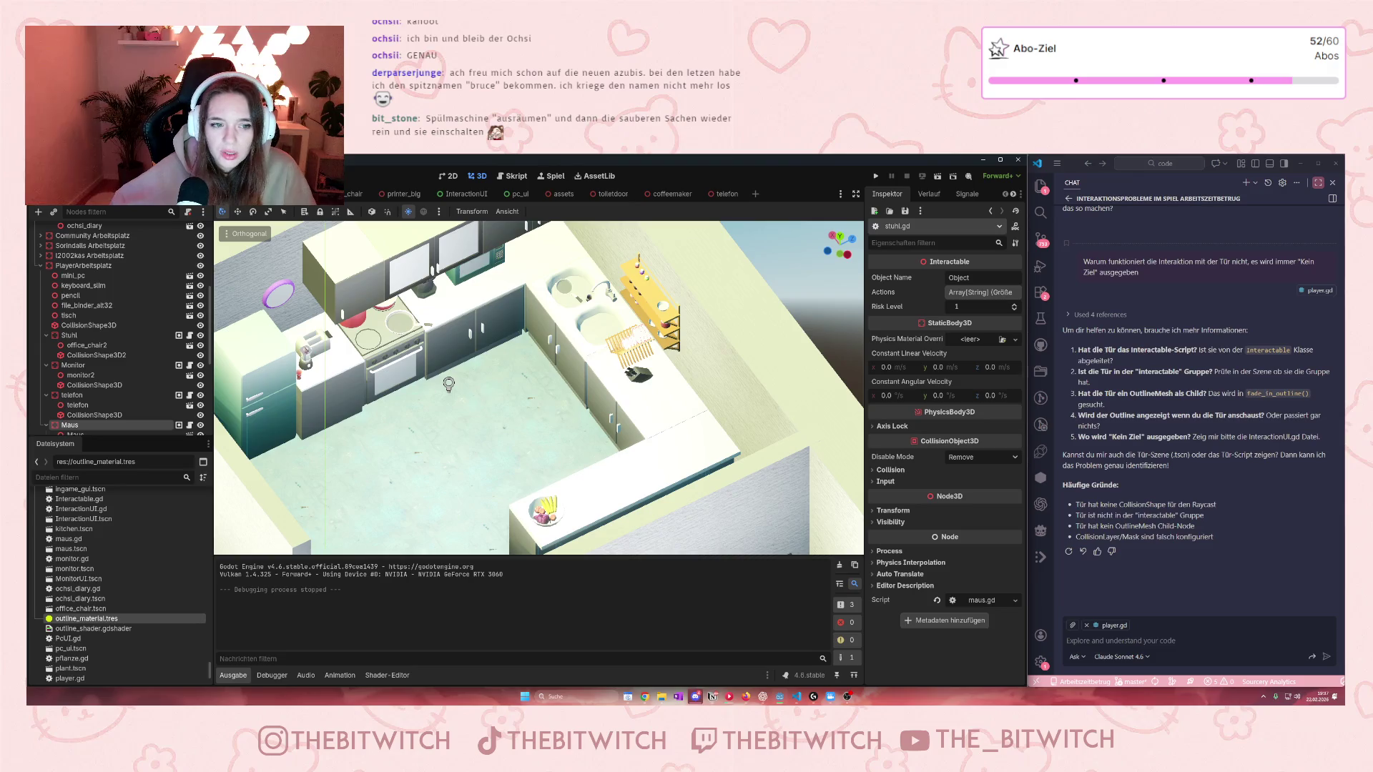
{"action": "left_click_drag", "start_coordinate": [496, 398], "coordinate": [483, 404]}
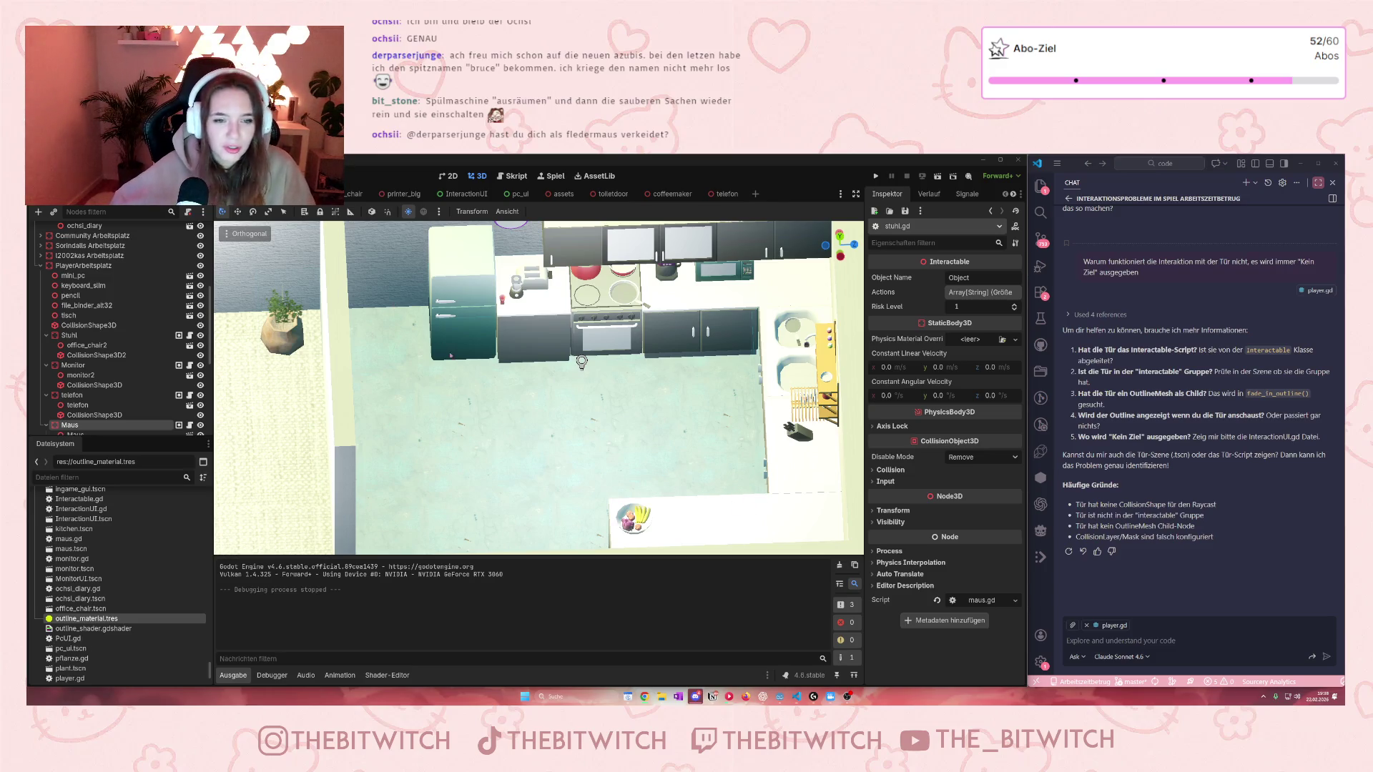
{"action": "mouse_move", "coordinate": [484, 409]}
{"action": "left_mouse_down"}
{"action": "mouse_move", "coordinate": [404, 362]}
{"action": "mouse_move", "coordinate": [261, 423]}
{"action": "mouse_move", "coordinate": [531, 410]}
{"action": "mouse_move", "coordinate": [558, 379]}
{"action": "left_mouse_up"}
{"action": "left_click", "coordinate": [619, 334]}
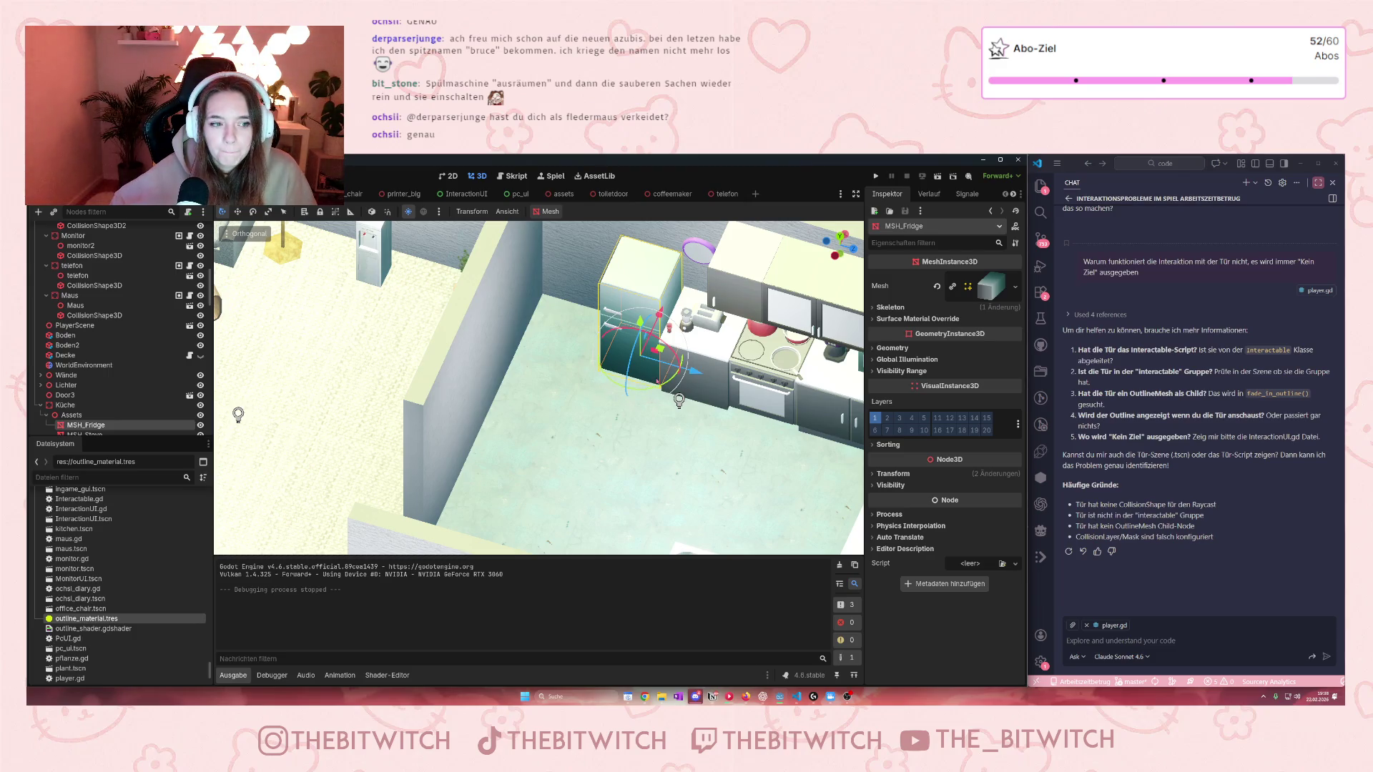
Step: Cut MSH_Fridge from the kitchen scene and start a new scene with a 3D Scene root
{"action": "scroll", "coordinate": [90, 414], "scroll_direction": "down", "scroll_amount": 2}
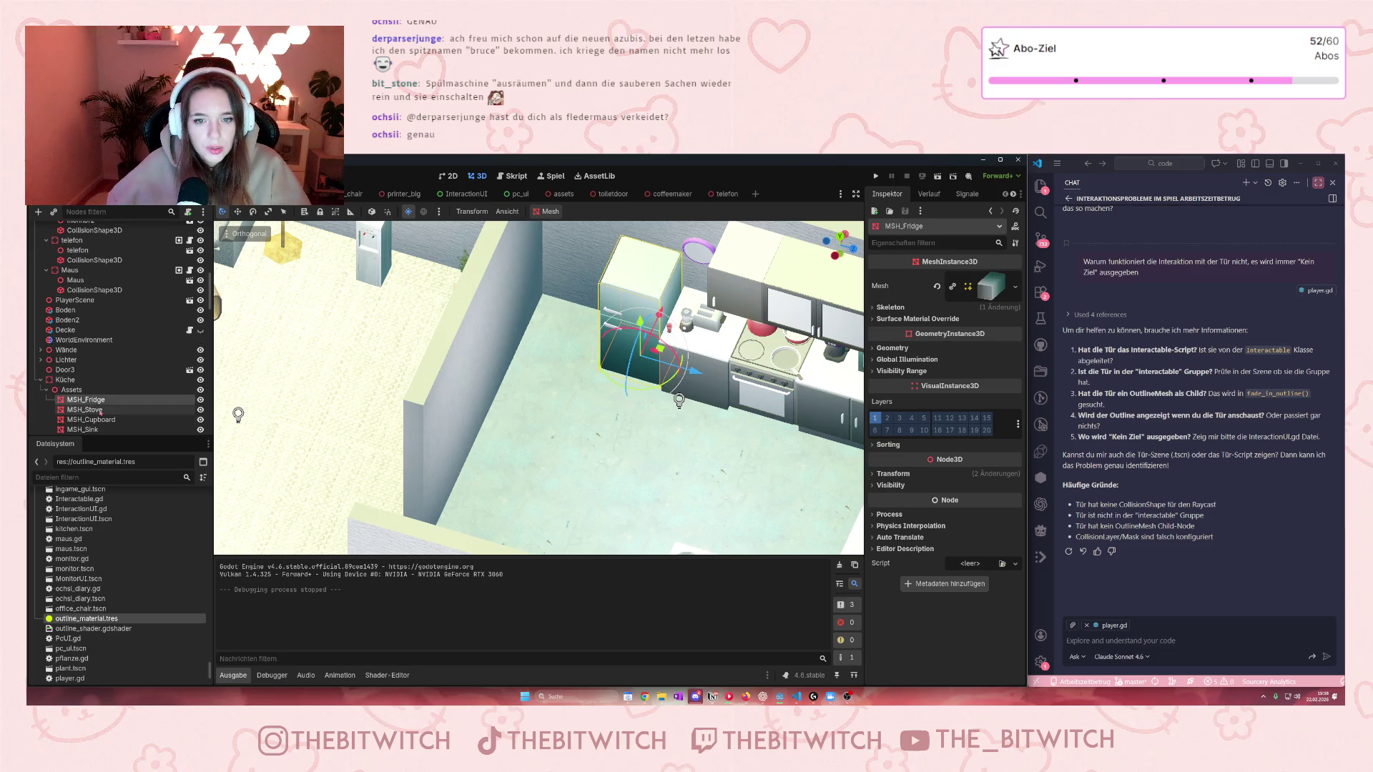
{"action": "key", "text": "ctrl+x"}
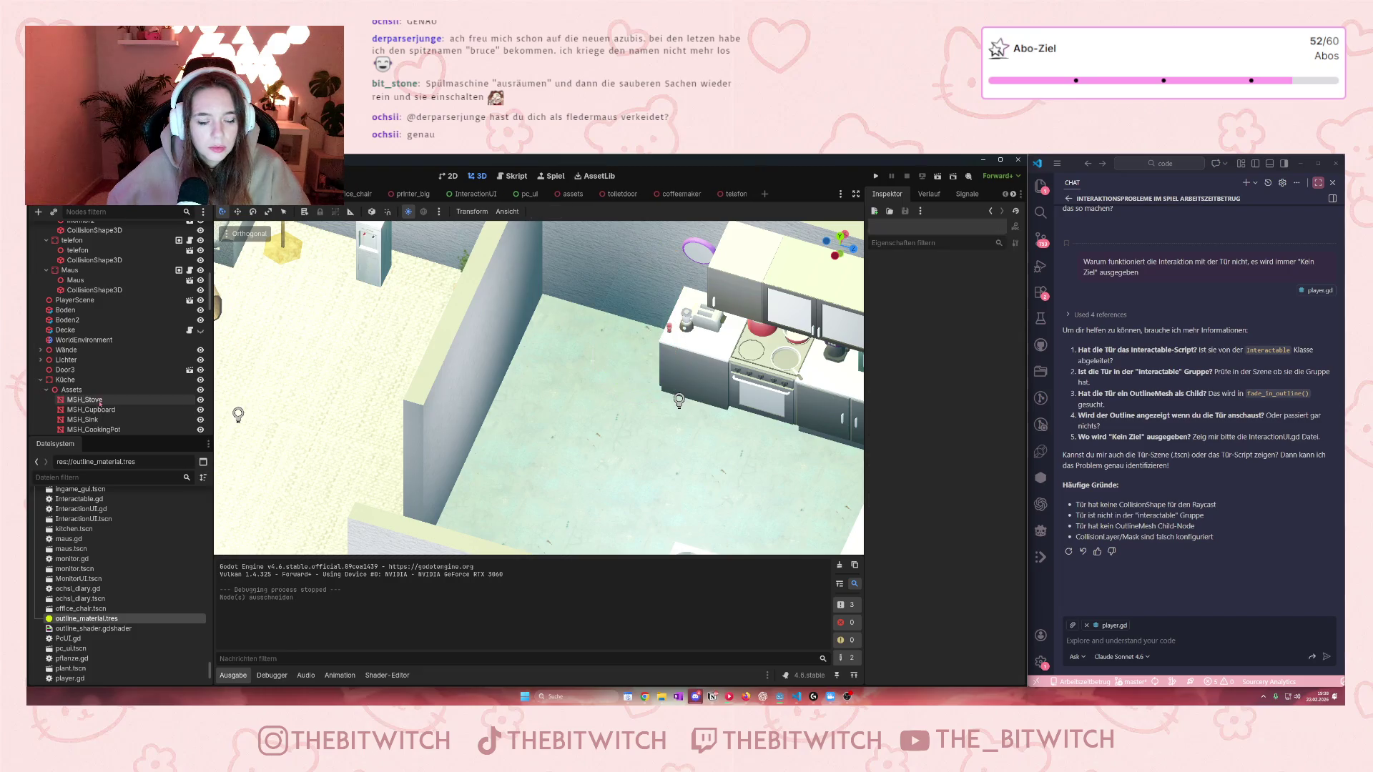
{"action": "left_click", "coordinate": [764, 194]}
{"action": "left_click", "coordinate": [142, 263]}
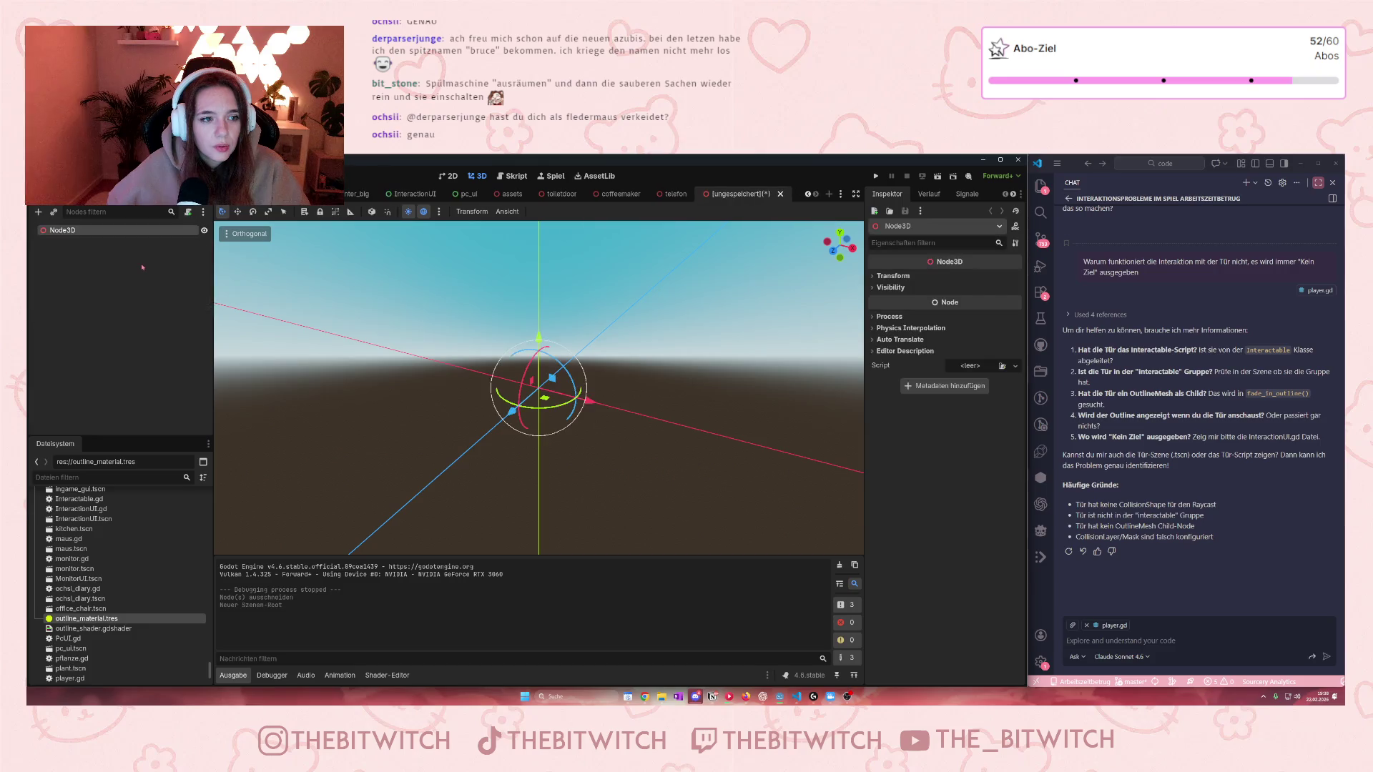
Step: Rename the Node3D root to 'fridge' and paste MSH_Fridge in as its child
{"action": "double_click", "coordinate": [78, 231]}
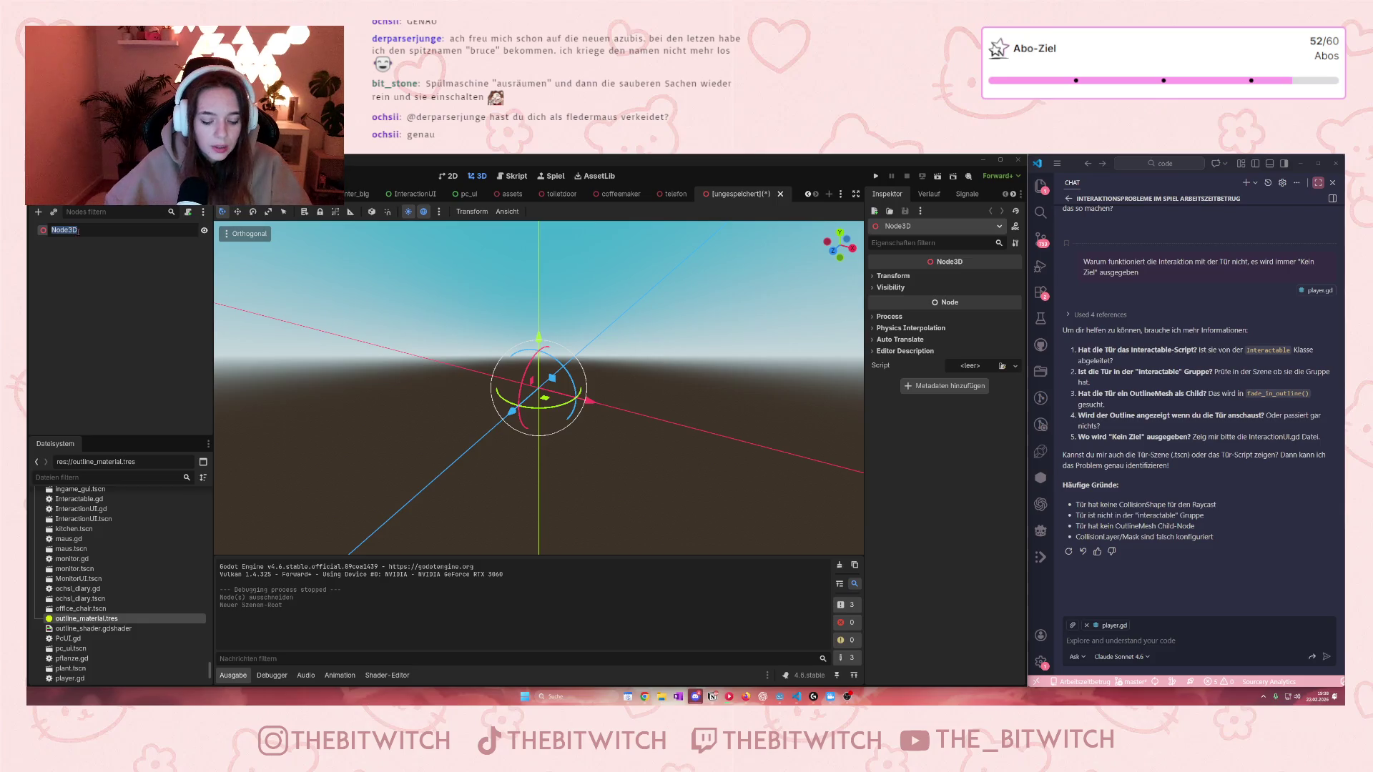
{"action": "type", "text": "fridge"}
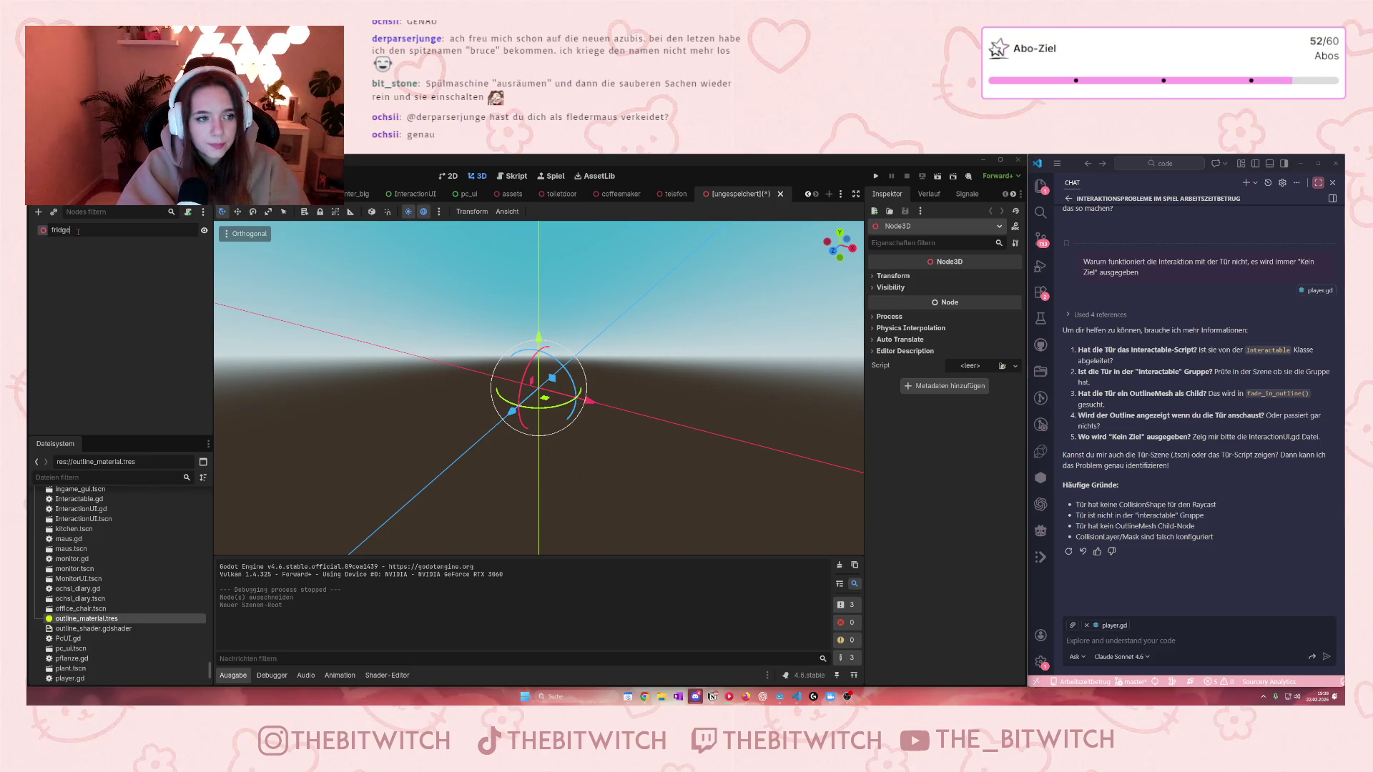
{"action": "key", "text": "Return"}
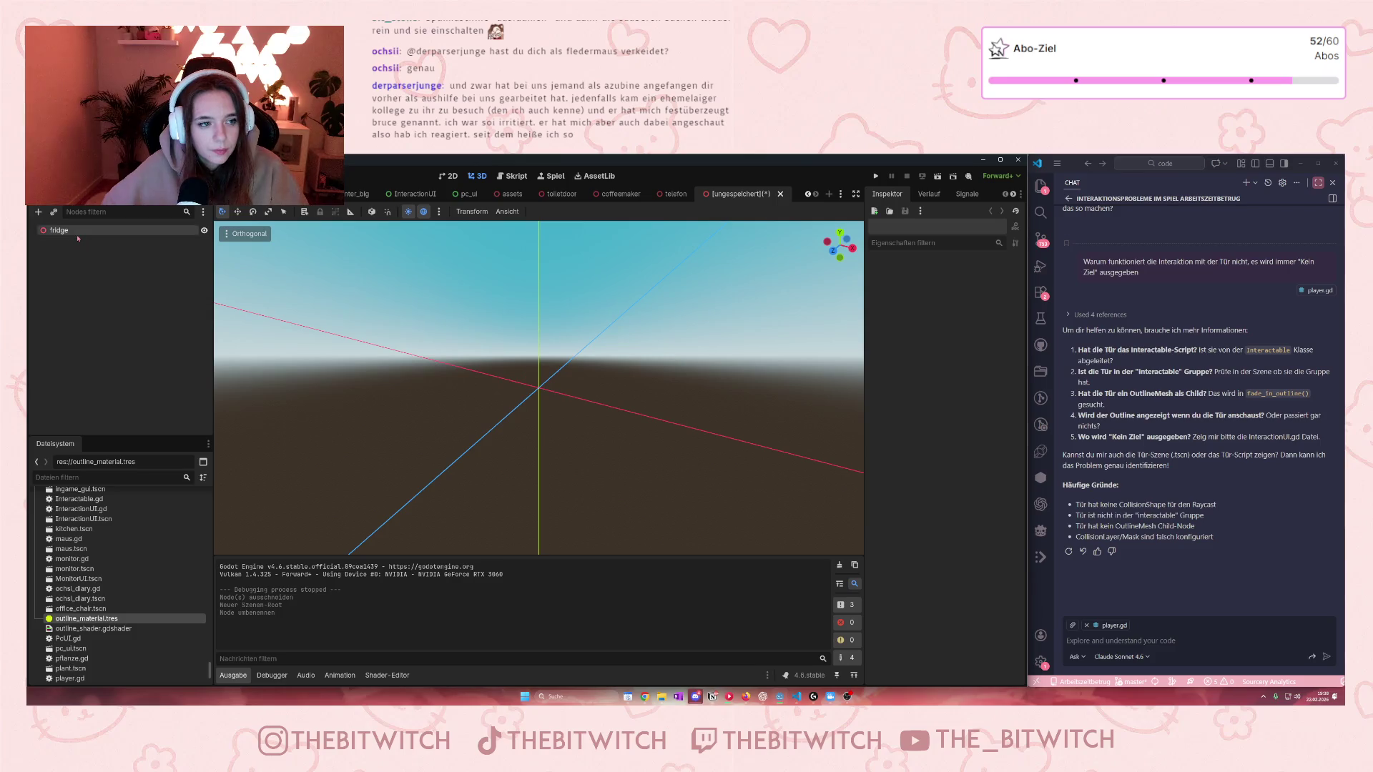
{"action": "key", "text": "ctrl+v"}
{"action": "scroll", "coordinate": [416, 321], "scroll_direction": "down", "scroll_amount": 3}
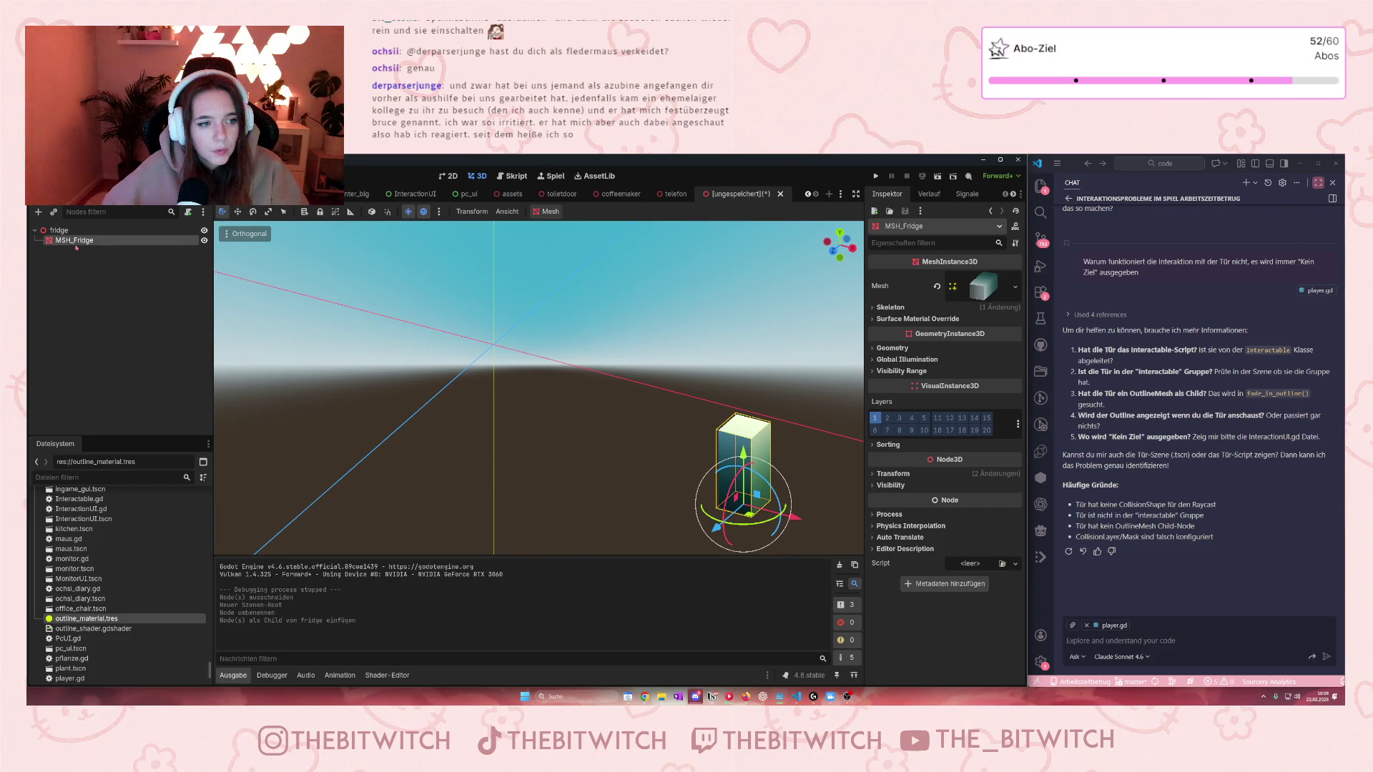
Step: Paste and reparent an extra fridge mesh copy, then undo both changes
{"action": "key", "text": "ctrl+v"}
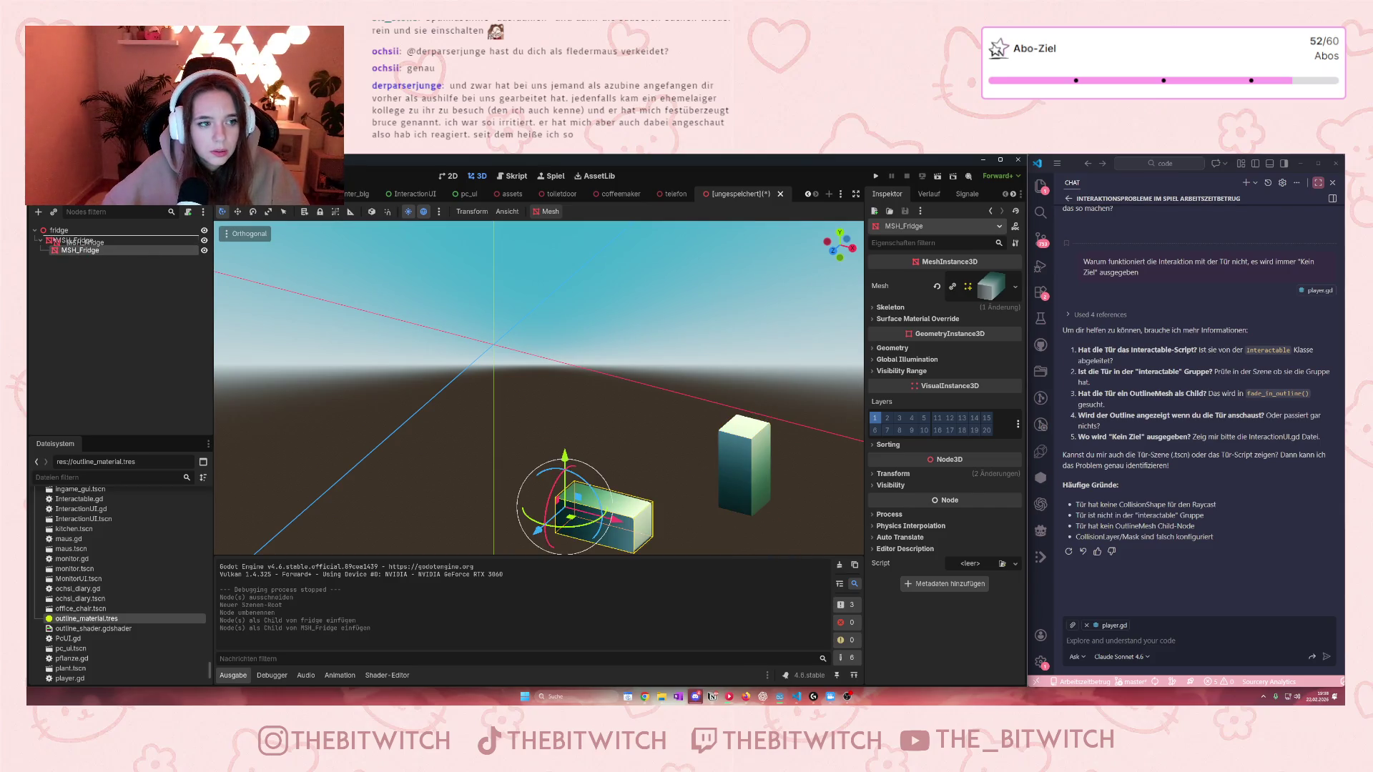
{"action": "left_click_drag", "start_coordinate": [71, 242], "coordinate": [77, 248]}
{"action": "key", "text": "ctrl+z"}
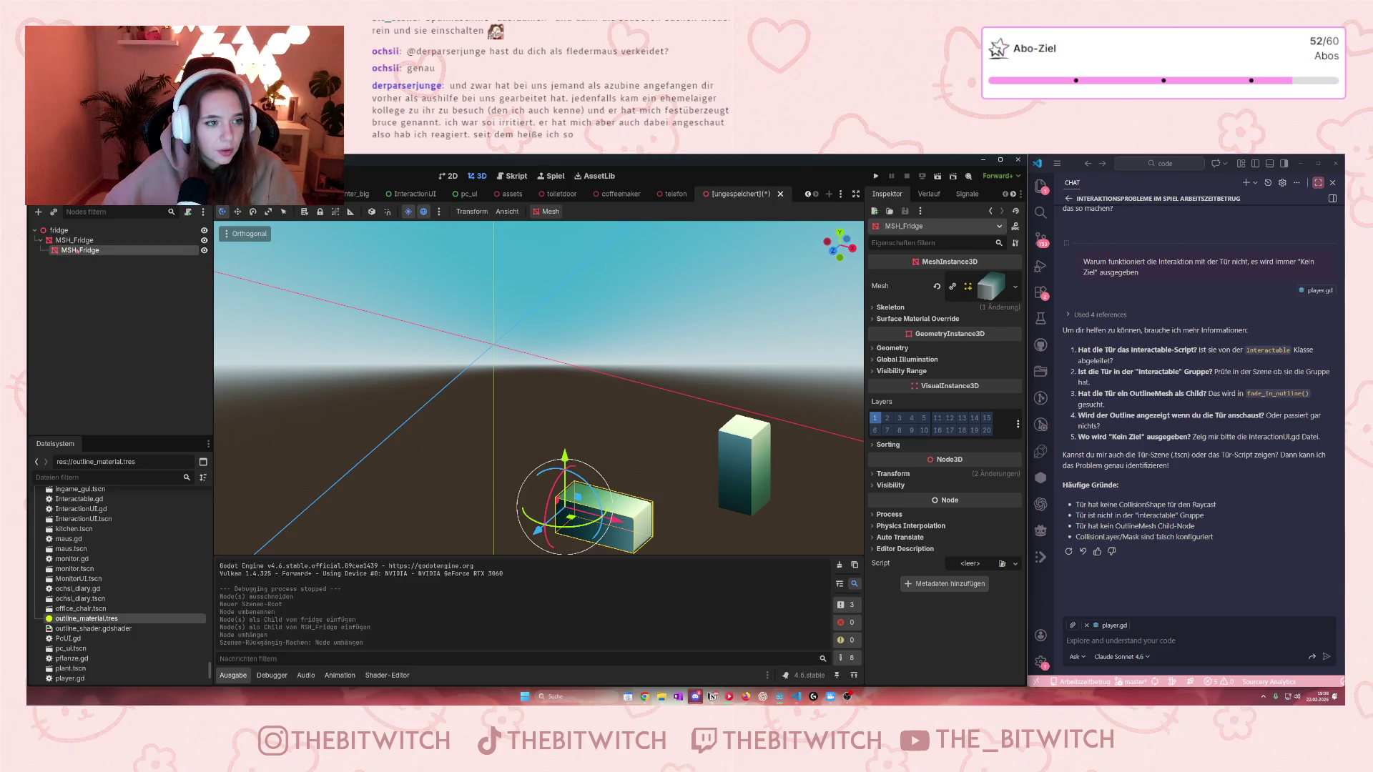
{"action": "key", "text": "ctrl+z"}
Step: Duplicate MSH_Fridge, make the copy's mesh unique, and start renaming it to MeshOutline
{"action": "left_click", "coordinate": [76, 240]}
{"action": "key", "text": "ctrl+d"}
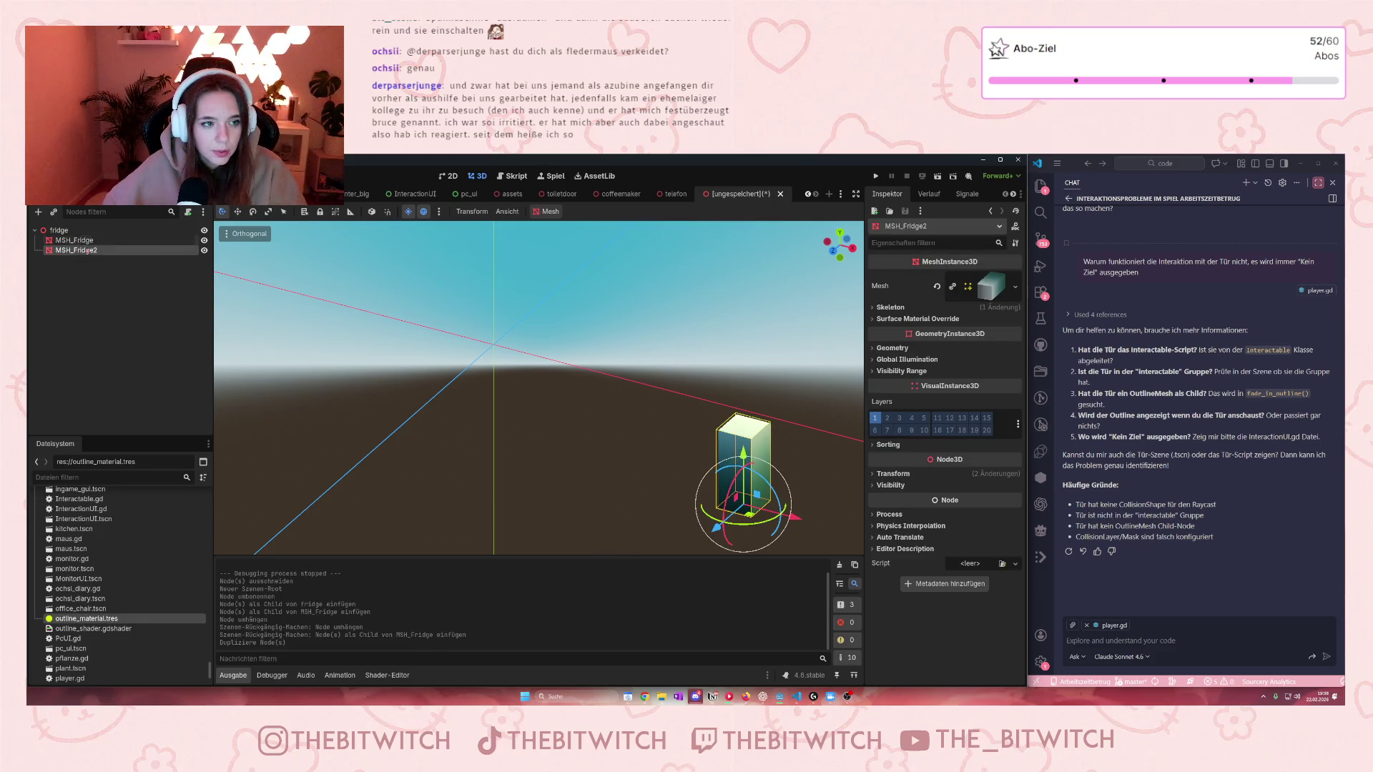
{"action": "right_click", "coordinate": [996, 274]}
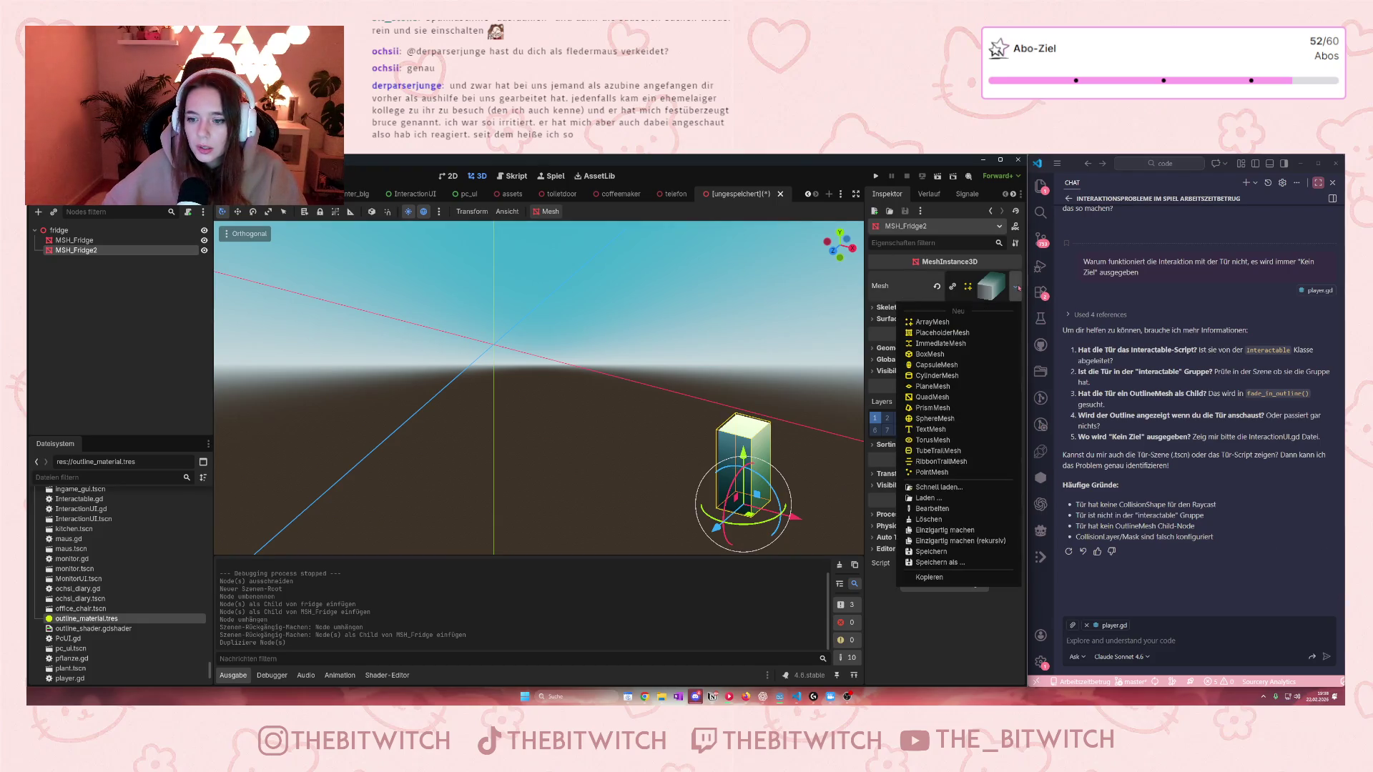
{"action": "left_click", "coordinate": [952, 532]}
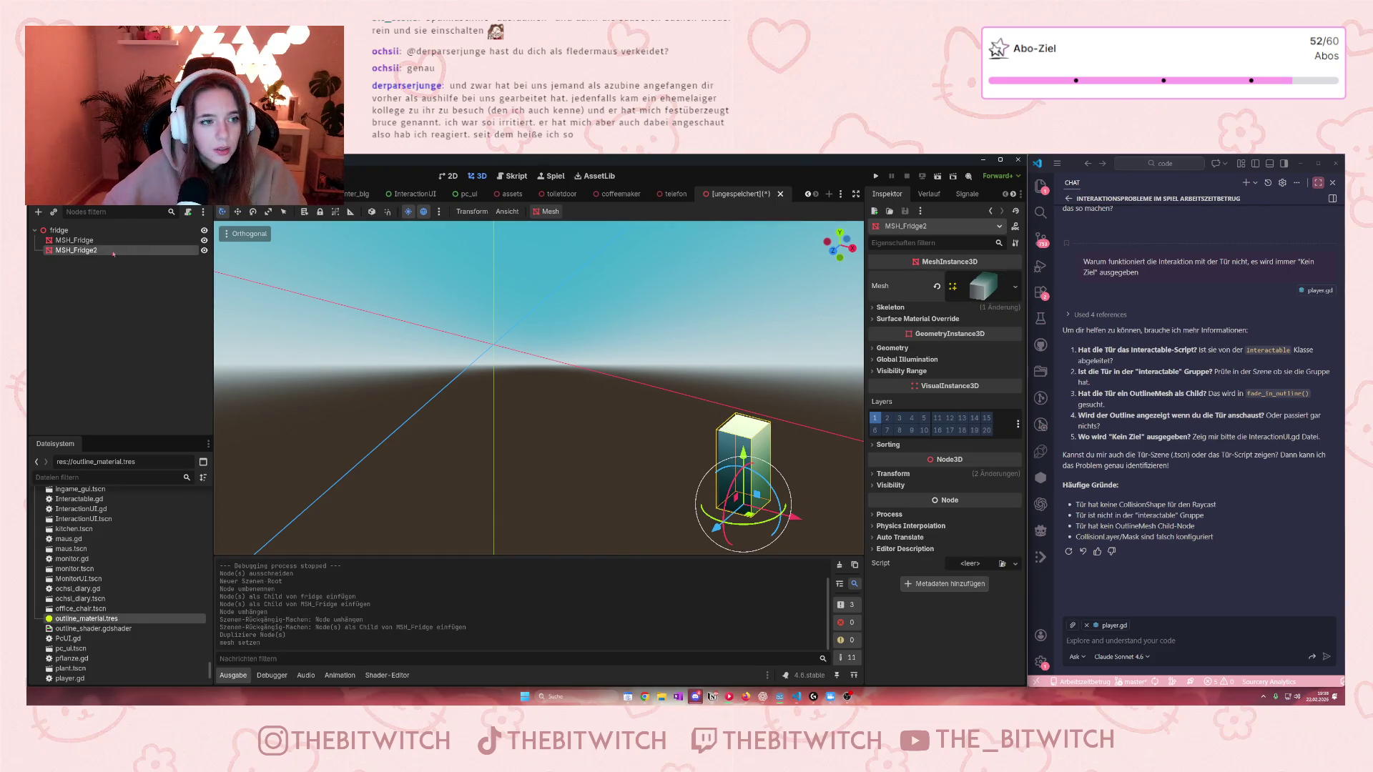
{"action": "double_click", "coordinate": [80, 250]}
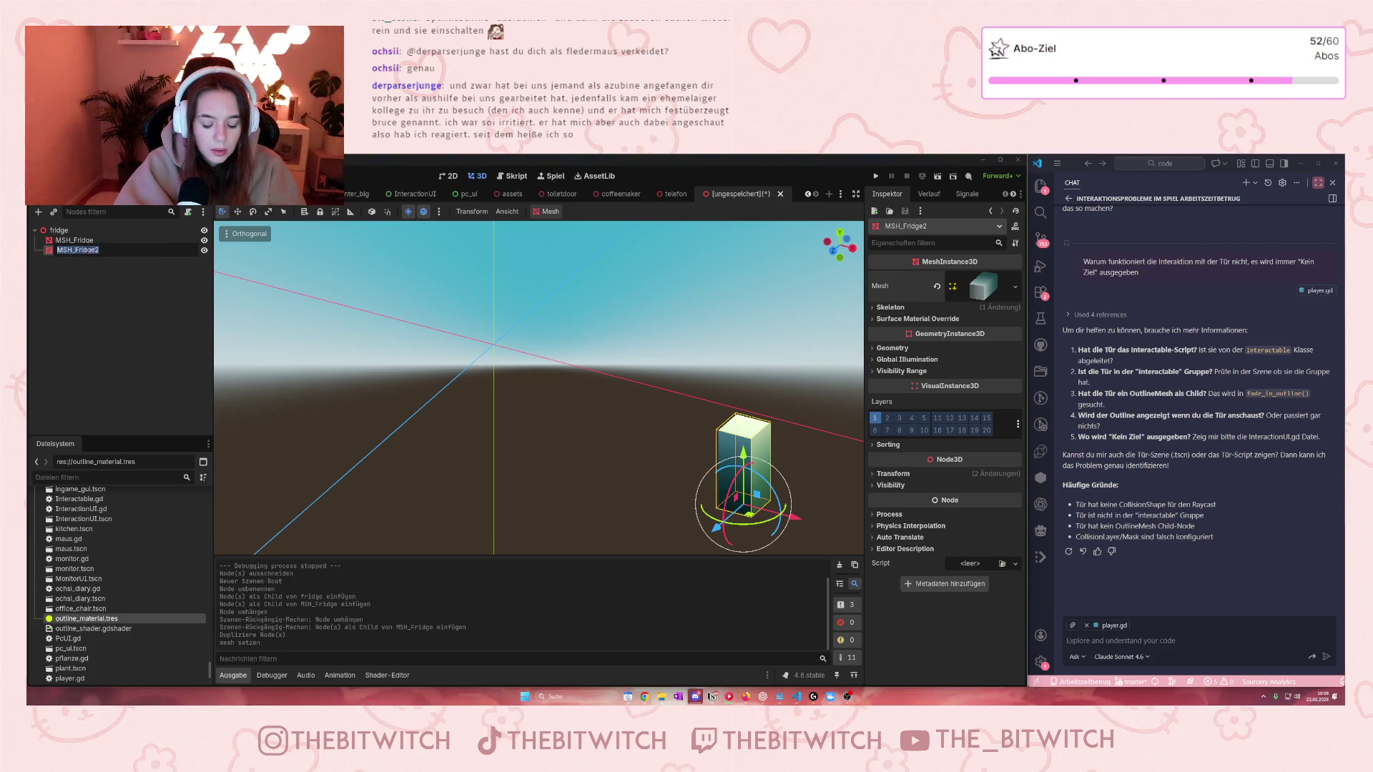
{"action": "type", "text": "MeshOutli"}
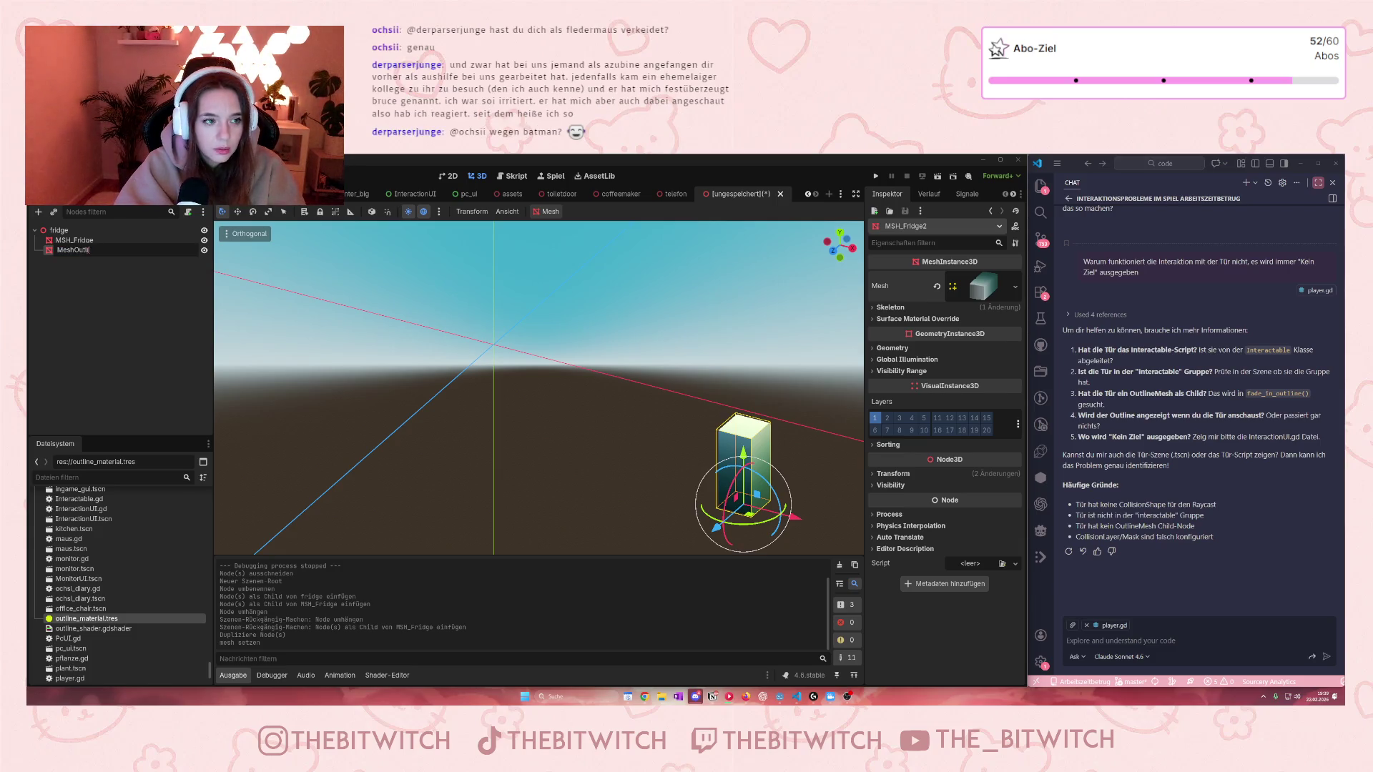
{"action": "type", "text": "ne"}
Step: Confirm the name MeshOutline and assign outline_material.tres to surface material override slot 0
{"action": "key", "text": "Return"}
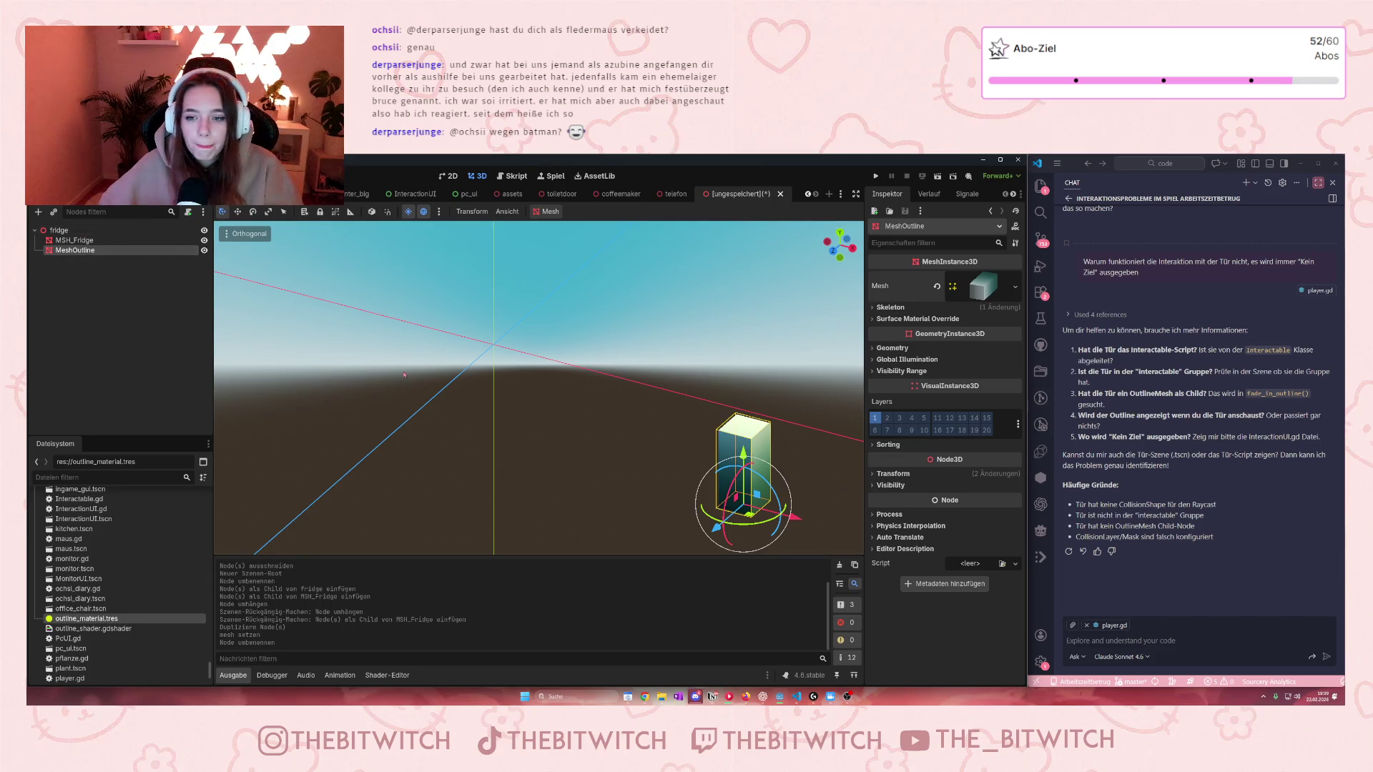
{"action": "left_click", "coordinate": [1016, 288]}
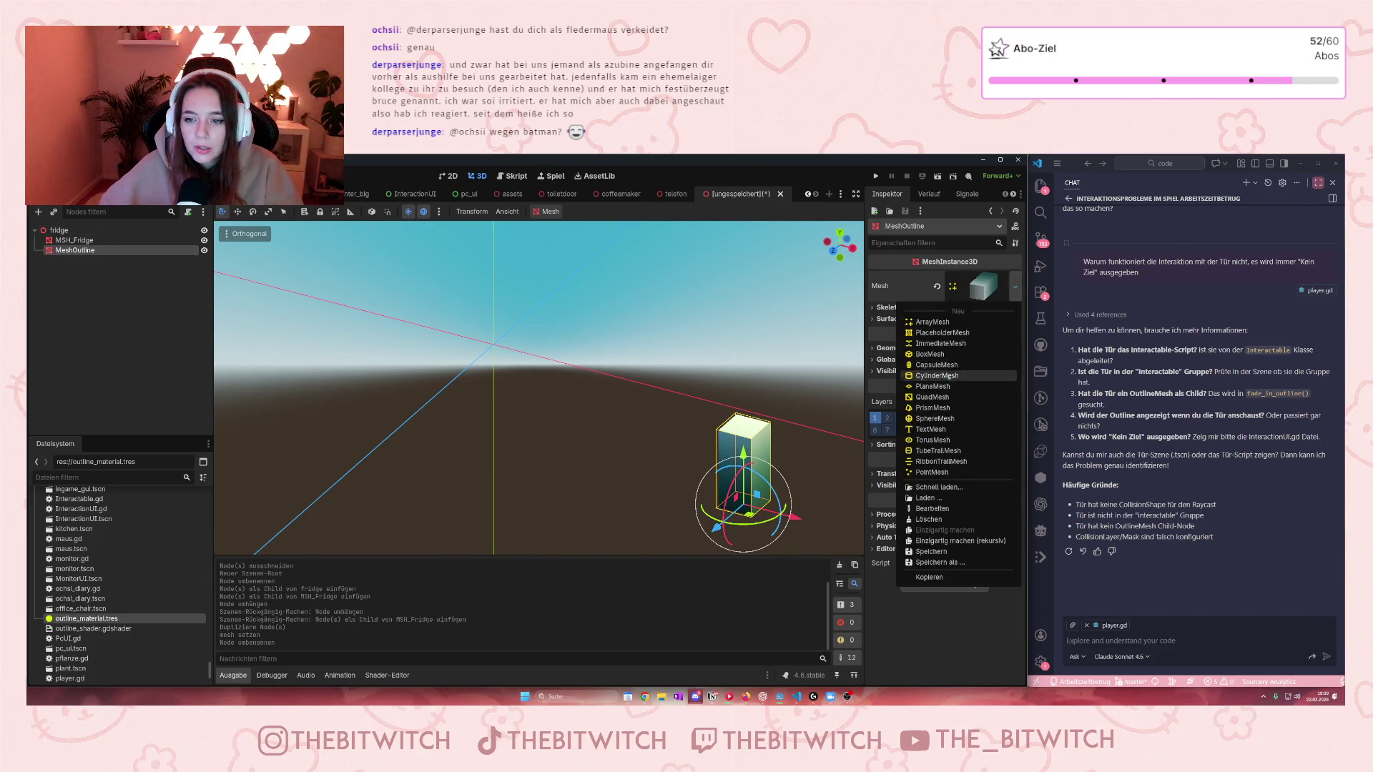
{"action": "left_click", "coordinate": [917, 319]}
{"action": "left_click", "coordinate": [917, 319]}
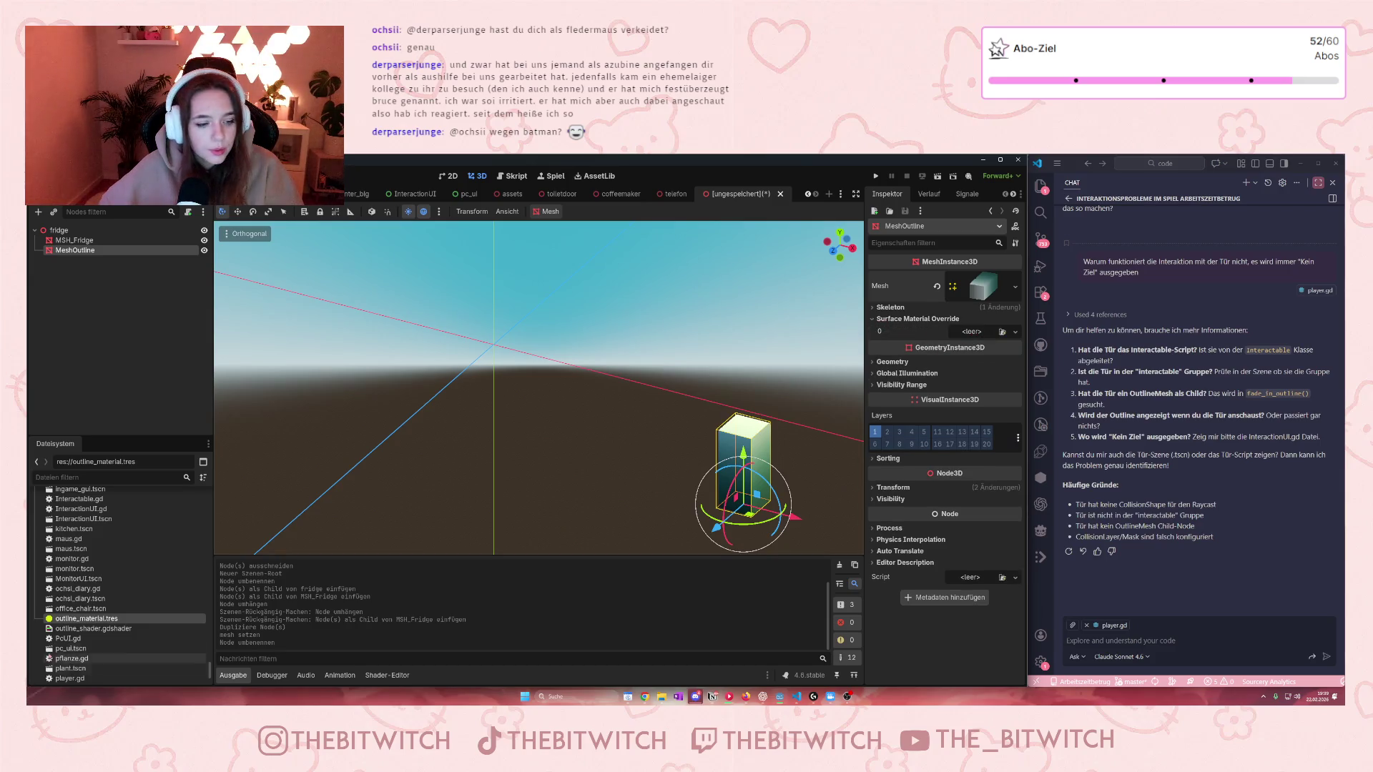
{"action": "mouse_move", "coordinate": [82, 619]}
{"action": "left_mouse_down"}
{"action": "mouse_move", "coordinate": [465, 550]}
{"action": "mouse_move", "coordinate": [966, 334]}
{"action": "left_mouse_up"}
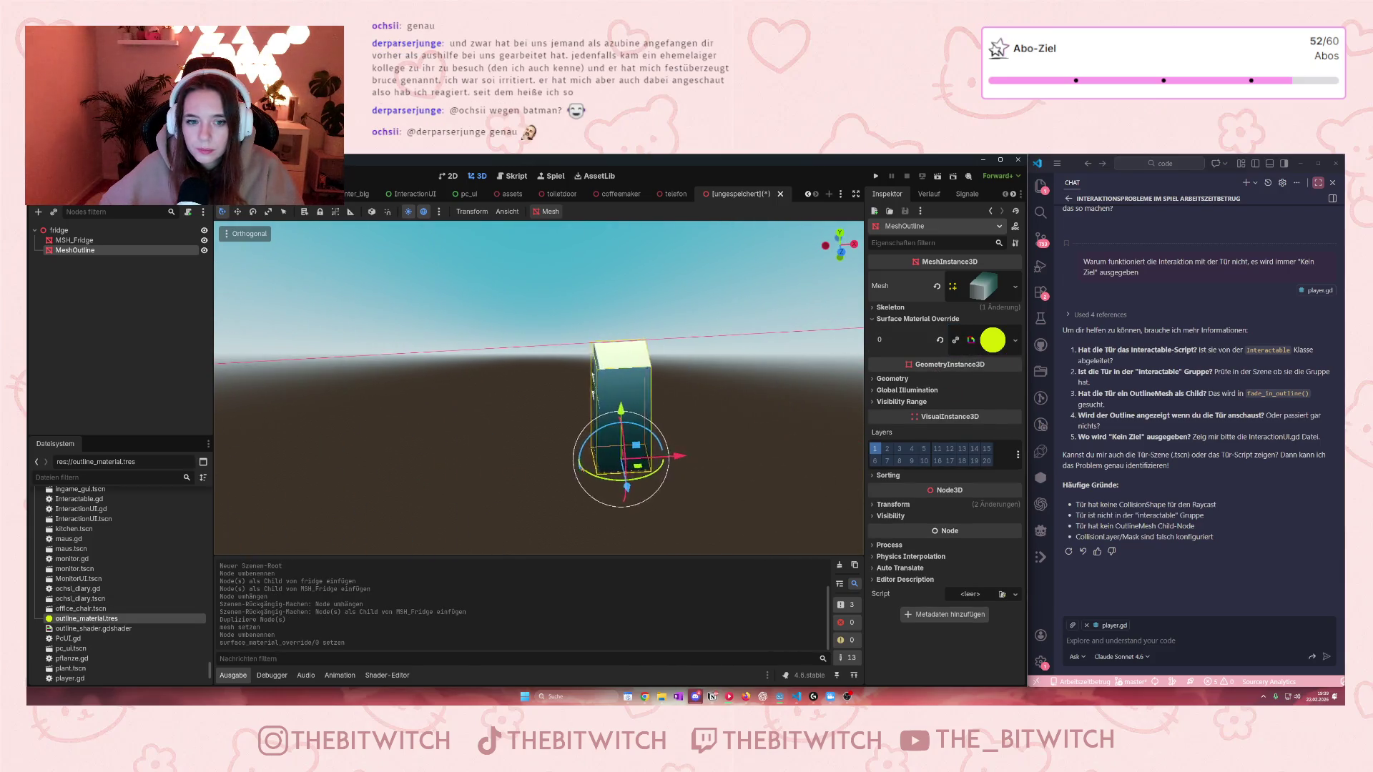
{"action": "scroll", "coordinate": [539, 388], "scroll_direction": "up", "scroll_amount": 3}
{"action": "key", "text": "f"}
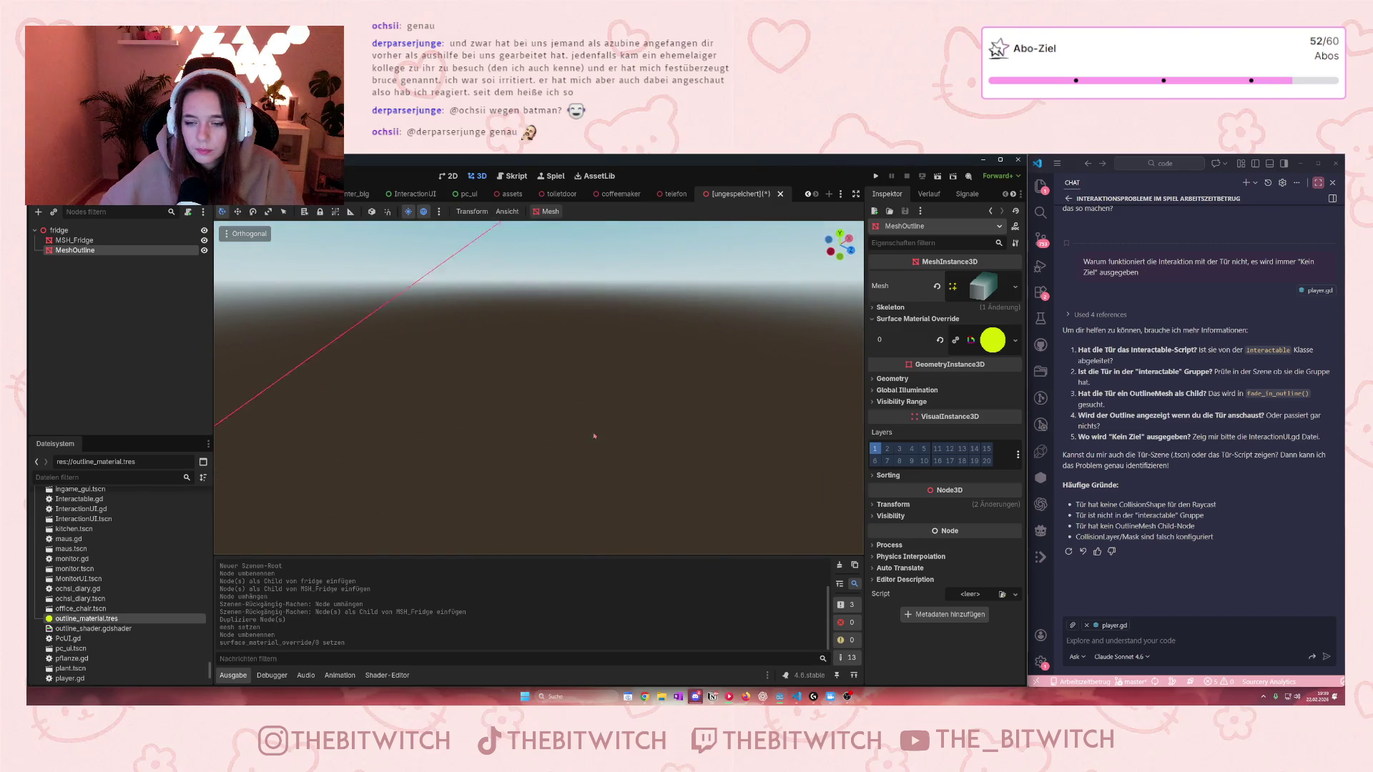
{"action": "left_click", "coordinate": [1015, 339]}
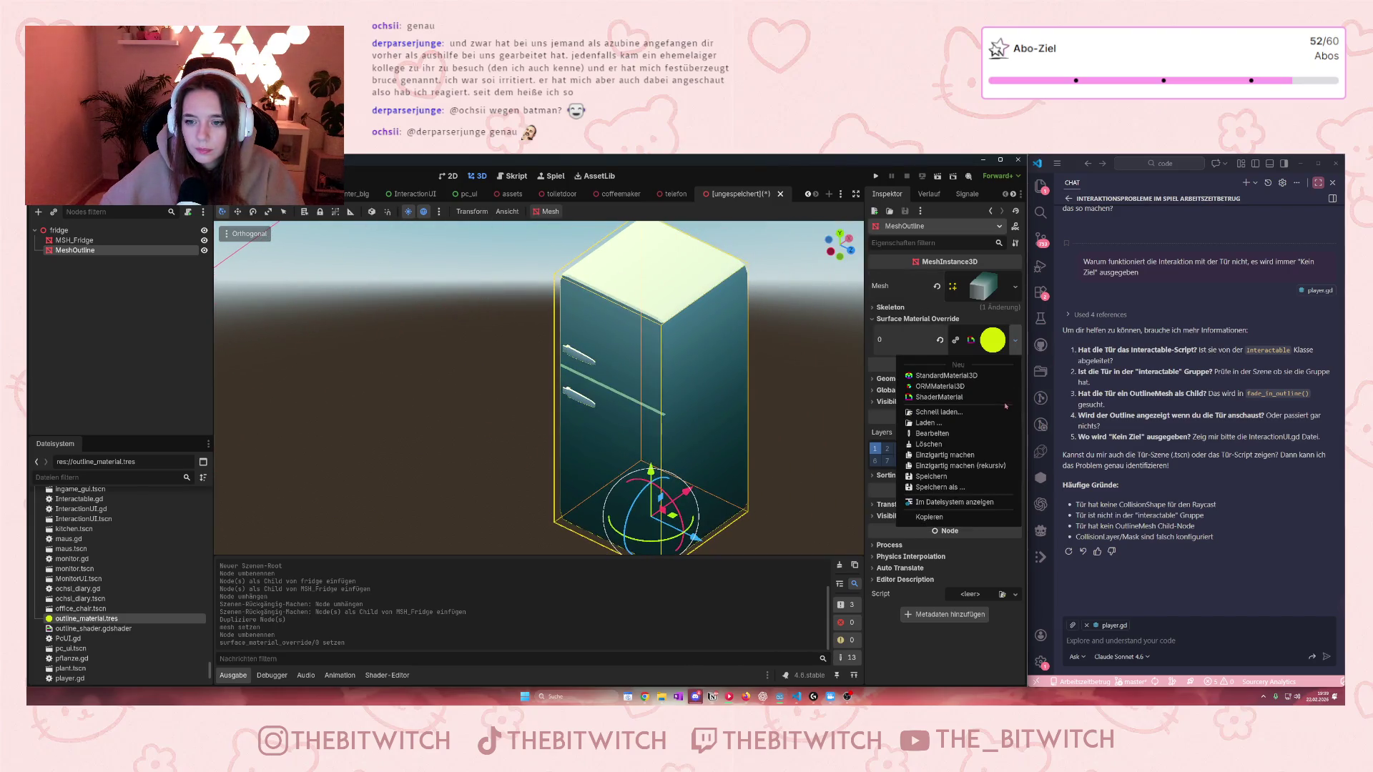
Step: Make the outline material unique and set its Outline Width shader parameter to 0.017
{"action": "left_click", "coordinate": [945, 466]}
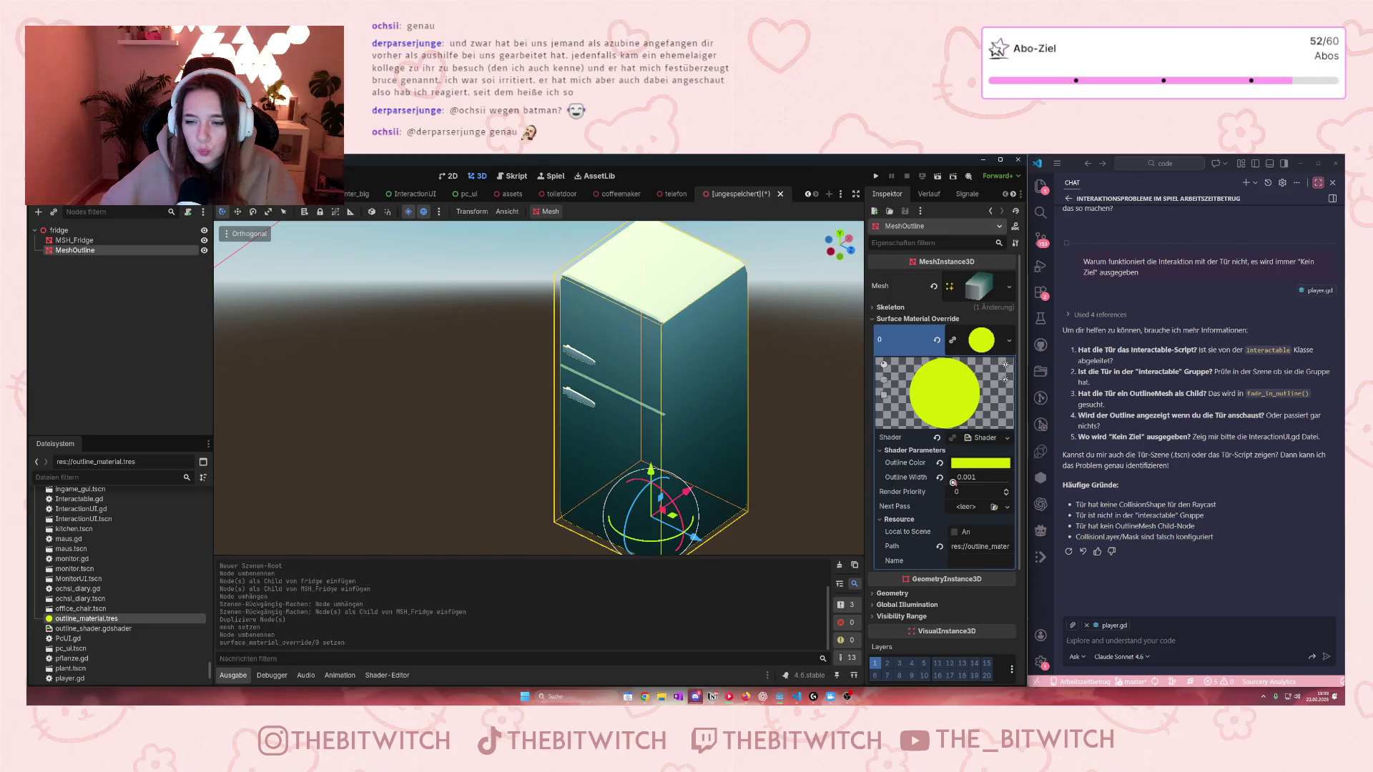
{"action": "left_click_drag", "start_coordinate": [957, 483], "coordinate": [961, 482]}
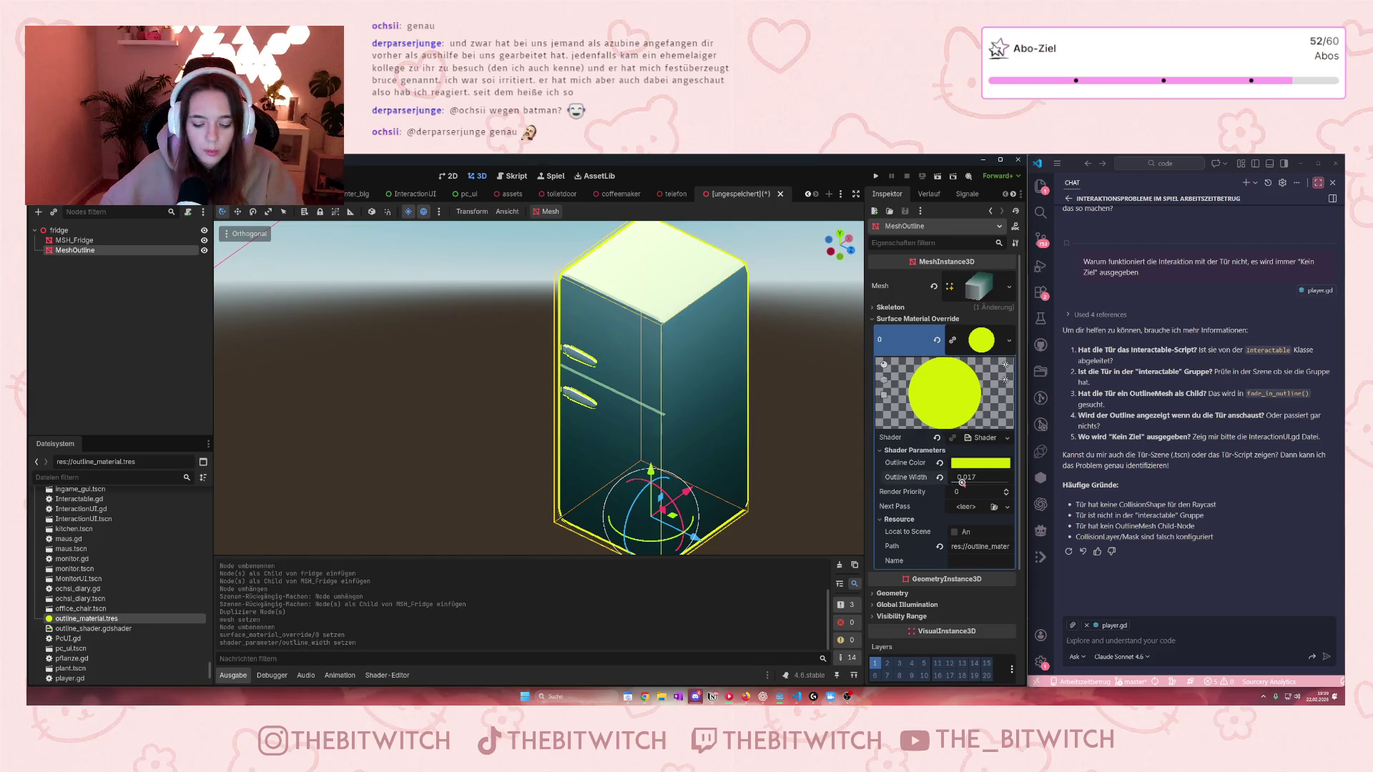
{"action": "key", "text": "ctrl+z"}
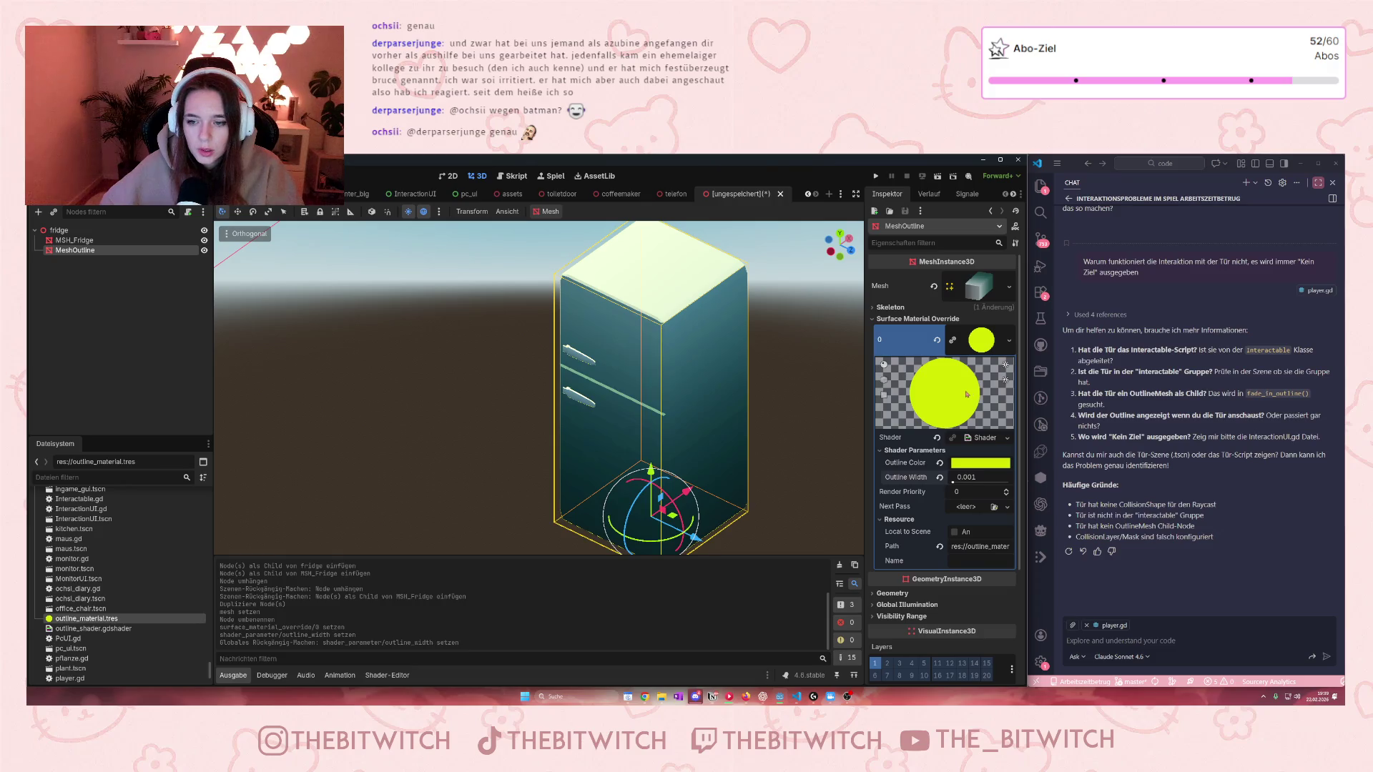
{"action": "right_click", "coordinate": [971, 334]}
{"action": "left_click", "coordinate": [1015, 433]}
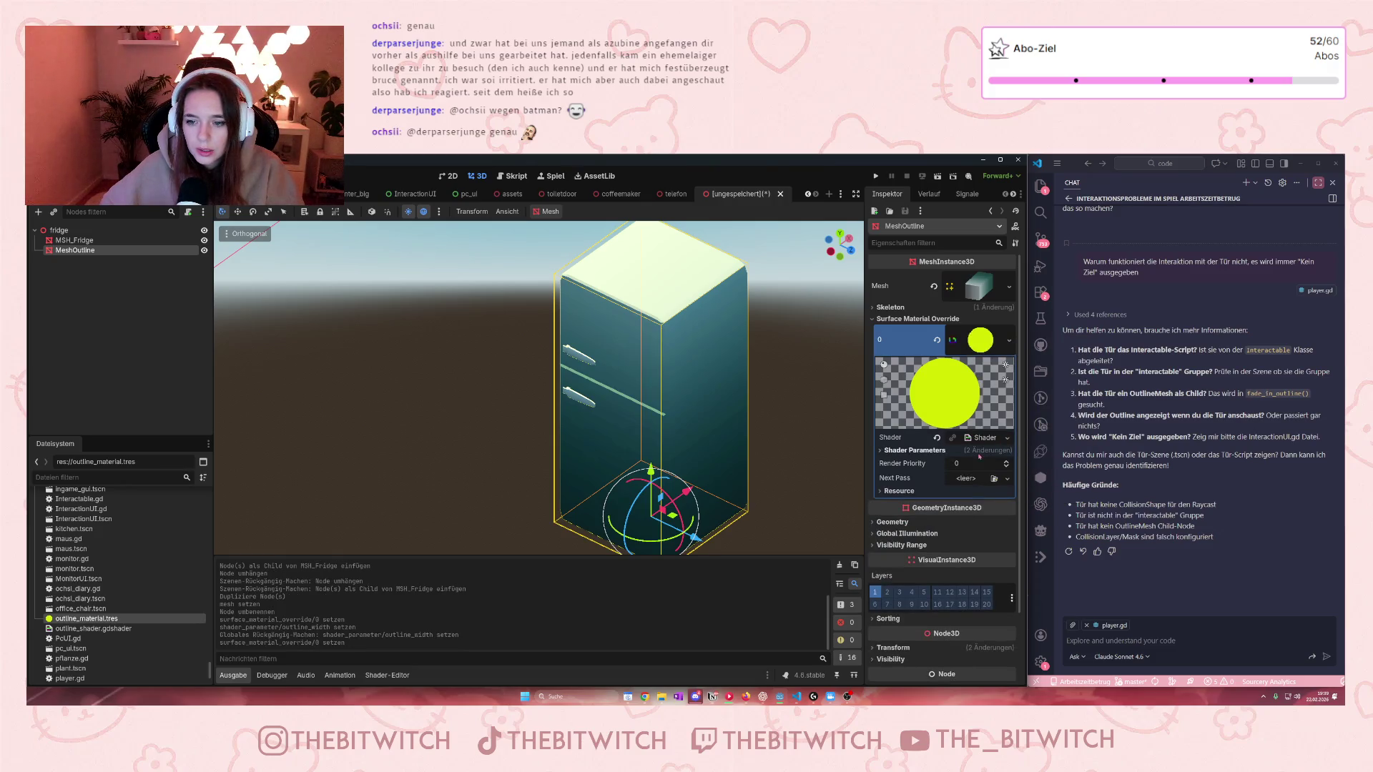
{"action": "left_click", "coordinate": [889, 450]}
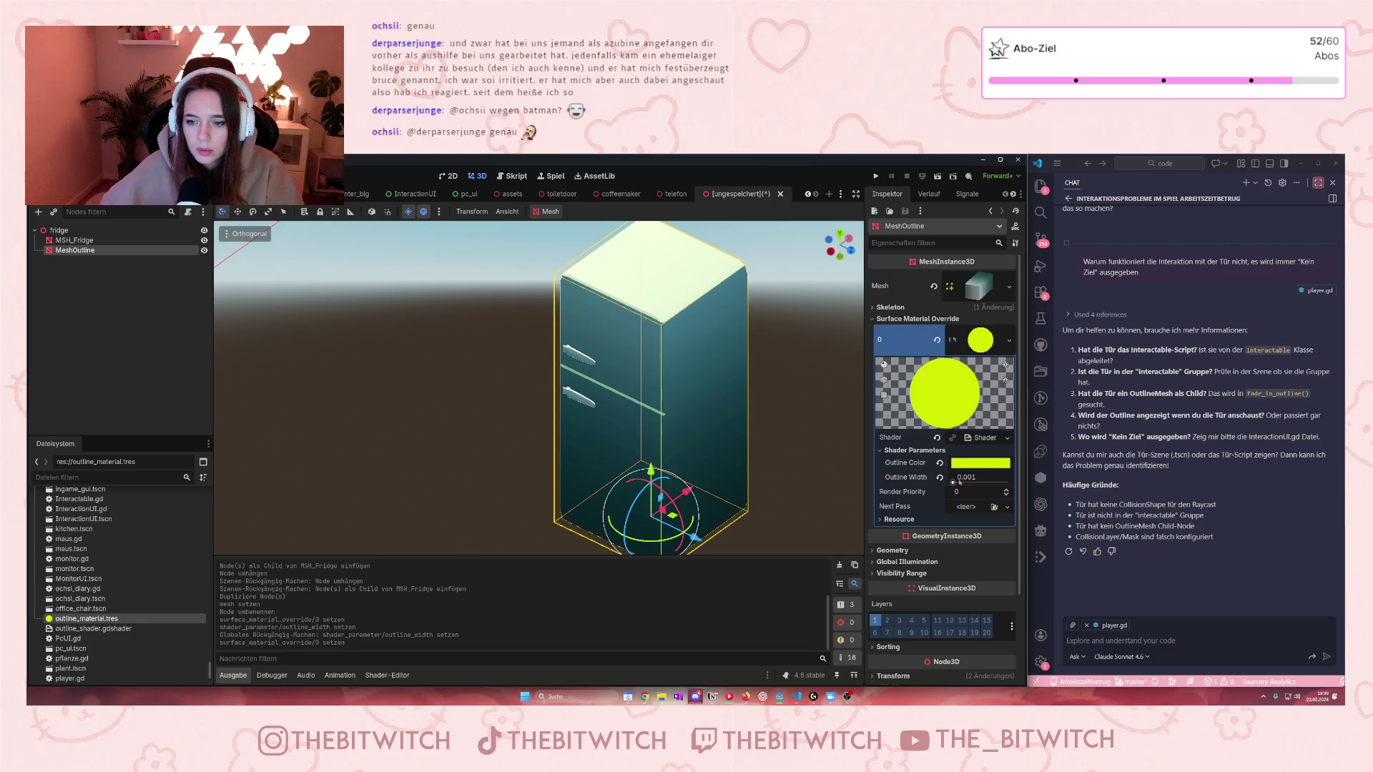
{"action": "left_click_drag", "start_coordinate": [952, 483], "coordinate": [966, 483]}
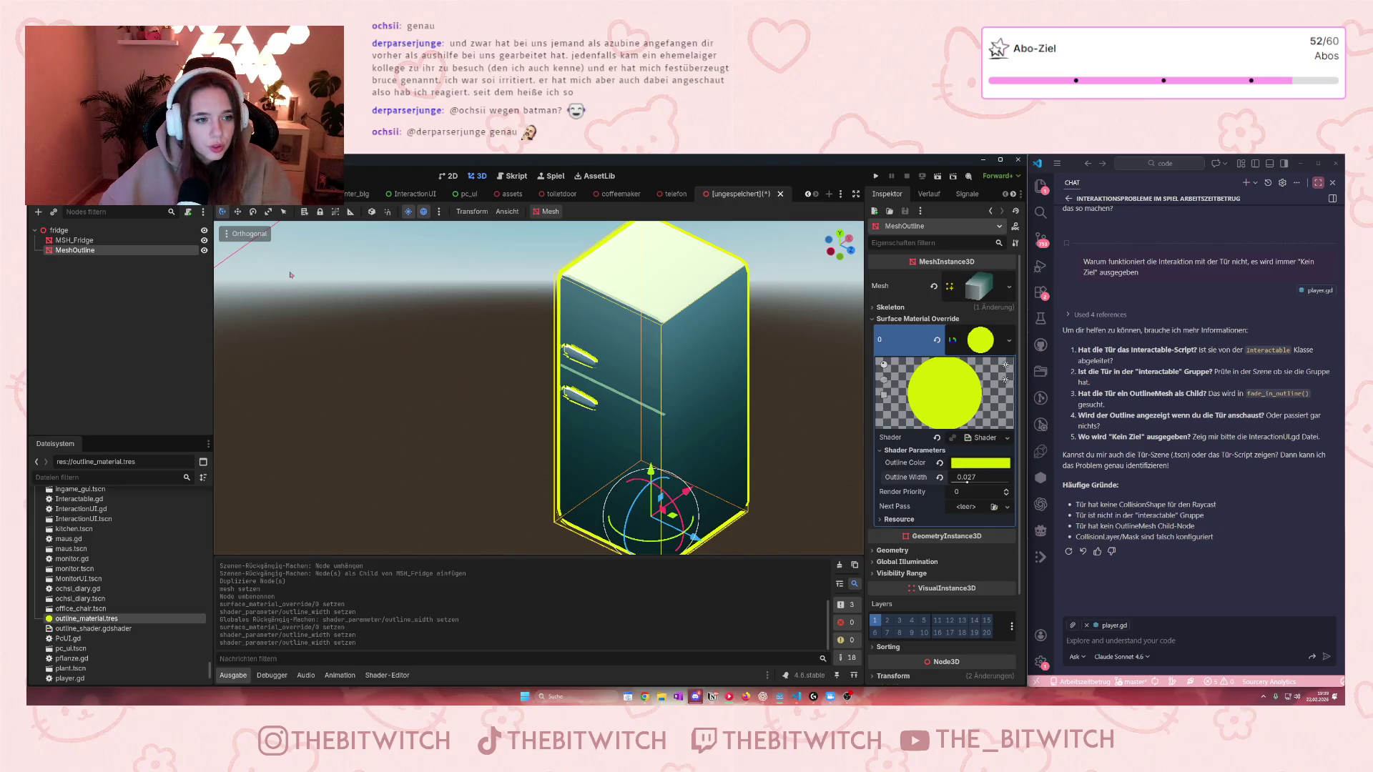
Step: Hide the MeshOutline node and save the scene as fridge.tscn
{"action": "left_click", "coordinate": [203, 250]}
{"action": "left_click", "coordinate": [376, 366]}
{"action": "key", "text": "ctrl+s"}
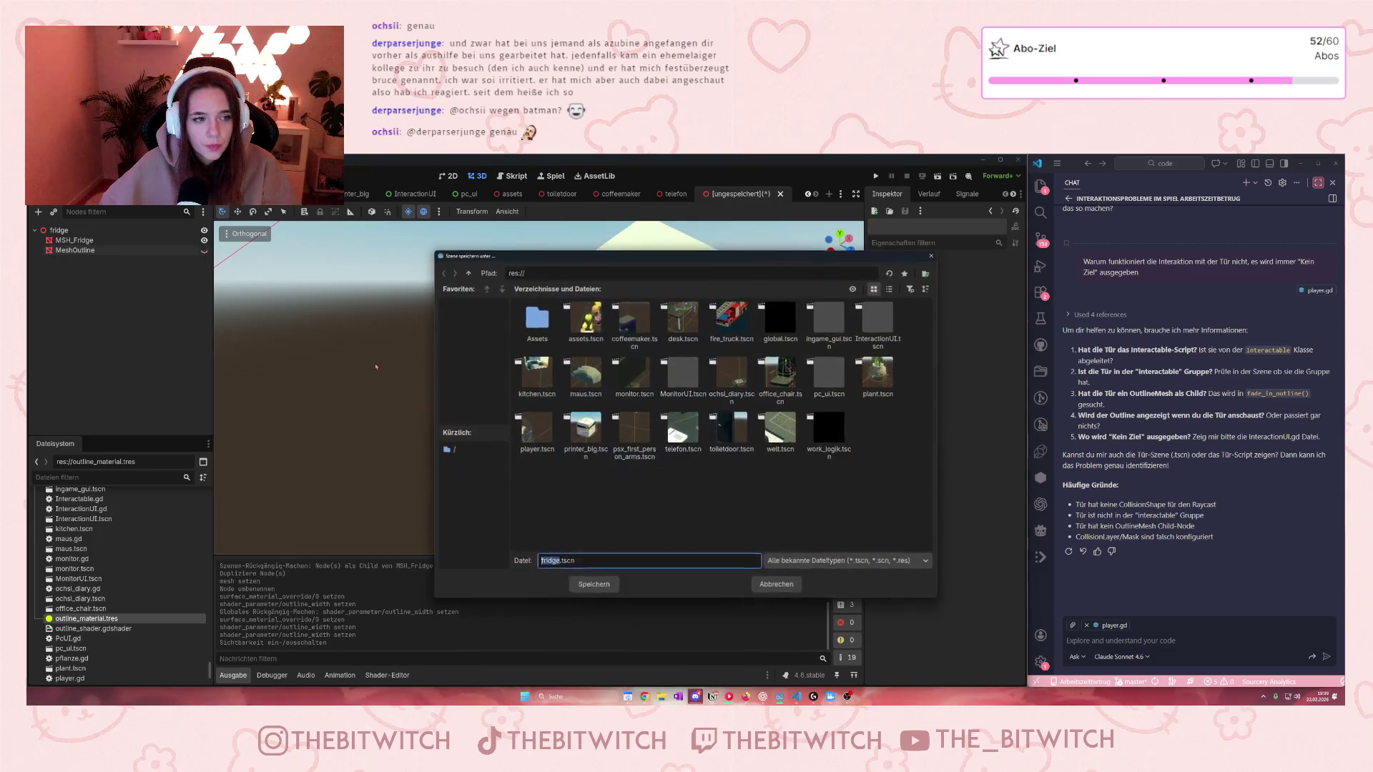
{"action": "left_click", "coordinate": [594, 584]}
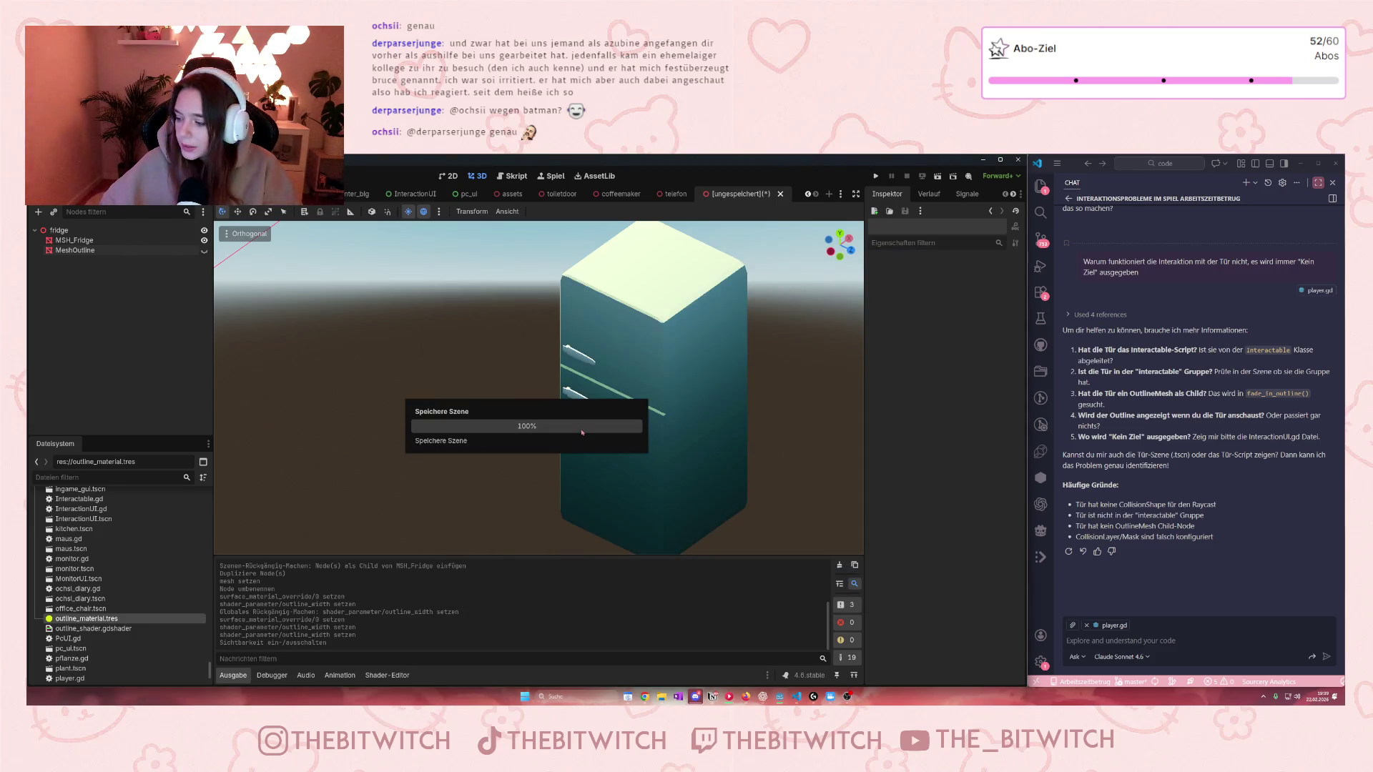
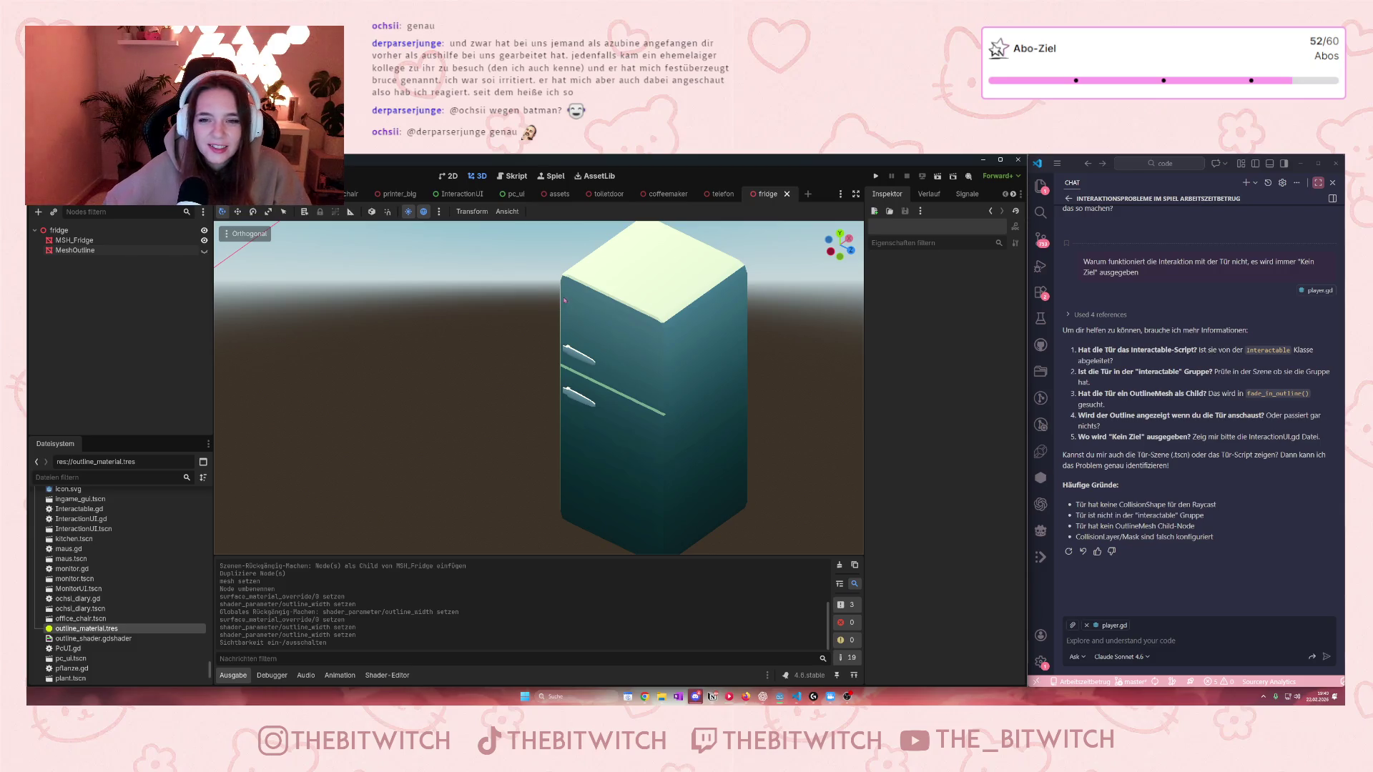
Step: In the kitchen scene, instance fridge.tscn by filtering the scene picker with 'fr'
{"action": "left_click", "coordinate": [229, 193]}
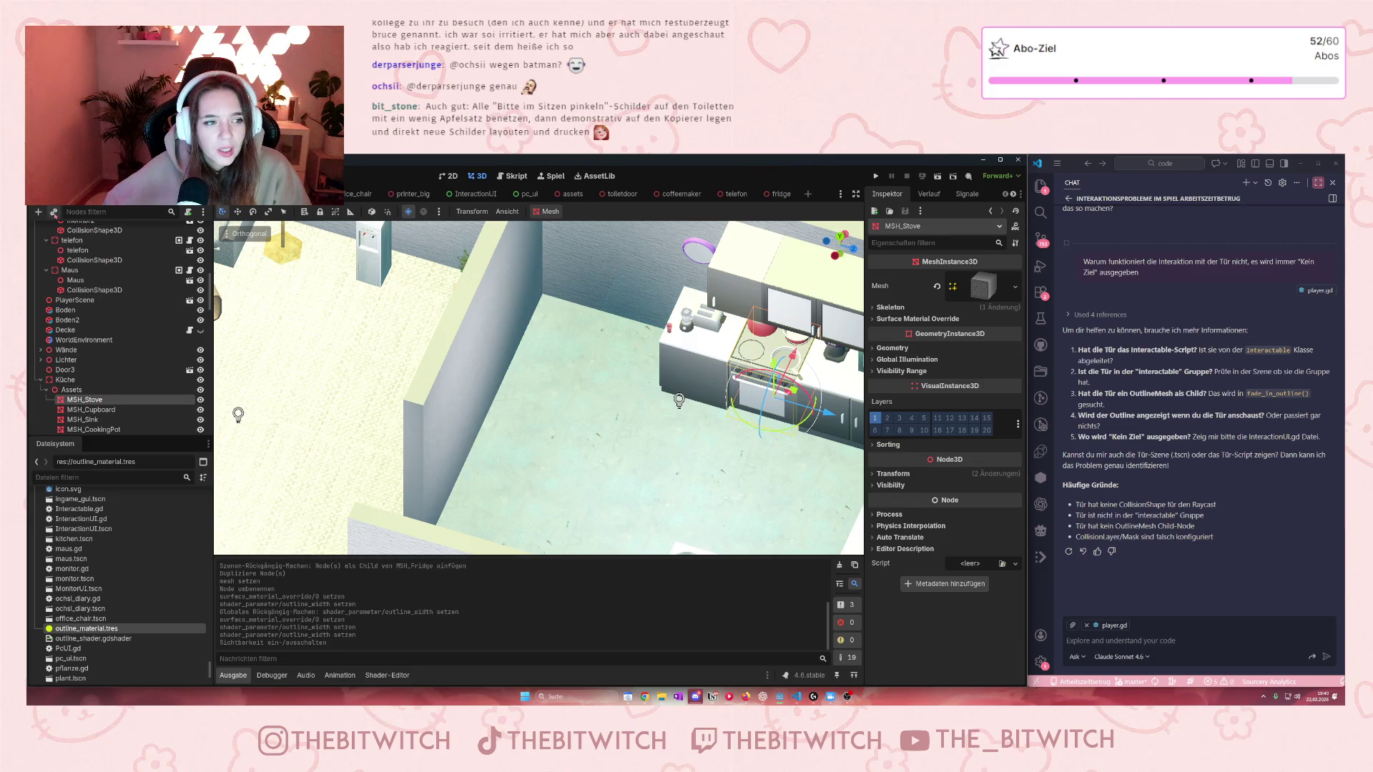
{"action": "key", "text": "ctrl+shift+o"}
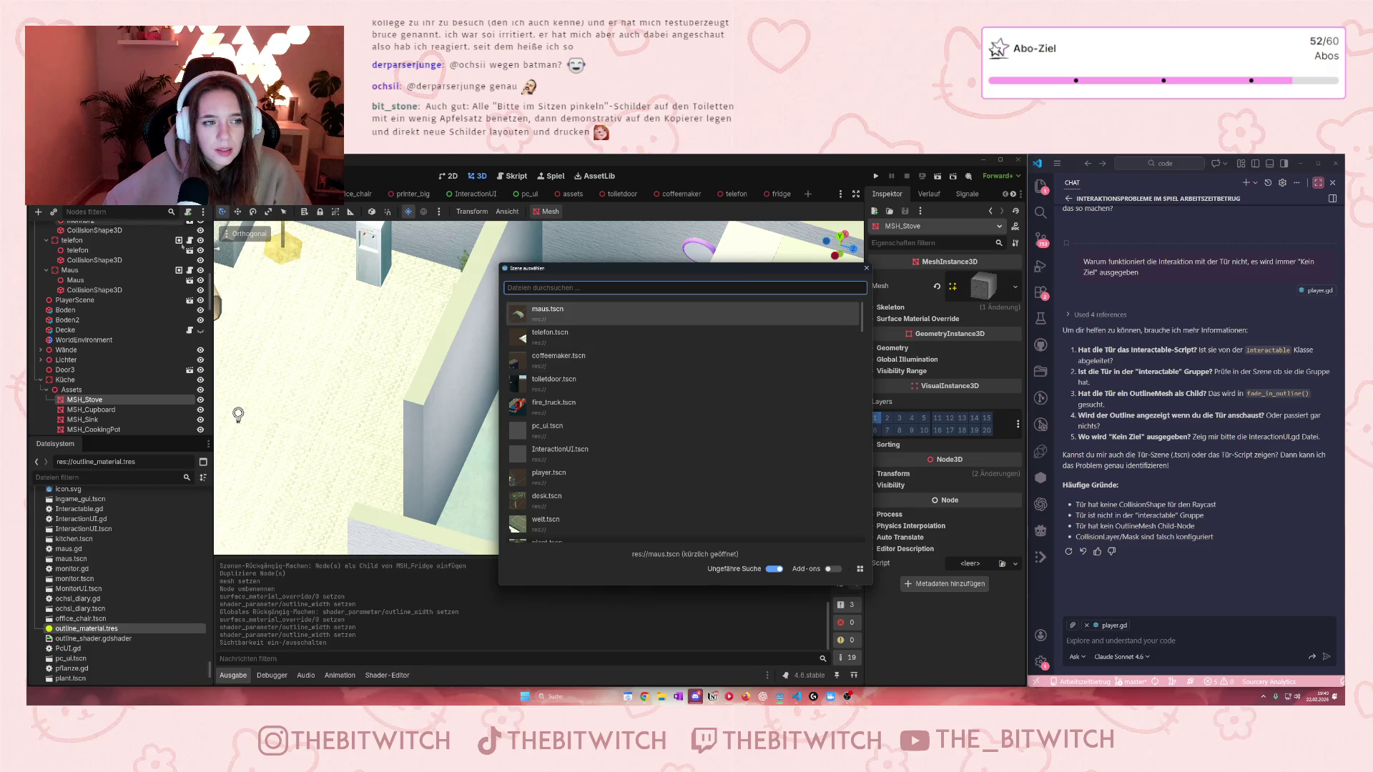
{"action": "scroll", "coordinate": [652, 371], "scroll_direction": "down", "scroll_amount": 5}
{"action": "scroll", "coordinate": [652, 371], "scroll_direction": "up", "scroll_amount": 5}
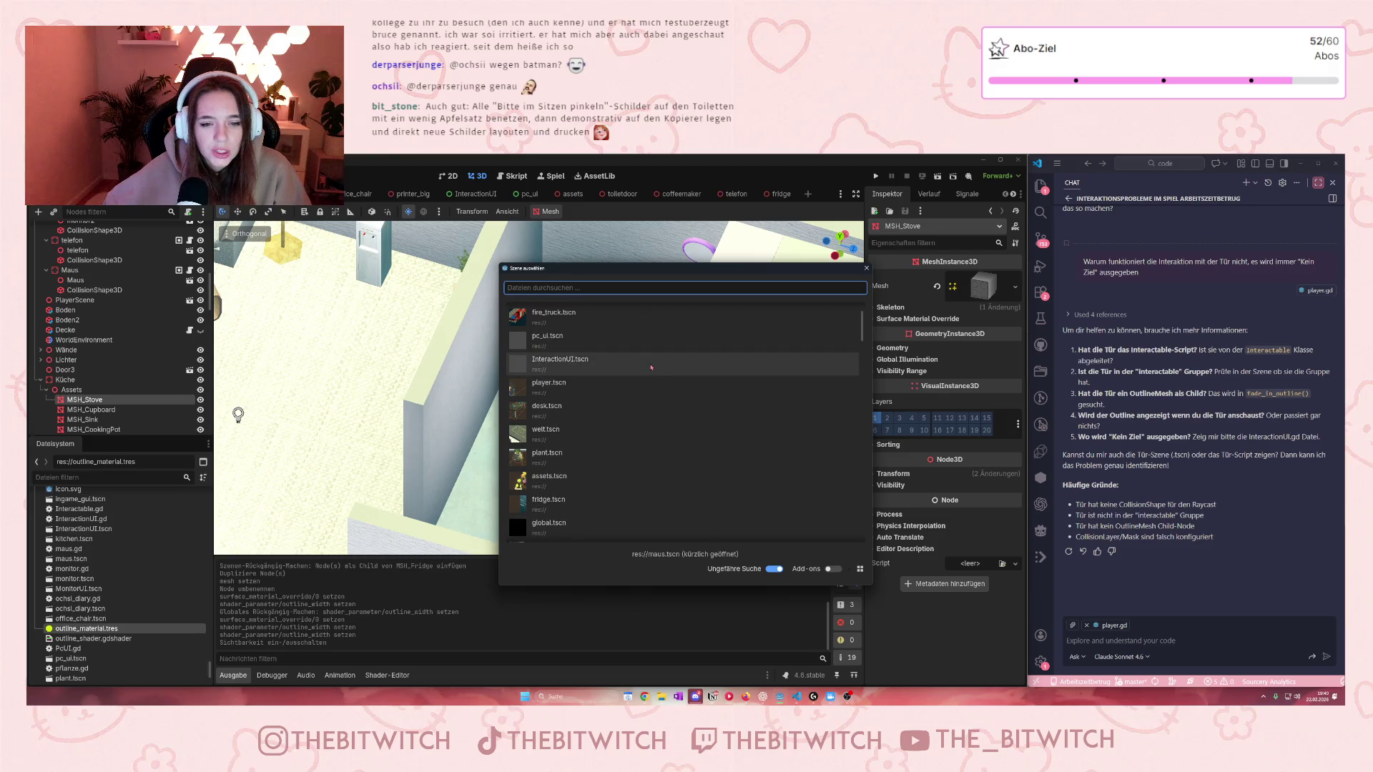
{"action": "scroll", "coordinate": [651, 367], "scroll_direction": "down", "scroll_amount": 5}
{"action": "scroll", "coordinate": [649, 374], "scroll_direction": "down", "scroll_amount": 5}
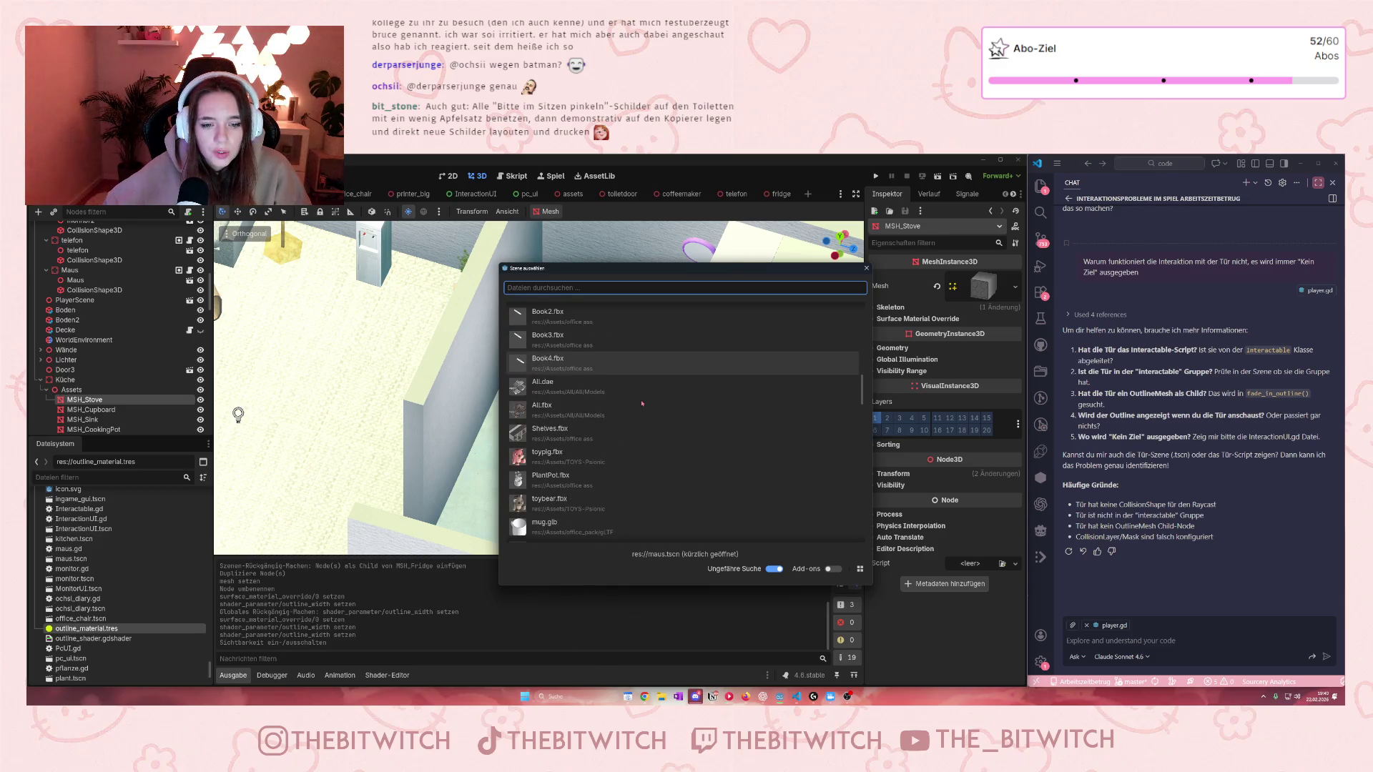
{"action": "type", "text": "fr"}
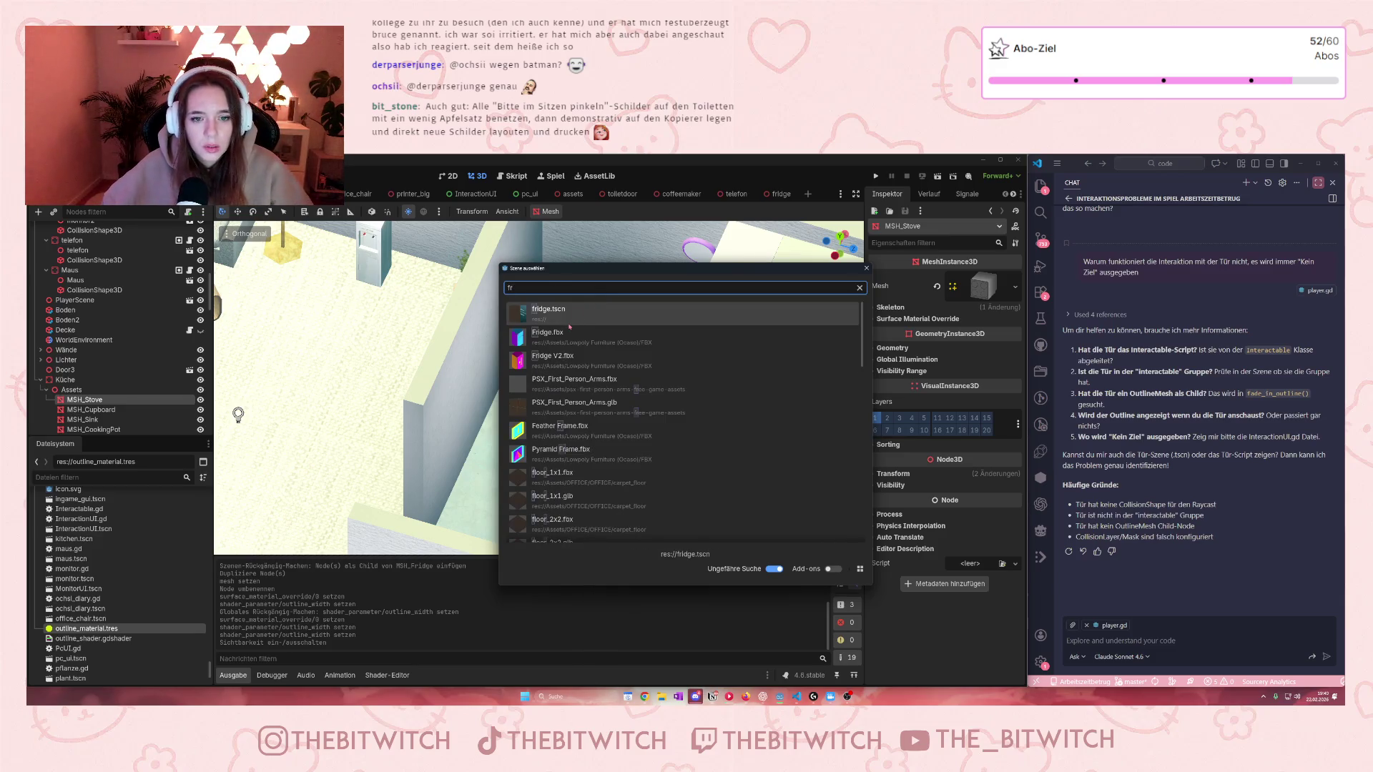
{"action": "key", "text": "Return"}
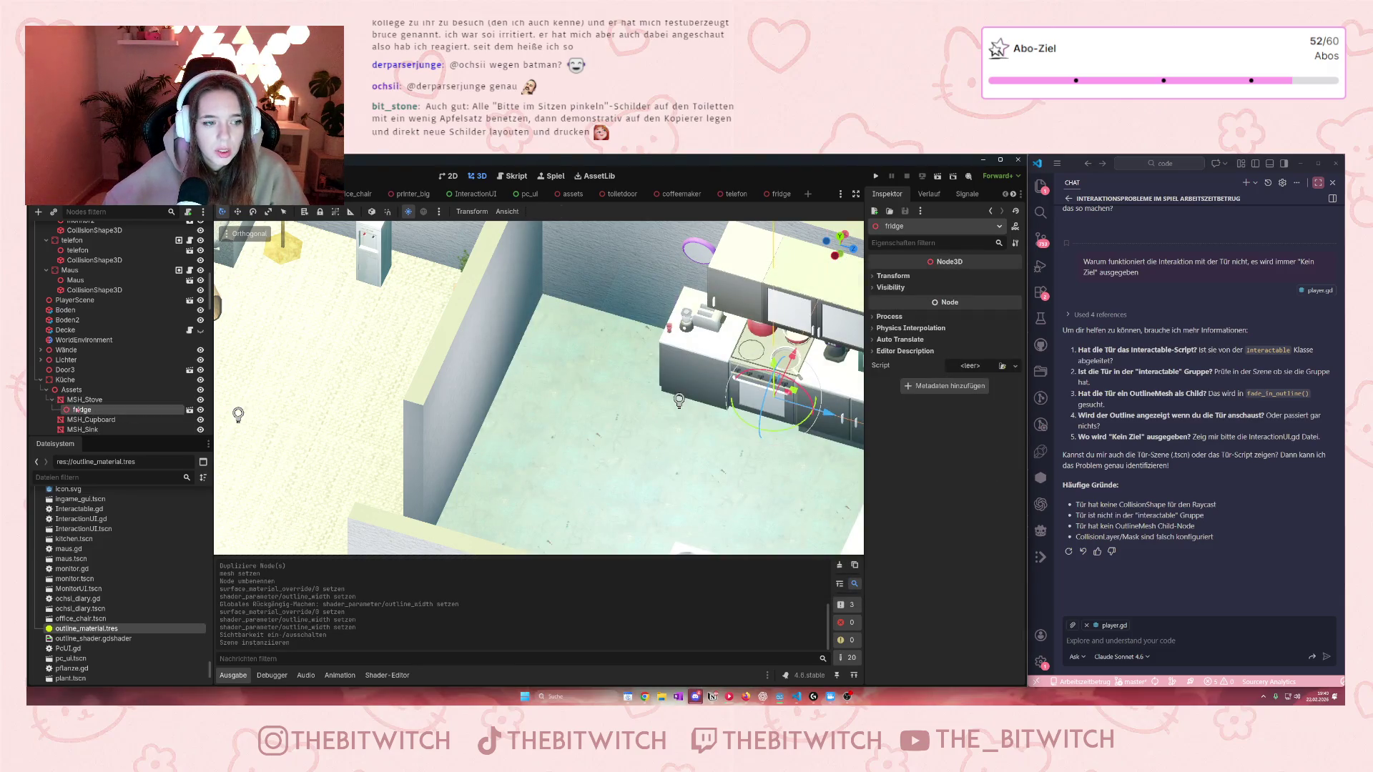
Step: Parent the fridge directly under Assets and set its X and Y rotation to 0
{"action": "left_click_drag", "start_coordinate": [81, 409], "coordinate": [79, 395]}
{"action": "scroll", "coordinate": [647, 459], "scroll_direction": "down", "scroll_amount": 5}
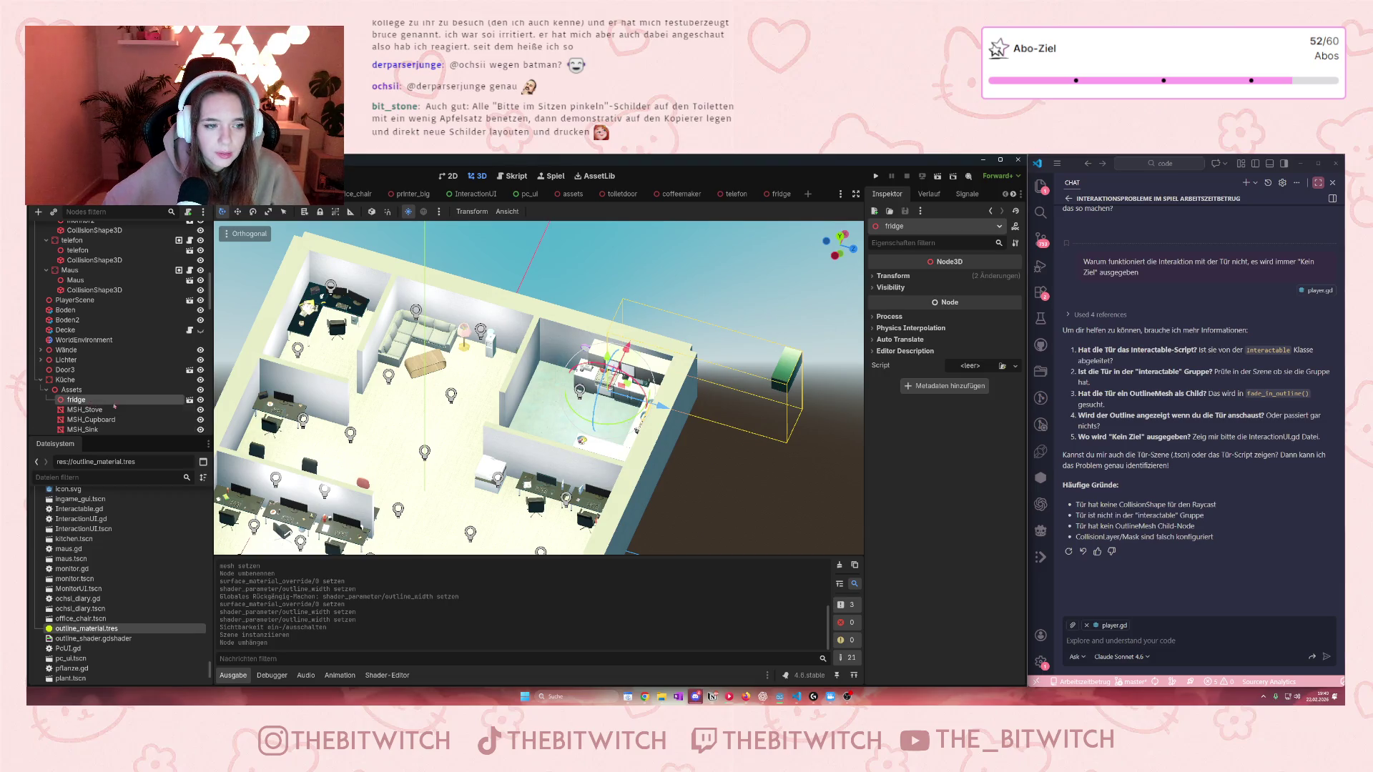
{"action": "left_click", "coordinate": [893, 276]}
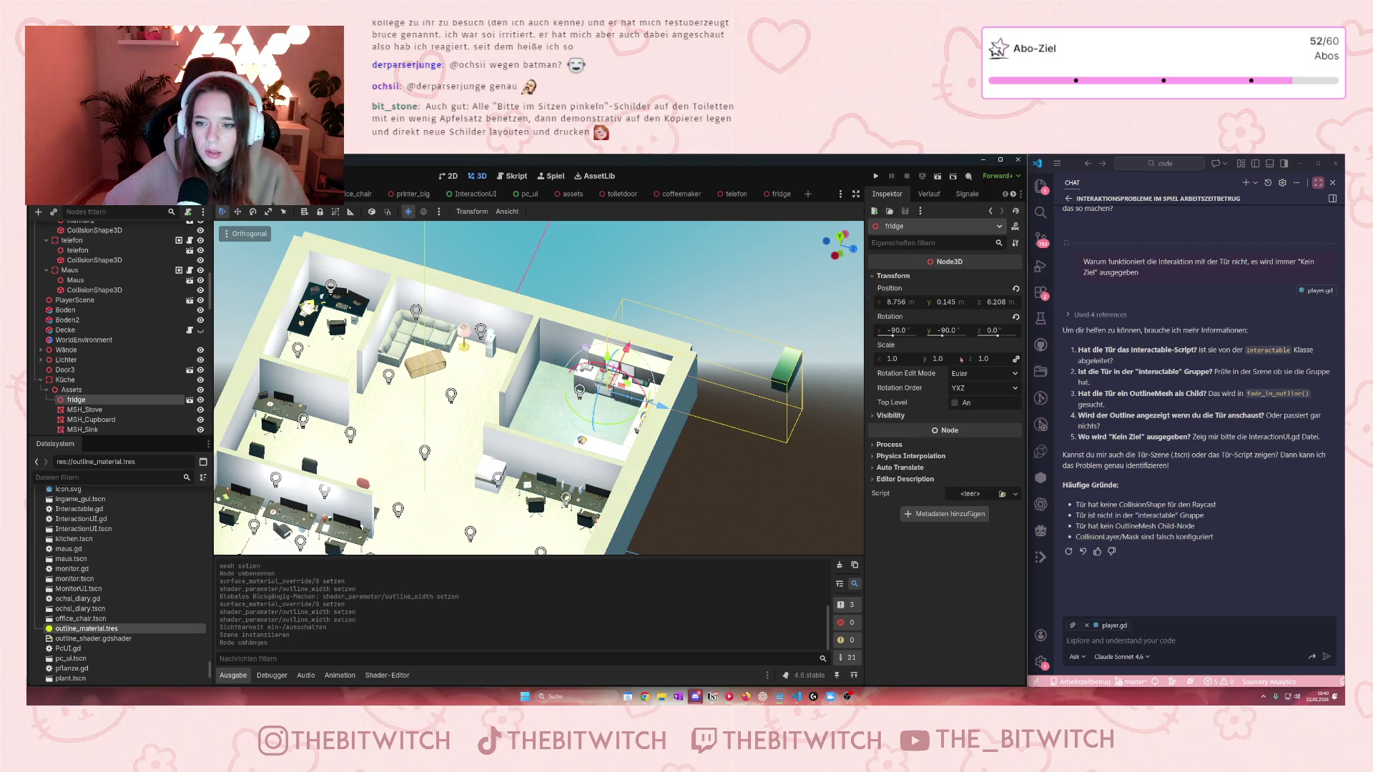
{"action": "left_click", "coordinate": [944, 331]}
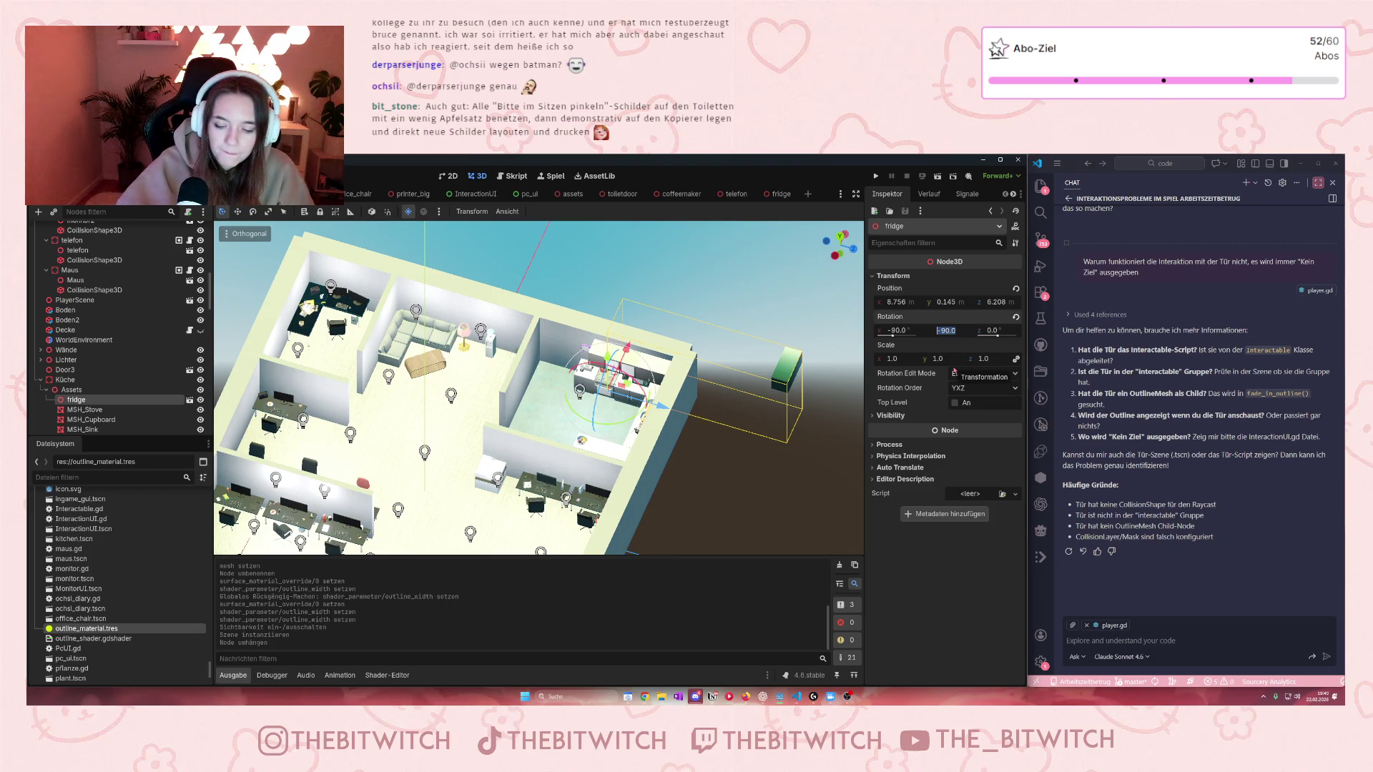
{"action": "type", "text": "0"}
{"action": "key", "text": "Return"}
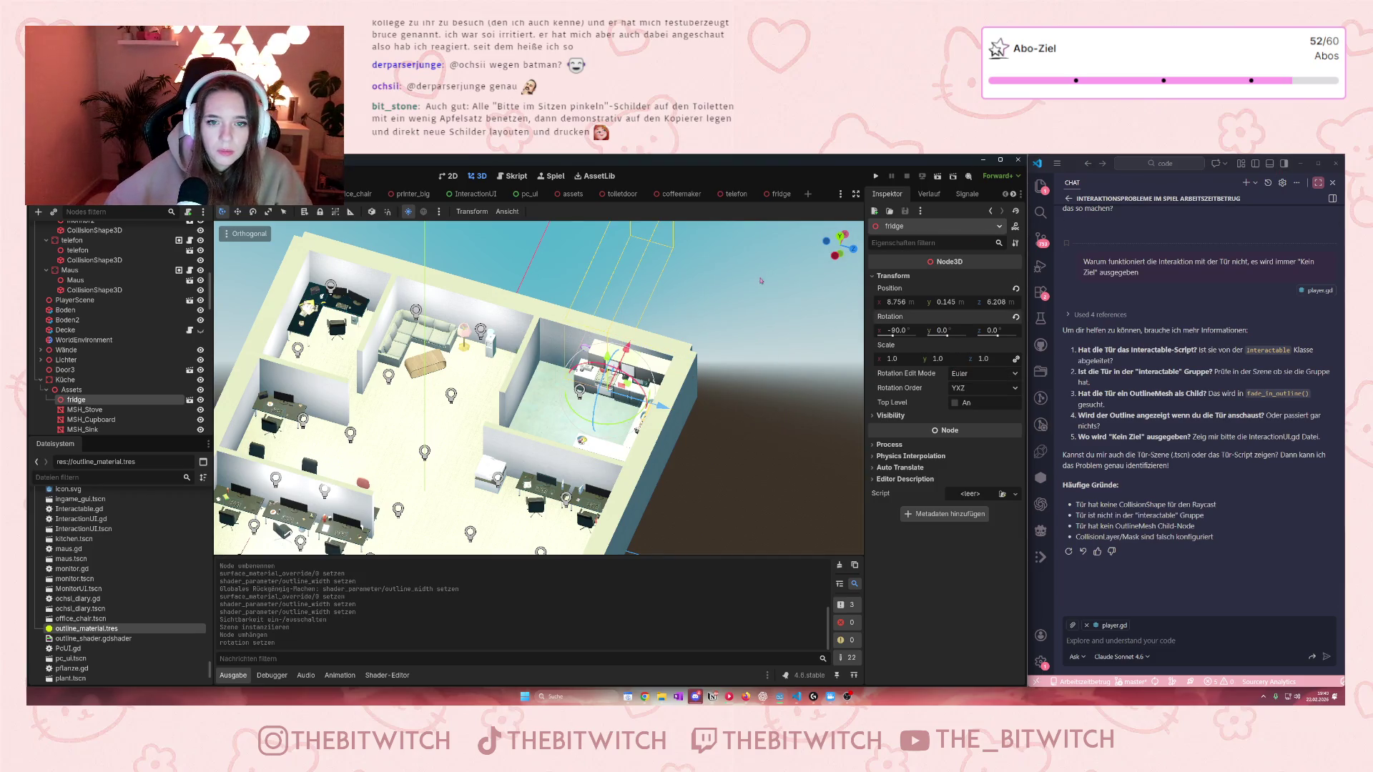
{"action": "scroll", "coordinate": [761, 281], "scroll_direction": "up", "scroll_amount": 2}
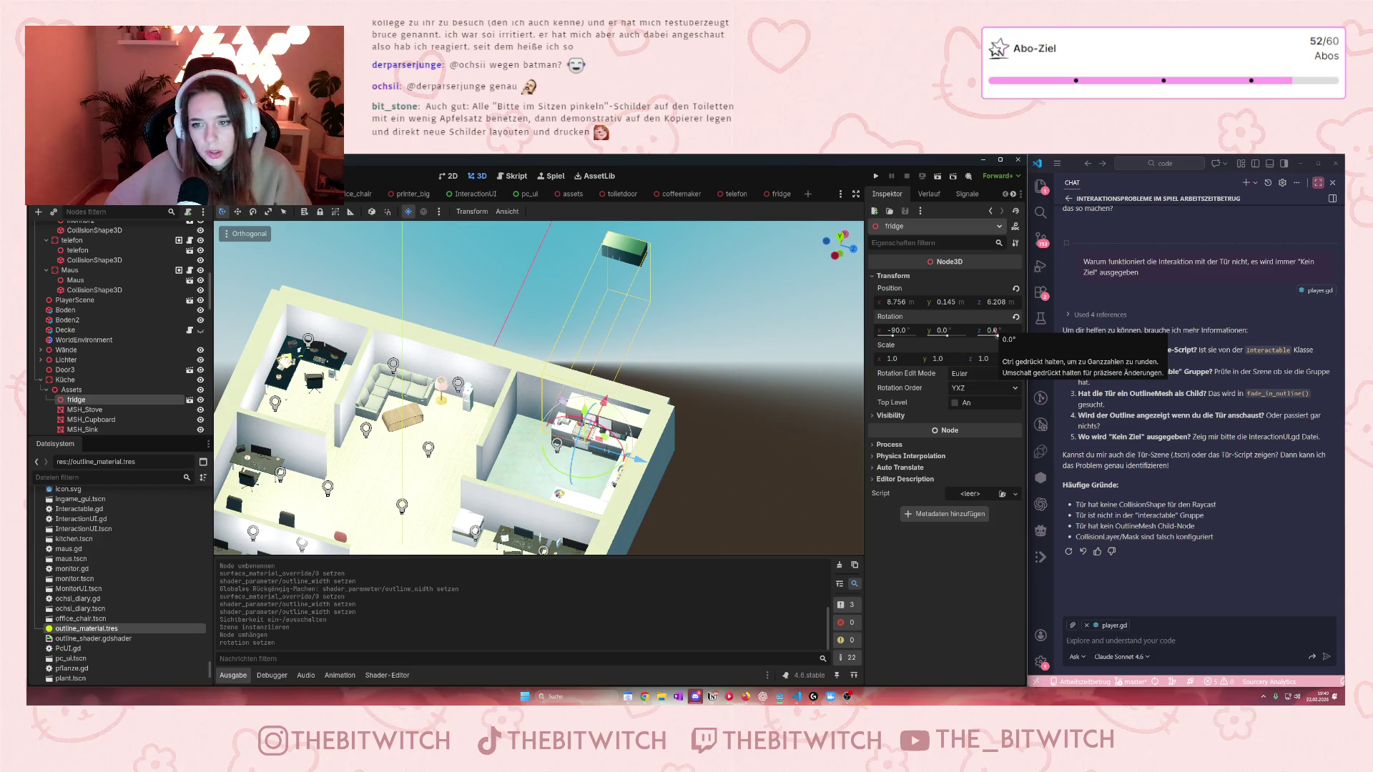
{"action": "left_click", "coordinate": [912, 329]}
{"action": "type", "text": "0"}
{"action": "key", "text": "Return"}
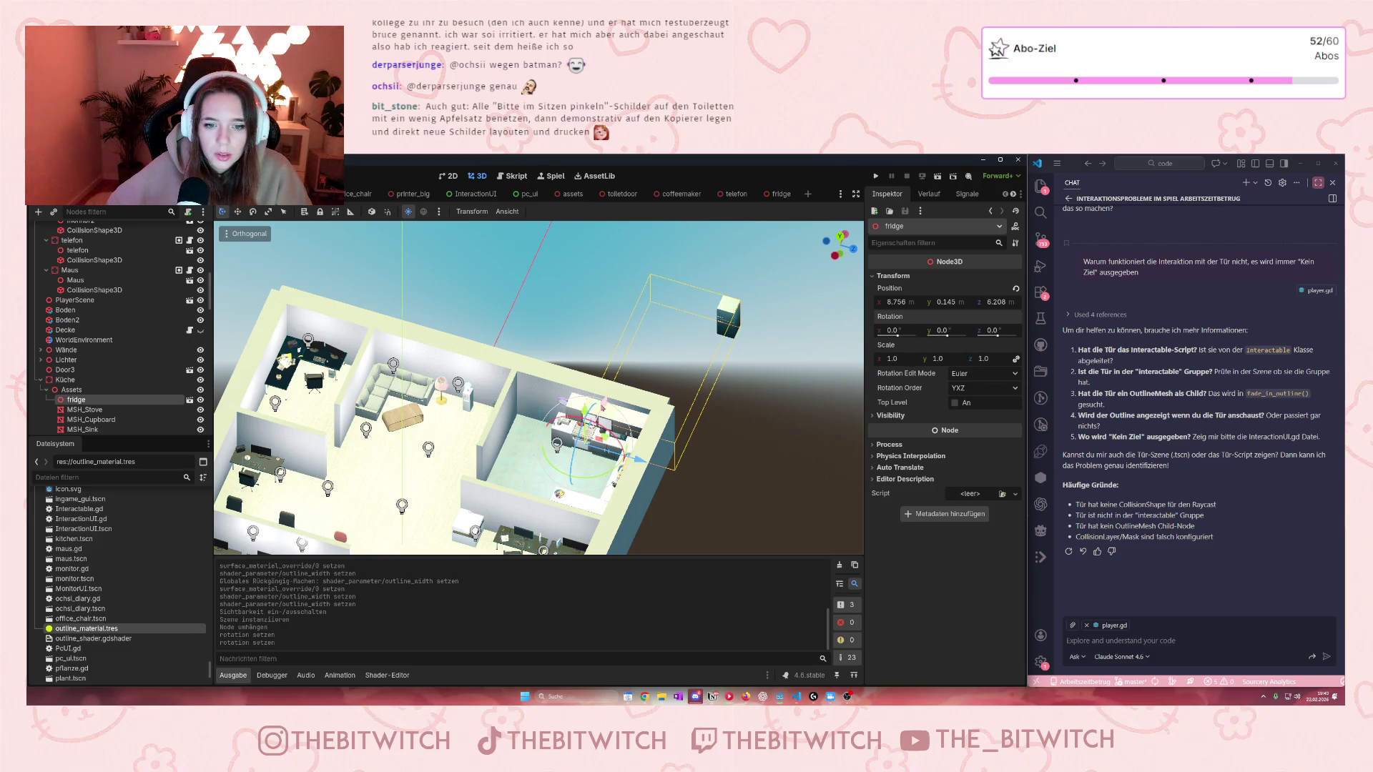
Step: Move the fridge into the kitchen beside the counters and frame it in view
{"action": "mouse_move", "coordinate": [584, 409]}
{"action": "left_mouse_down"}
{"action": "mouse_move", "coordinate": [533, 533]}
{"action": "mouse_move", "coordinate": [540, 511]}
{"action": "mouse_move", "coordinate": [500, 502]}
{"action": "left_mouse_up"}
{"action": "scroll", "coordinate": [533, 533], "scroll_direction": "down", "scroll_amount": 3}
{"action": "left_click_drag", "start_coordinate": [477, 438], "coordinate": [471, 451]}
{"action": "scroll", "coordinate": [676, 407], "scroll_direction": "up", "scroll_amount": 8}
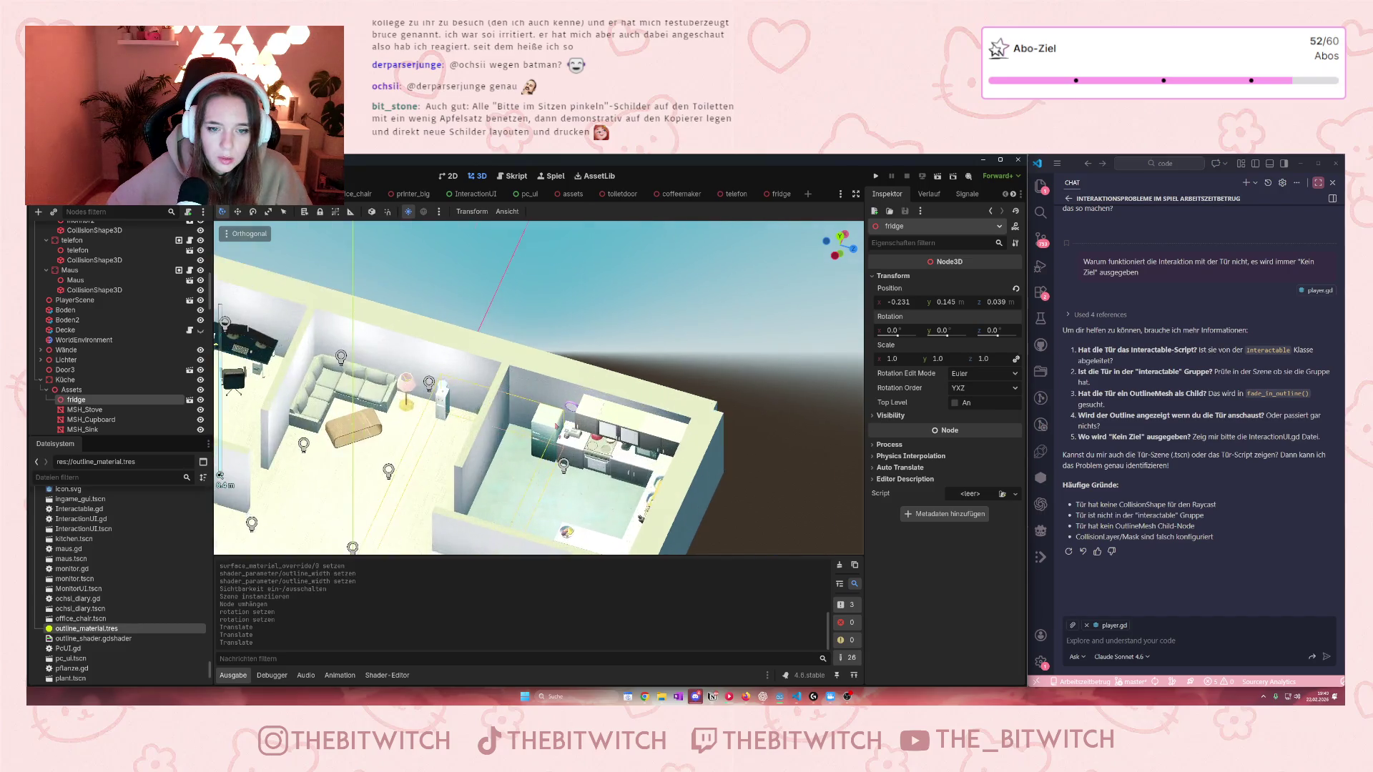
{"action": "scroll", "coordinate": [676, 407], "scroll_direction": "down", "scroll_amount": 6}
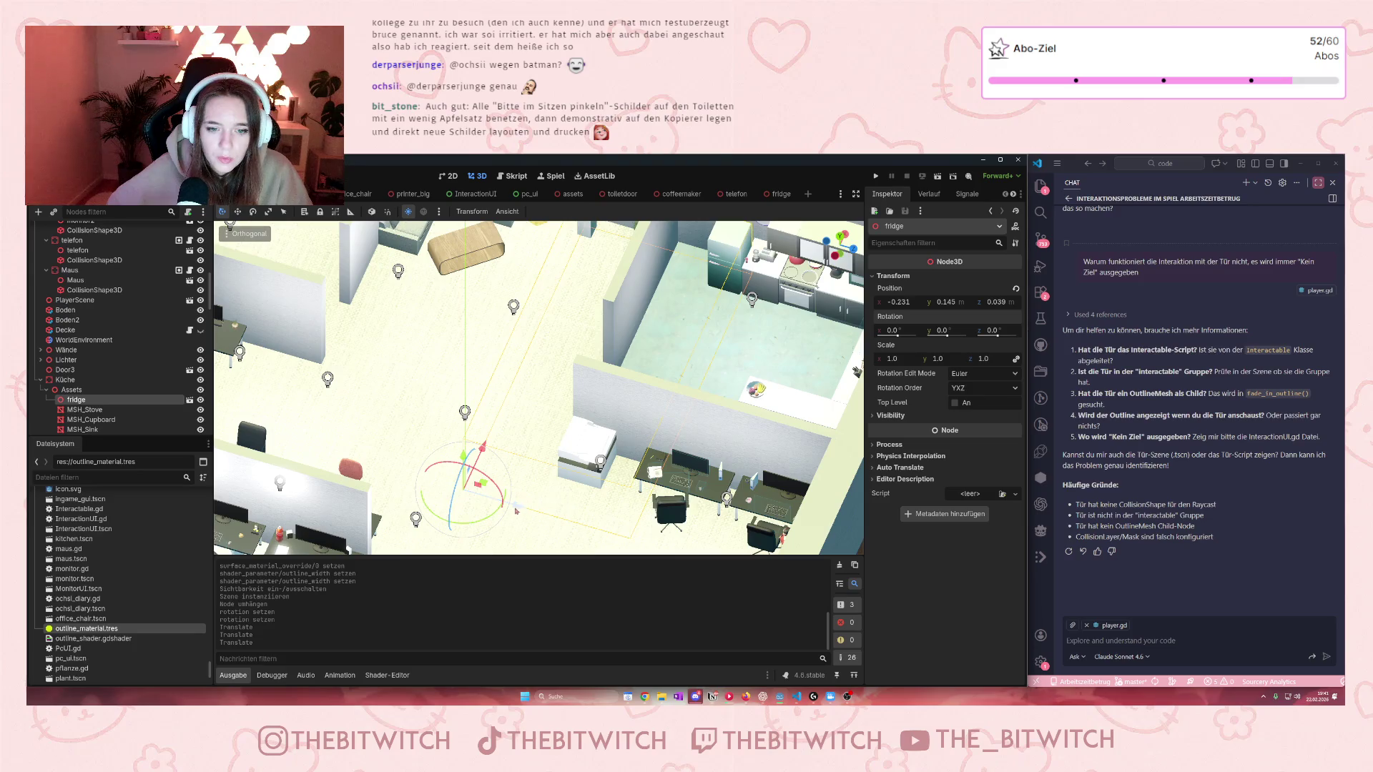
{"action": "left_click_drag", "start_coordinate": [517, 509], "coordinate": [511, 502]}
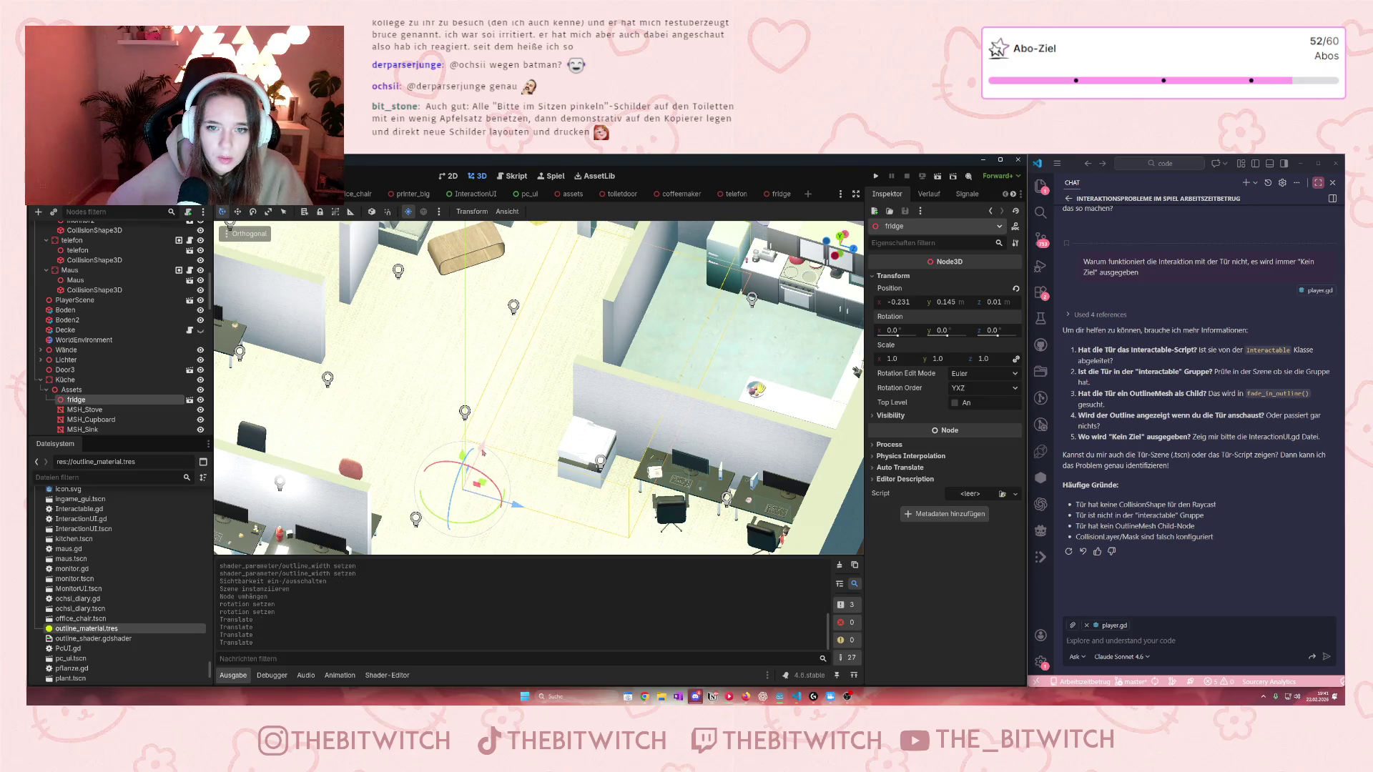
{"action": "left_click_drag", "start_coordinate": [485, 451], "coordinate": [483, 449]}
{"action": "key", "text": "f"}
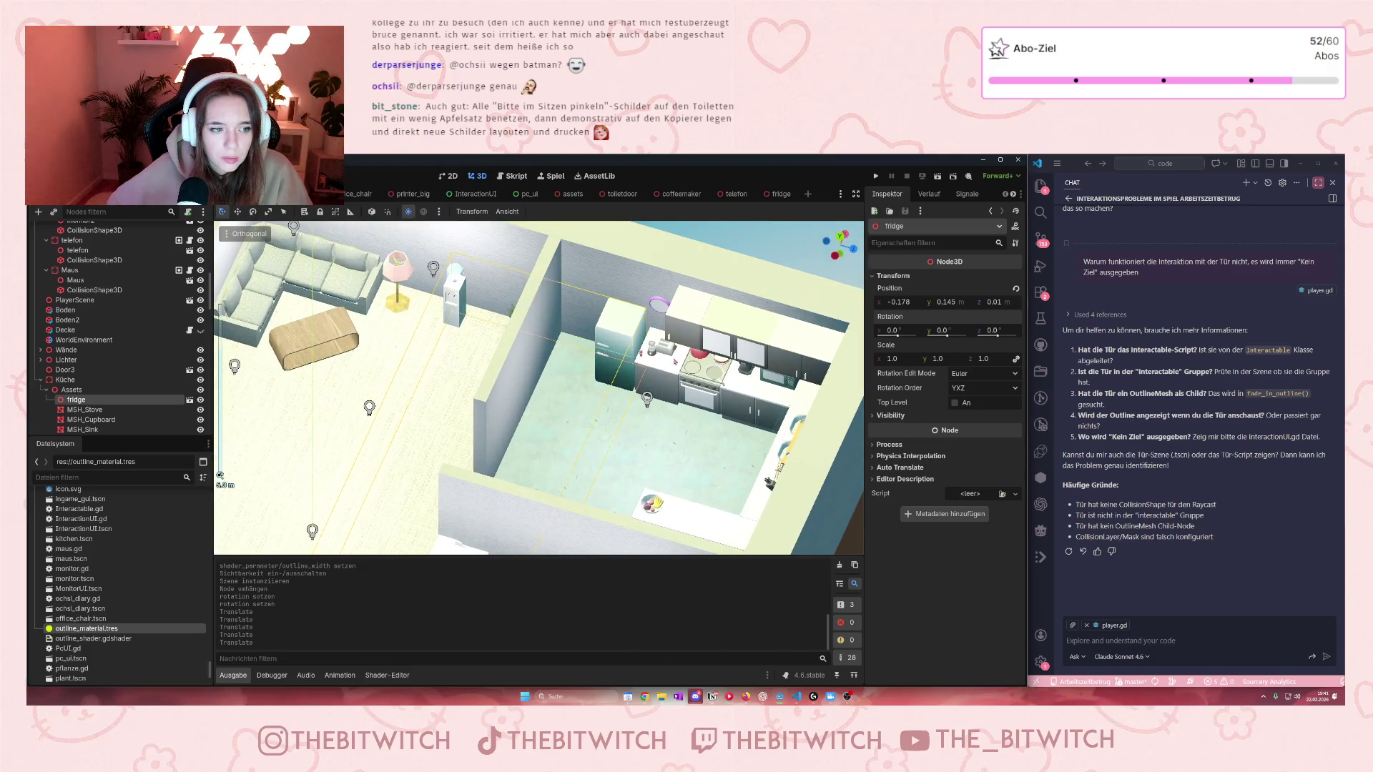
Step: Add a StaticBody3D child node under Assets
{"action": "left_click", "coordinate": [74, 389]}
{"action": "right_click", "coordinate": [79, 390]}
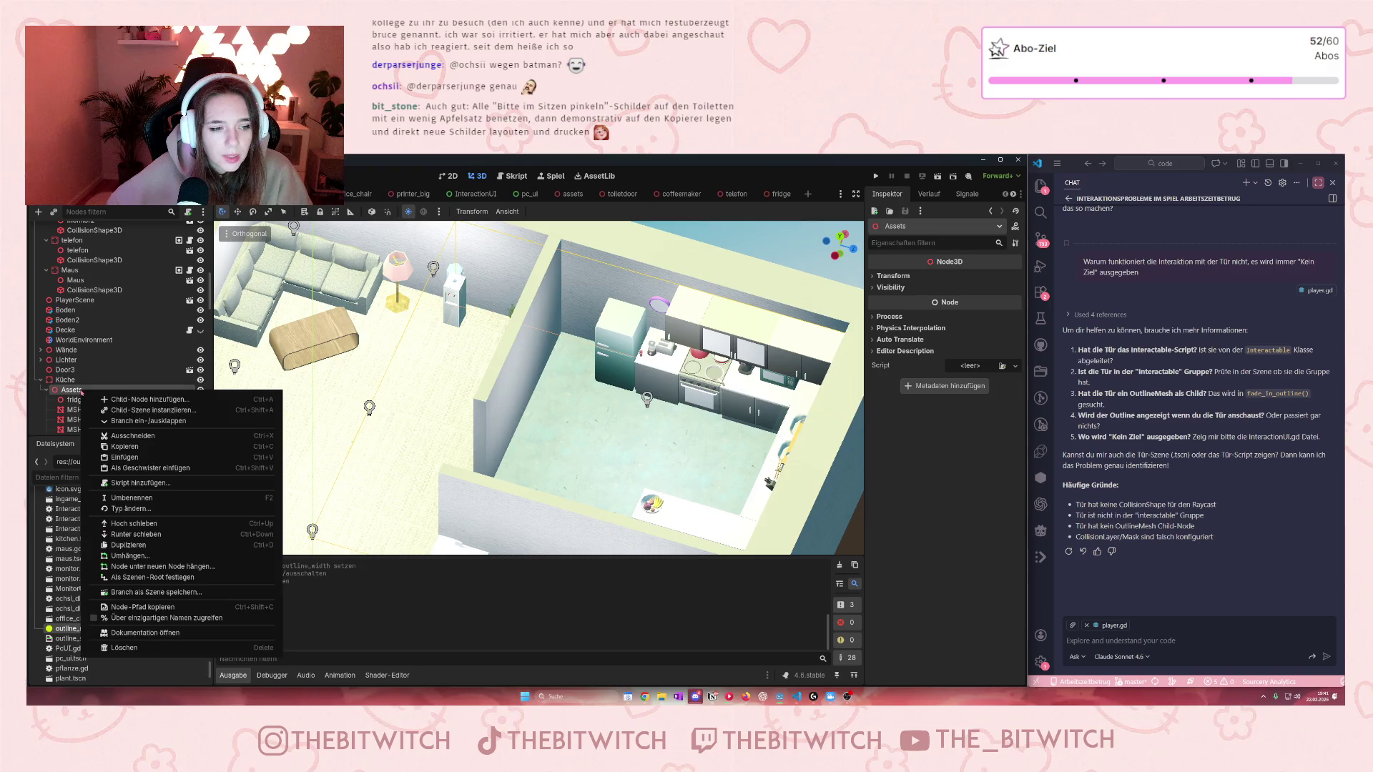
{"action": "left_click", "coordinate": [129, 401]}
{"action": "type", "text": "coll"}
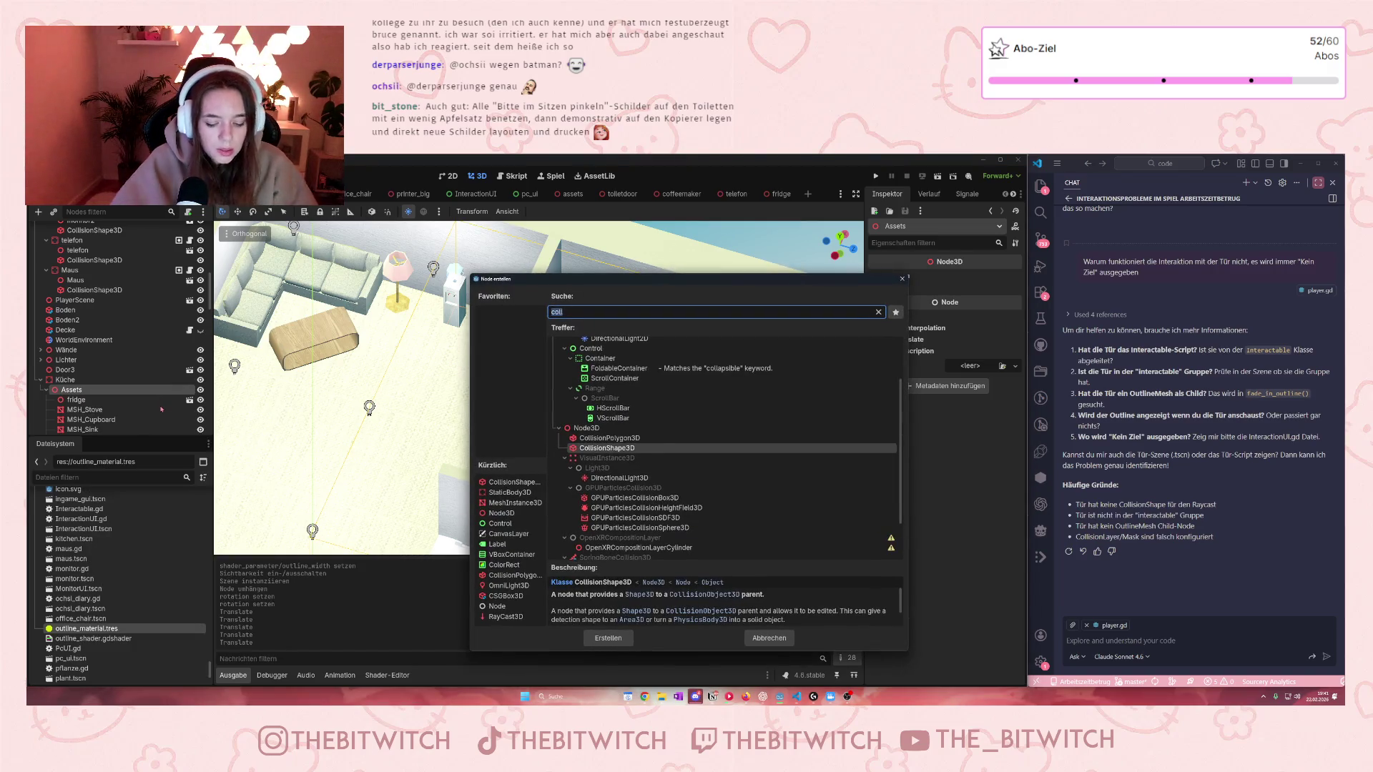
{"action": "type", "text": "stat"}
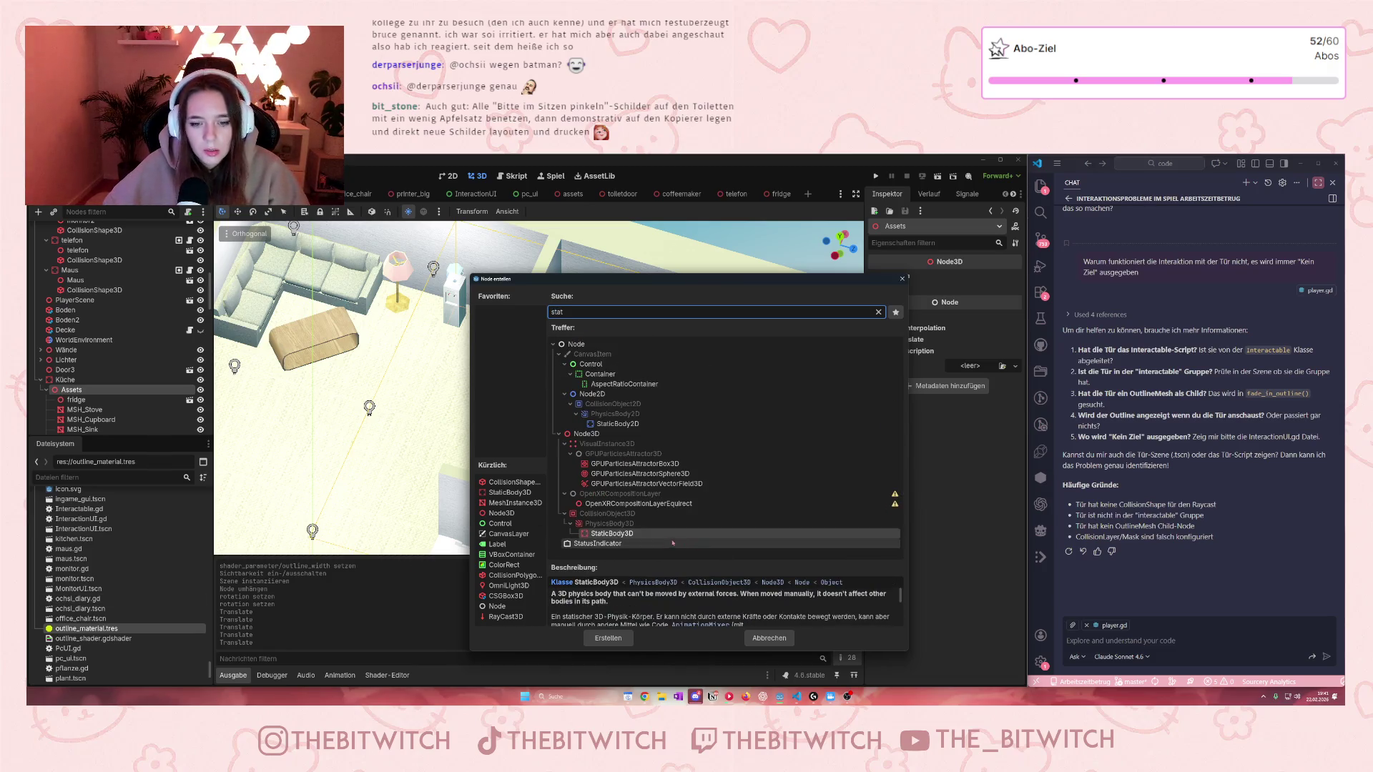
{"action": "left_click", "coordinate": [623, 534]}
{"action": "double_click", "coordinate": [626, 535]}
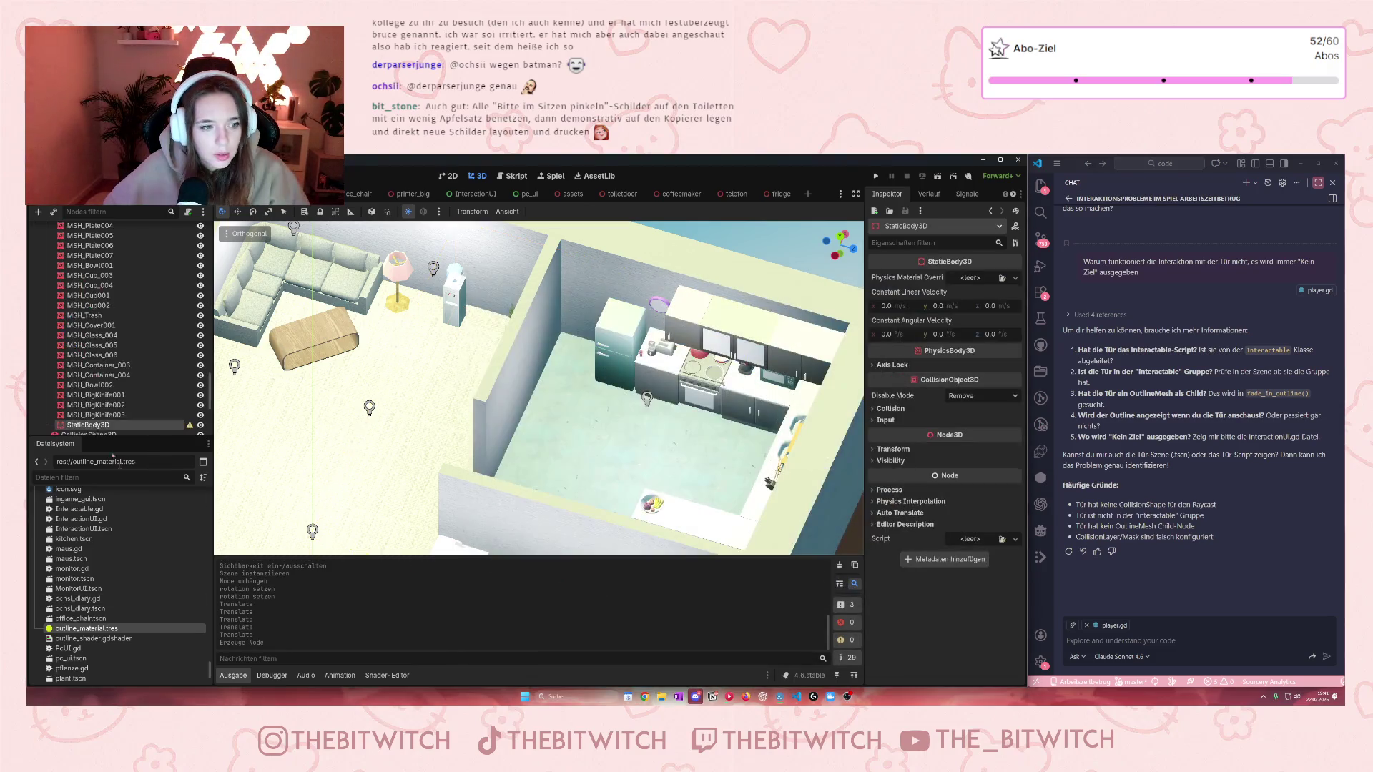
{"action": "scroll", "coordinate": [88, 408], "scroll_direction": "down", "scroll_amount": 5}
{"action": "scroll", "coordinate": [88, 408], "scroll_direction": "up", "scroll_amount": 10}
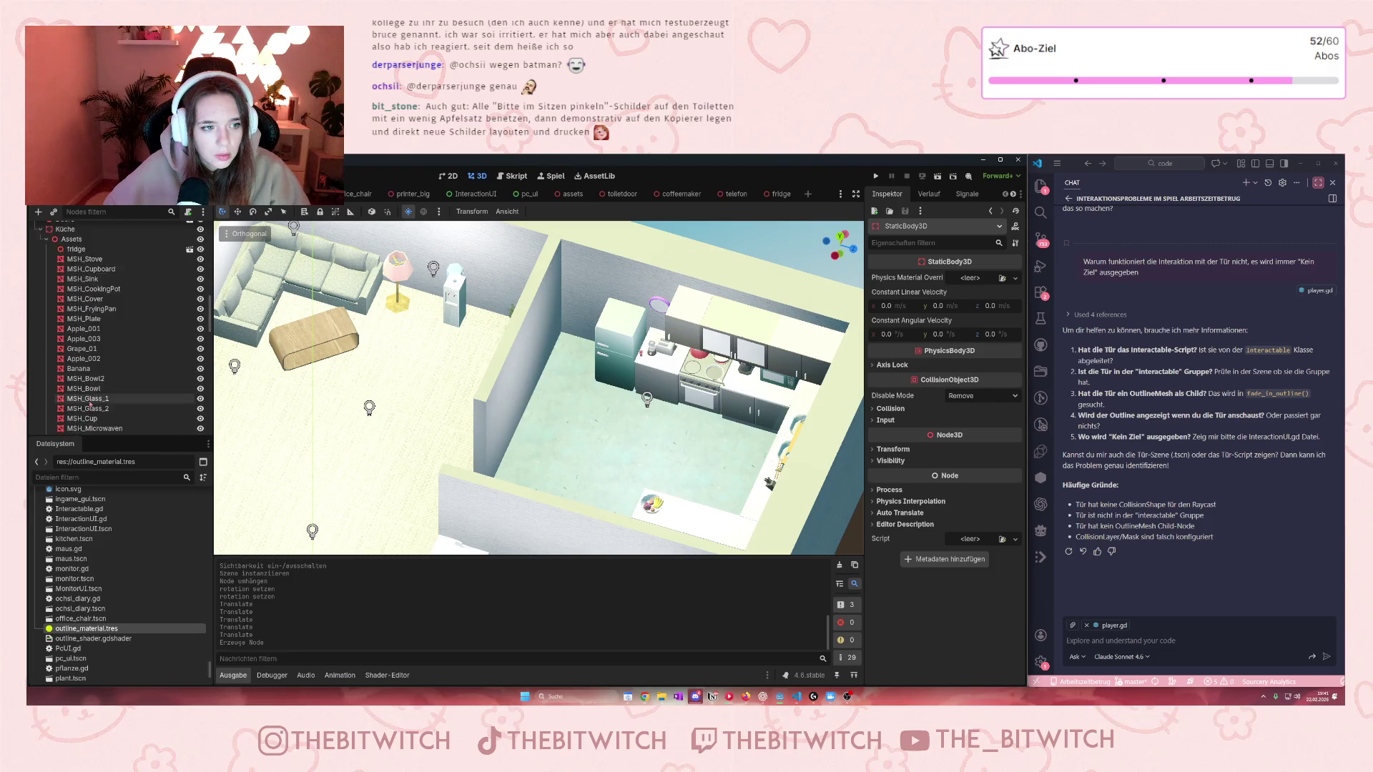
Step: Cut the fridge node and paste it under the new StaticBody3D
{"action": "left_click", "coordinate": [83, 353]}
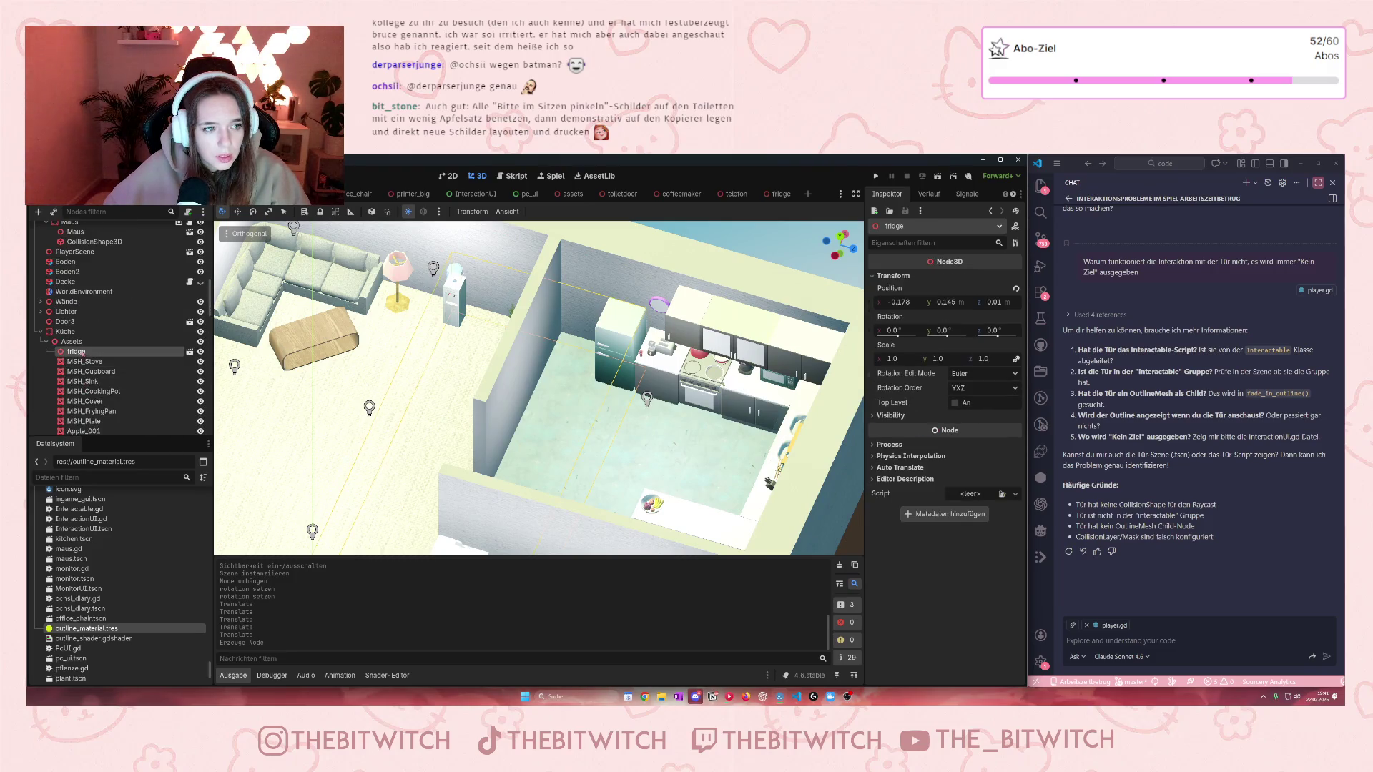
{"action": "key", "text": "ctrl+x"}
{"action": "scroll", "coordinate": [100, 368], "scroll_direction": "down", "scroll_amount": 10}
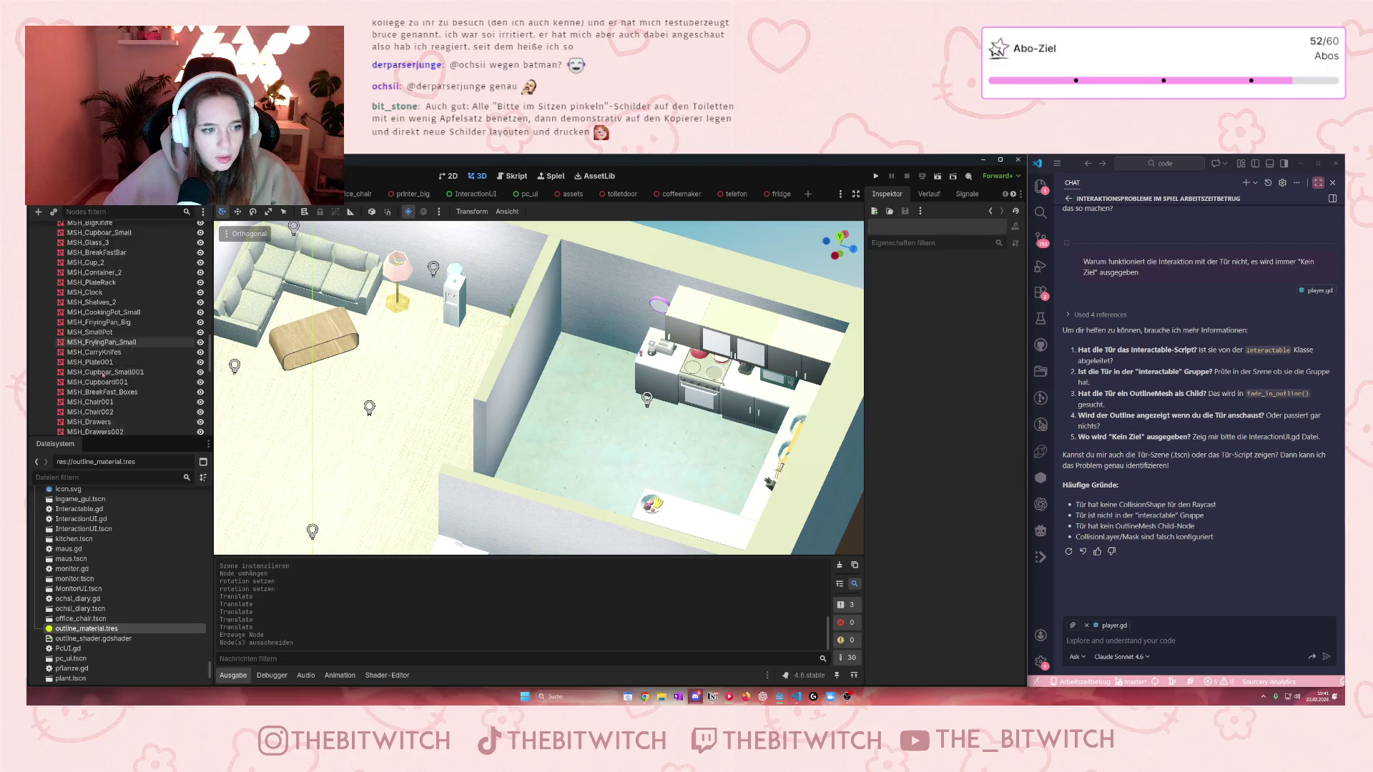
{"action": "left_click", "coordinate": [92, 365]}
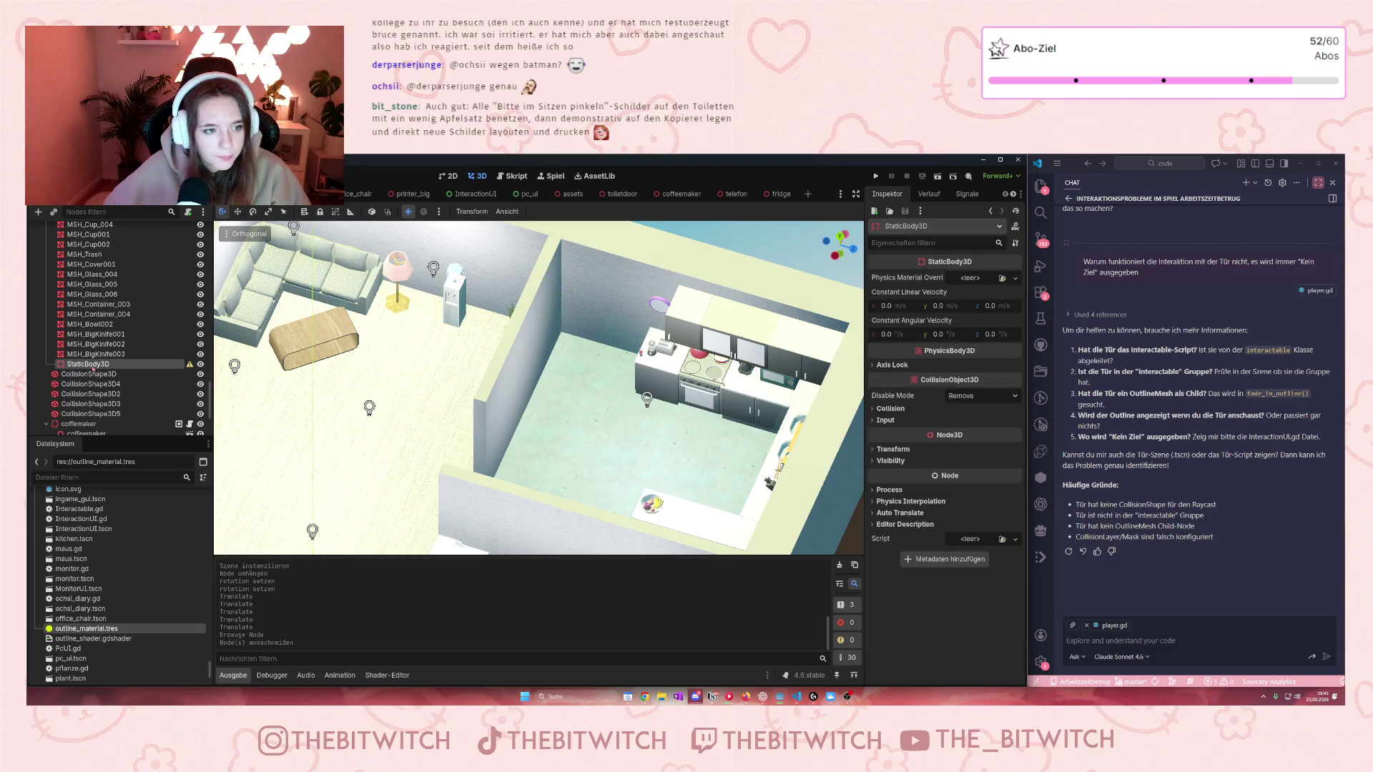
{"action": "key", "text": "ctrl+v"}
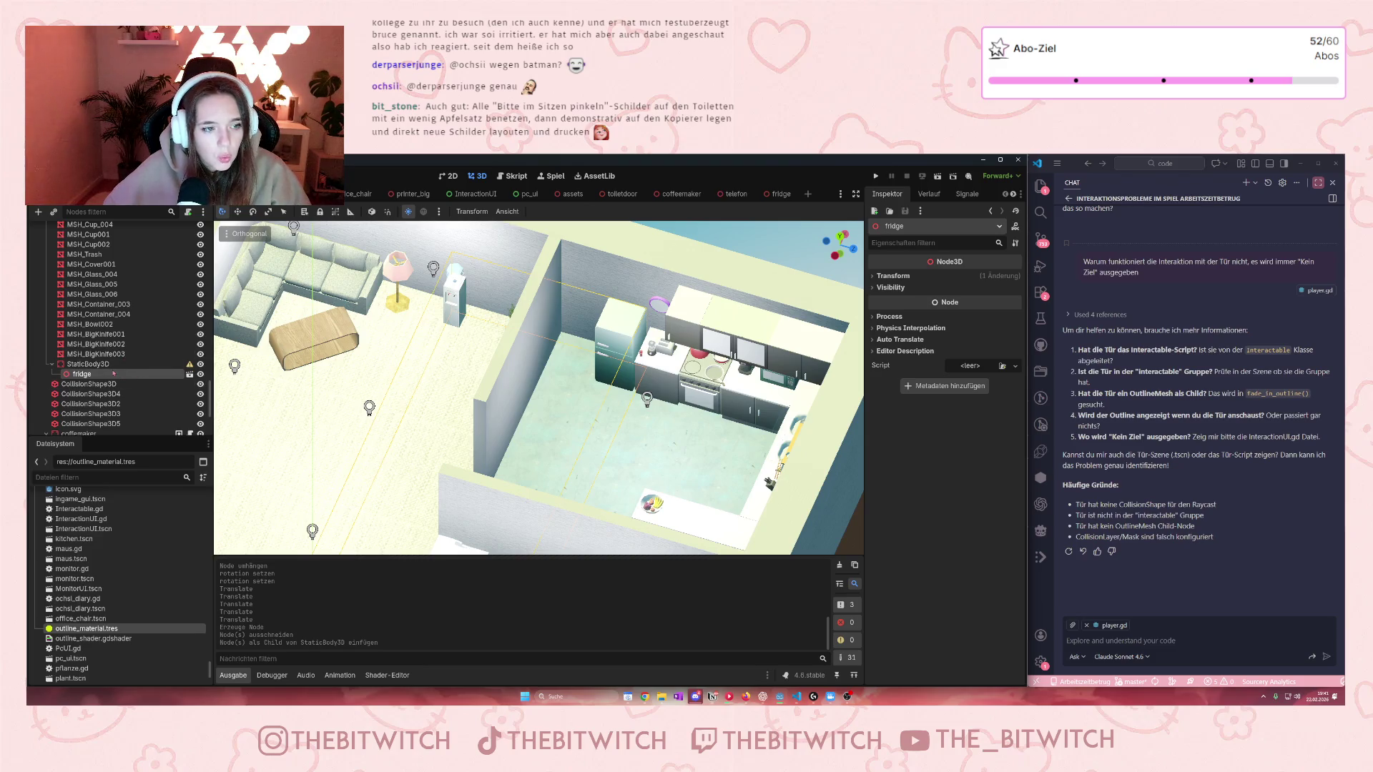
Step: Add a CollisionShape3D child to the StaticBody3D
{"action": "left_click", "coordinate": [105, 365]}
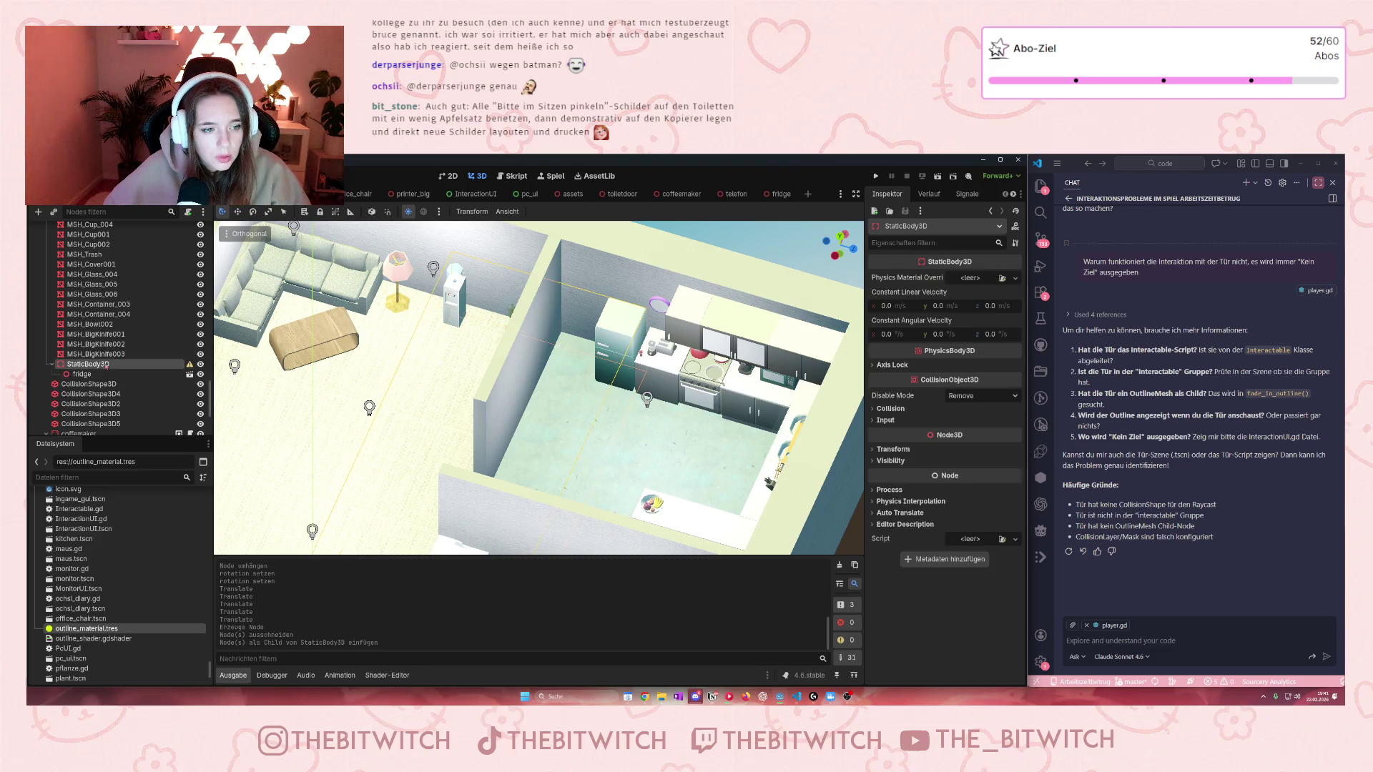
{"action": "right_click", "coordinate": [106, 365]}
{"action": "left_click", "coordinate": [169, 366]}
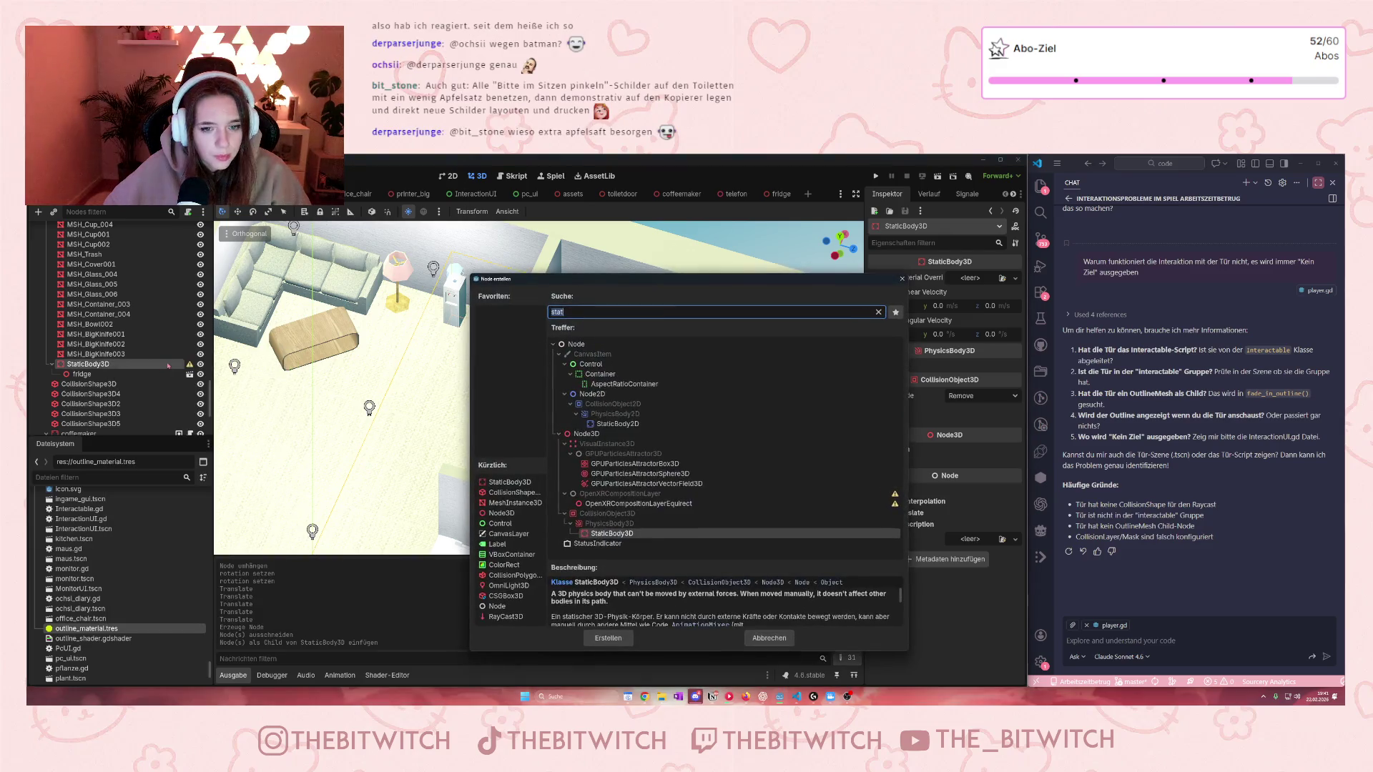
{"action": "type", "text": "coll"}
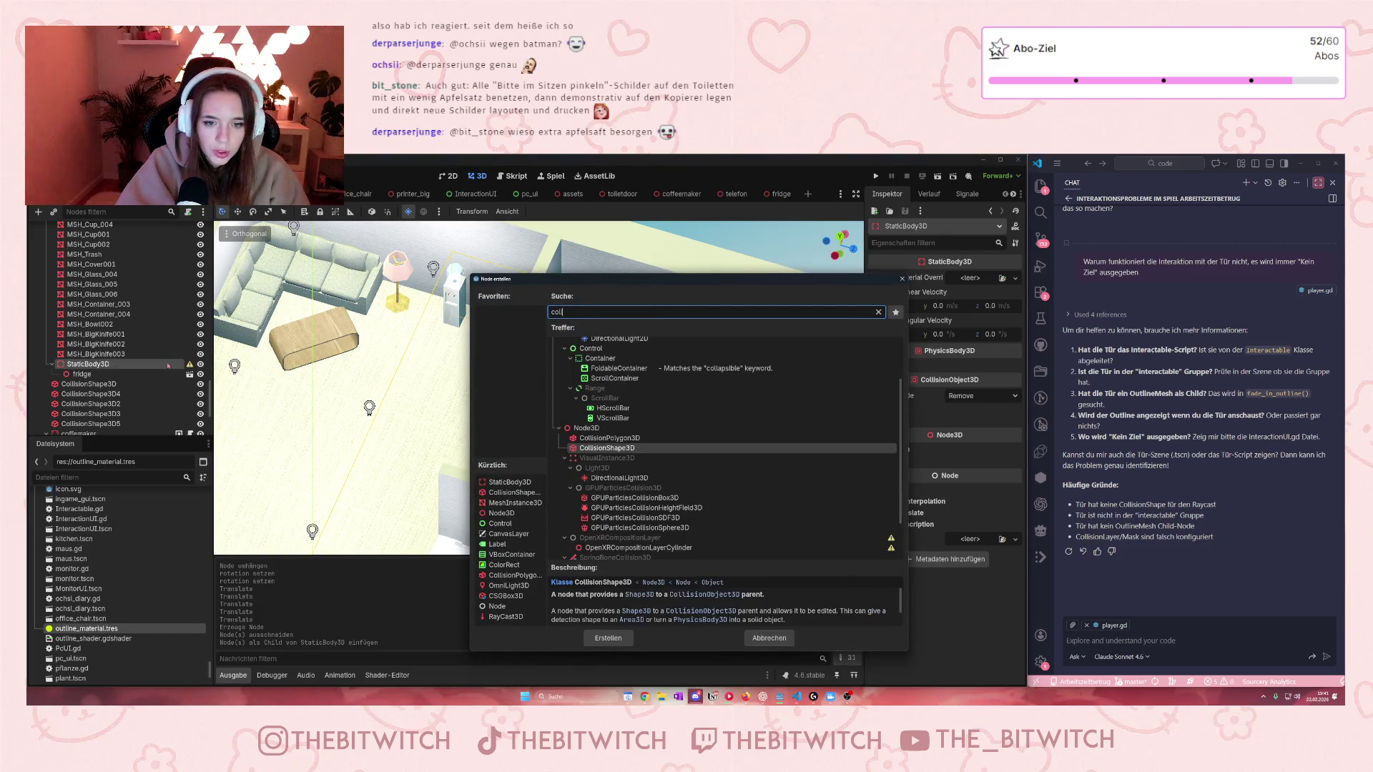
{"action": "left_click", "coordinate": [610, 639]}
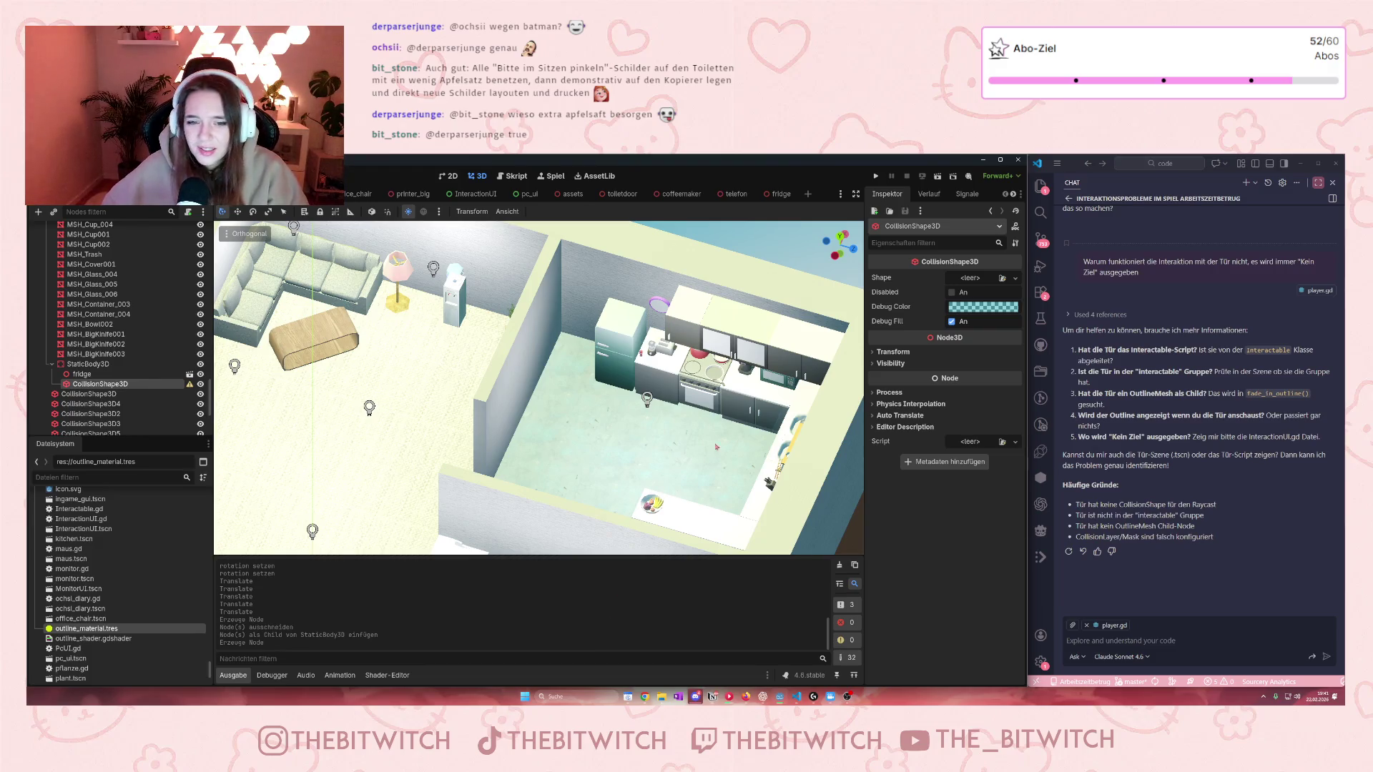
Step: Focus on the frying pan on the stove and undo the accidental move
{"action": "scroll", "coordinate": [713, 389], "scroll_direction": "up", "scroll_amount": 3}
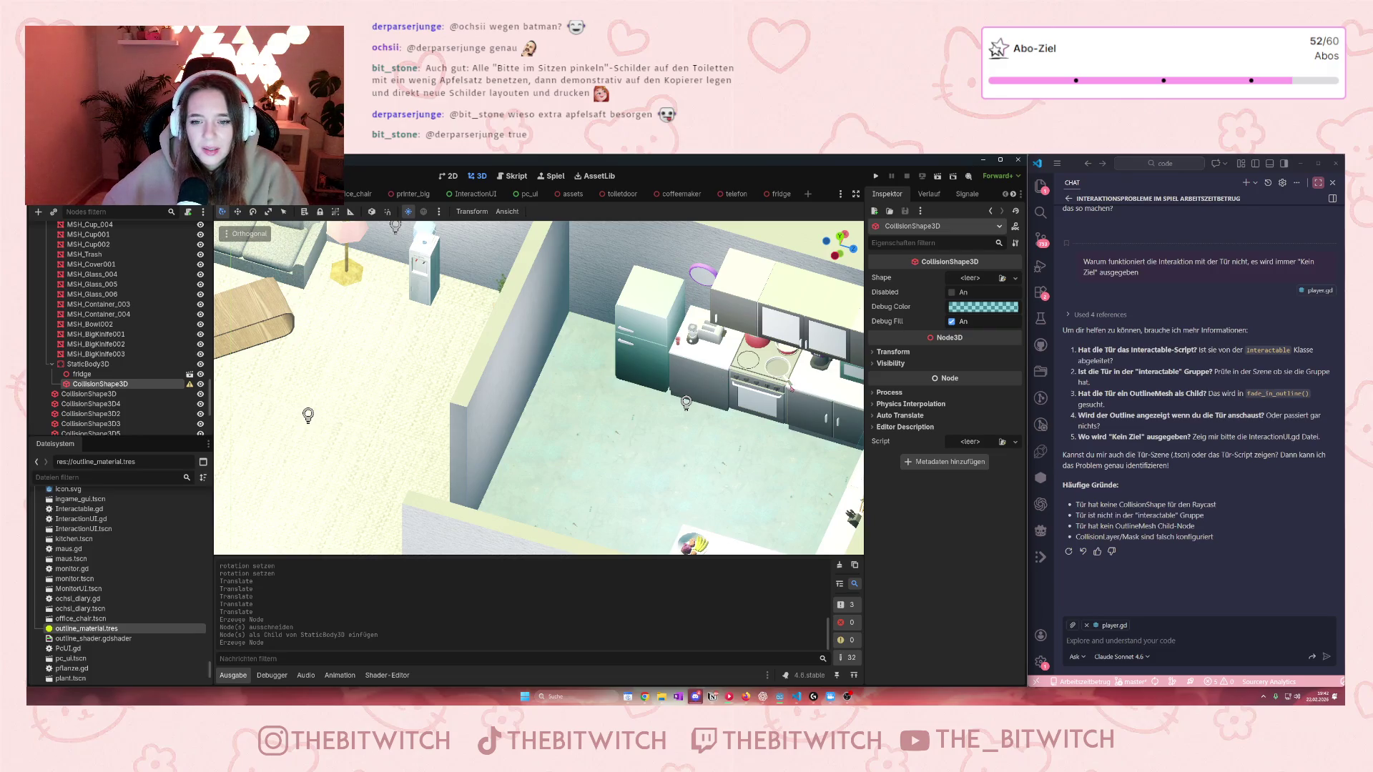
{"action": "left_click", "coordinate": [772, 363]}
{"action": "key", "text": "f"}
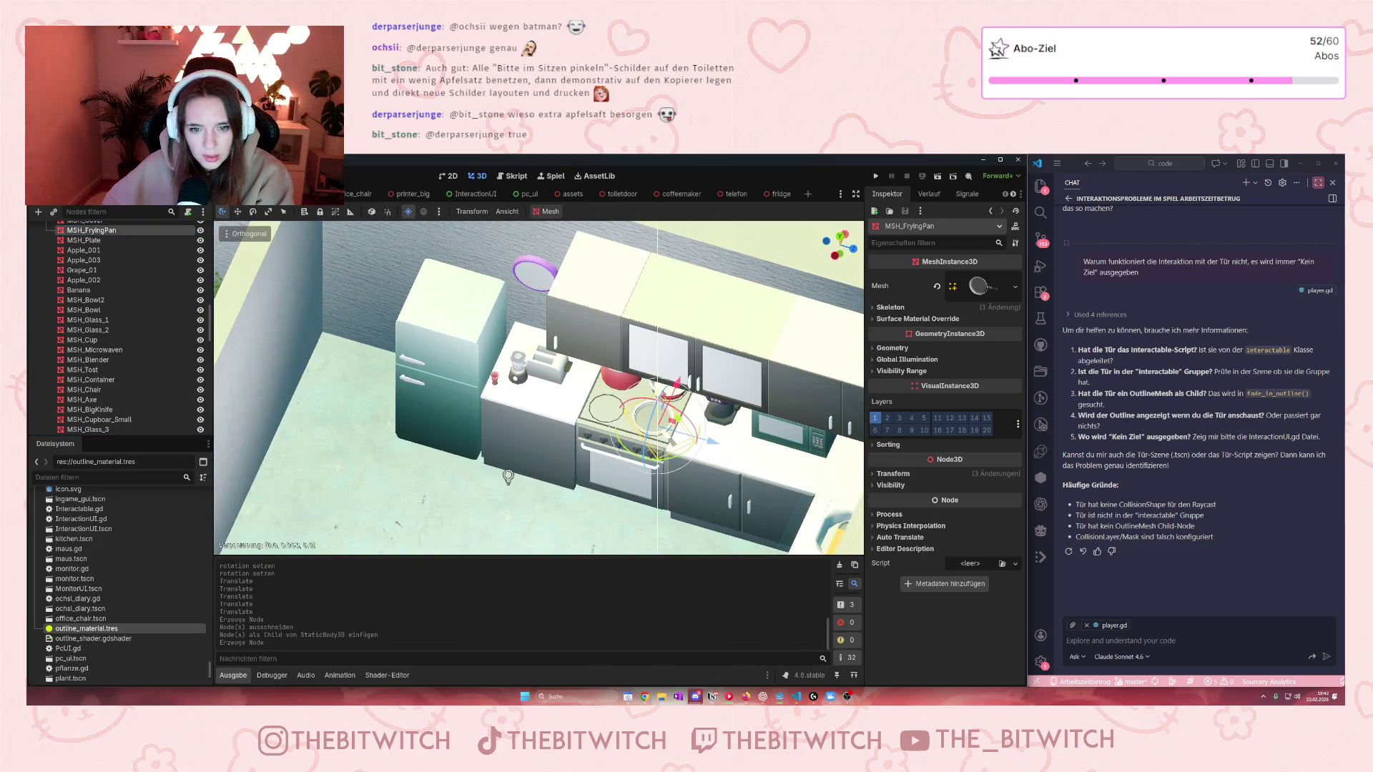
{"action": "key", "text": "ctrl+z"}
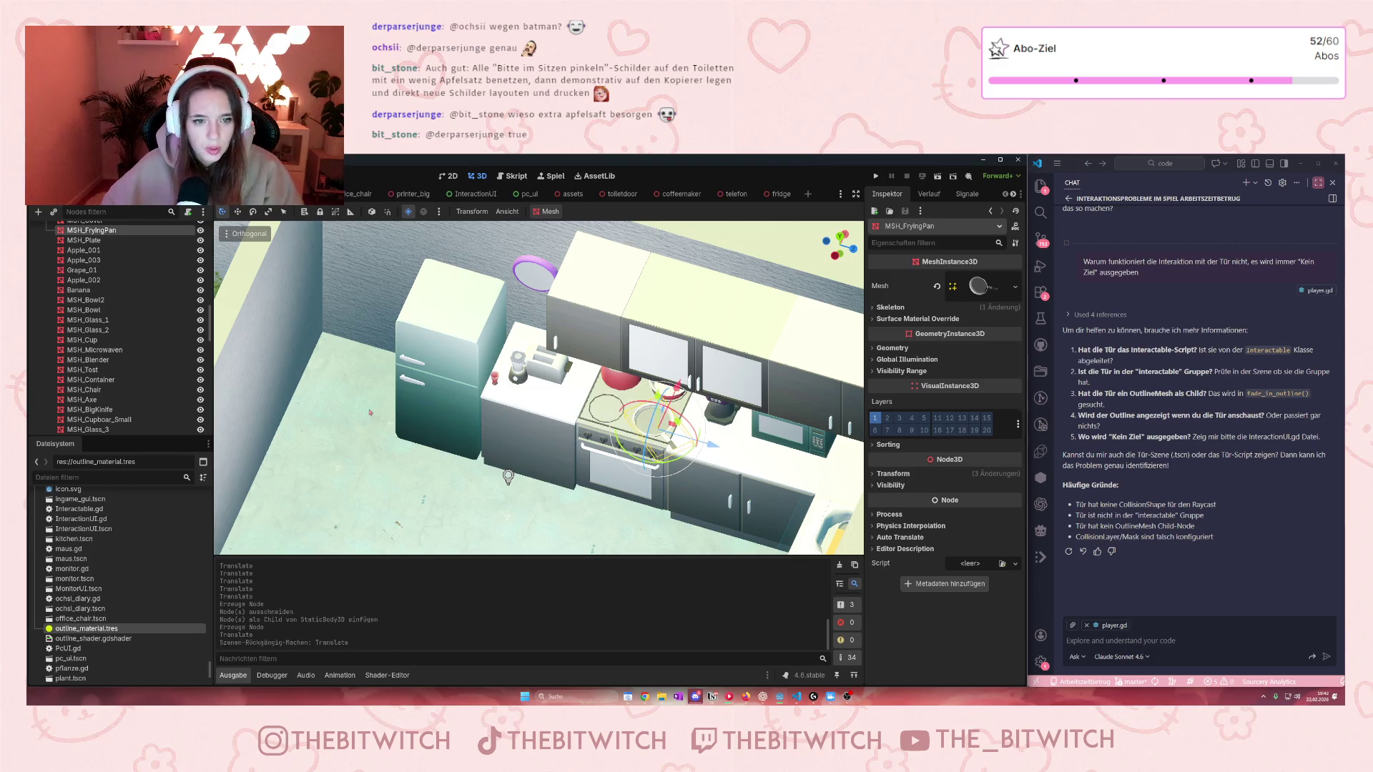
{"action": "scroll", "coordinate": [511, 471], "scroll_direction": "down", "scroll_amount": 2}
{"action": "scroll", "coordinate": [115, 328], "scroll_direction": "down", "scroll_amount": 10}
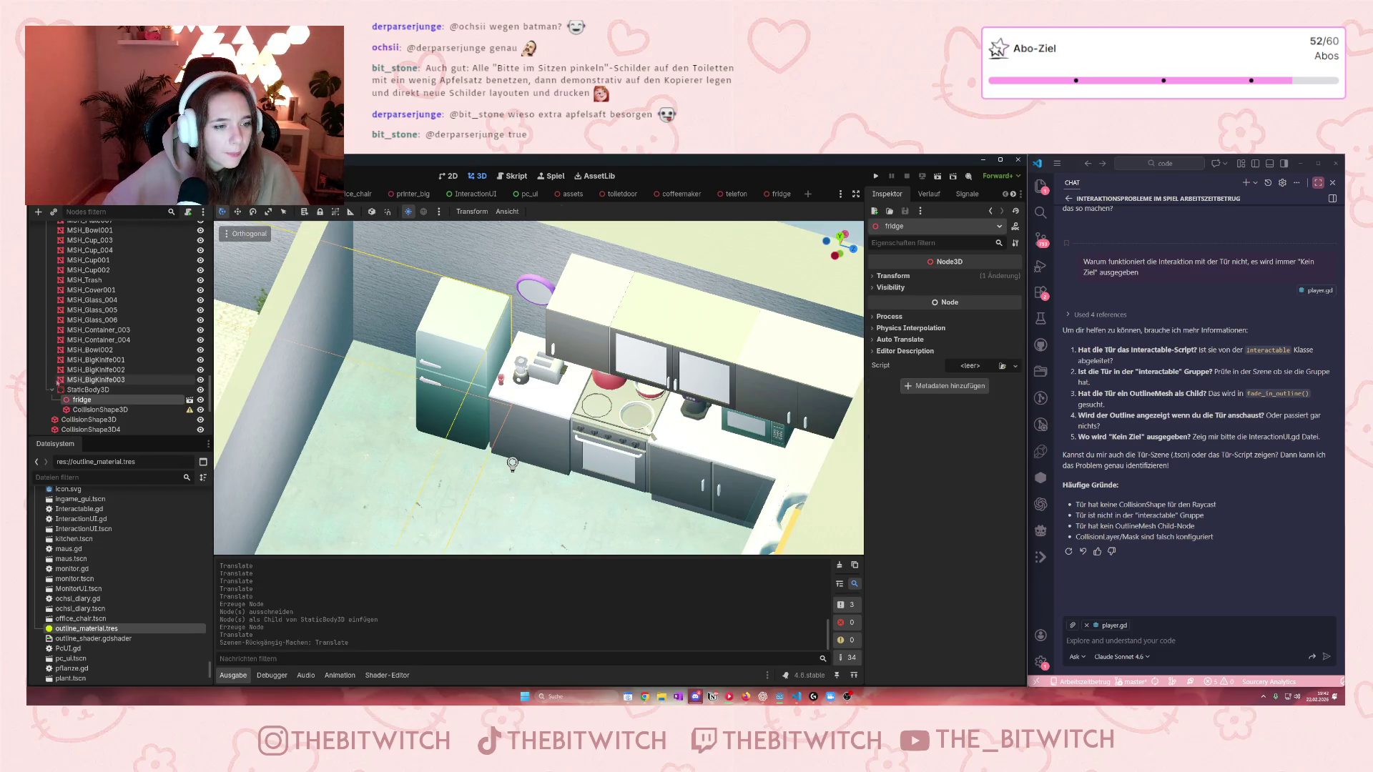
Step: Give the fridge's CollisionShape3D a new BoxShape3D
{"action": "left_click", "coordinate": [100, 409]}
{"action": "left_click", "coordinate": [976, 279]}
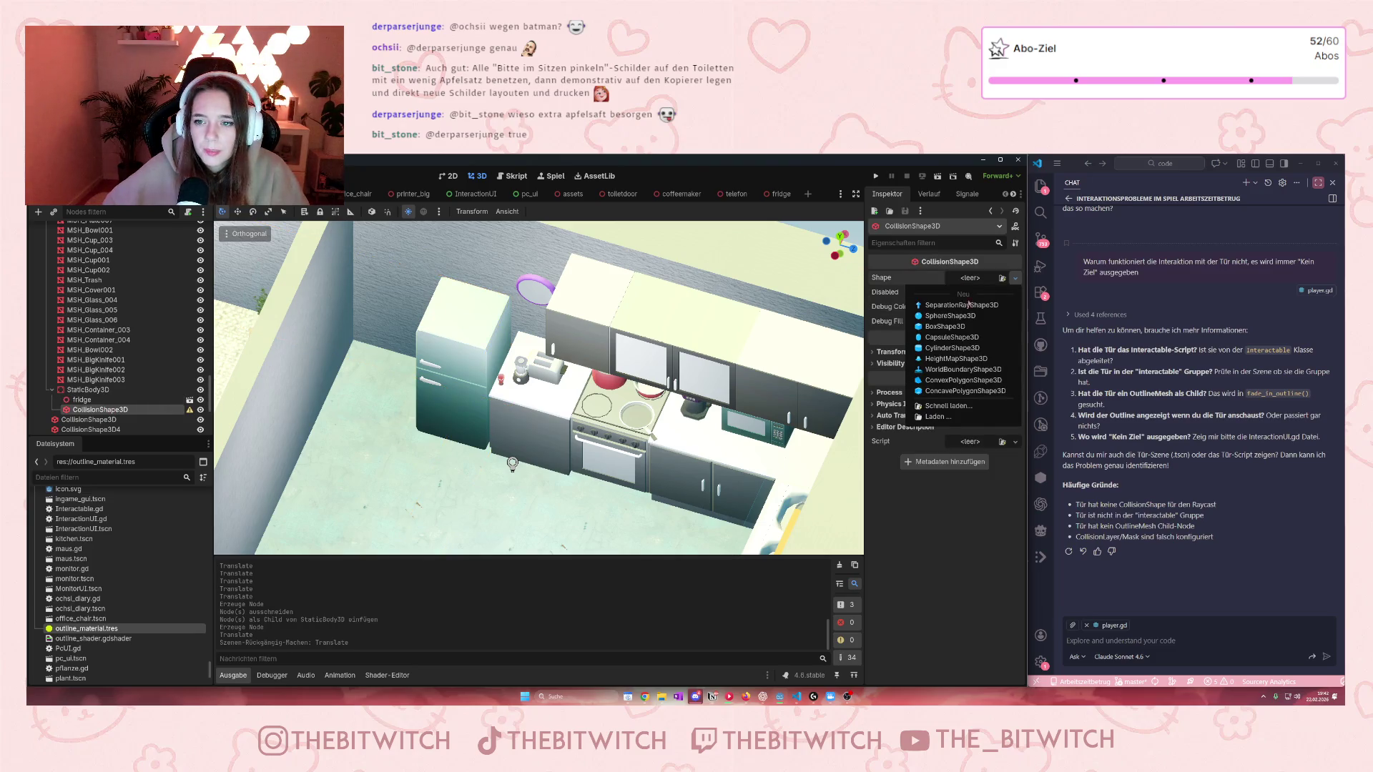
{"action": "left_click", "coordinate": [965, 300]}
{"action": "scroll", "coordinate": [485, 382], "scroll_direction": "down", "scroll_amount": 5}
{"action": "scroll", "coordinate": [484, 381], "scroll_direction": "down", "scroll_amount": 5}
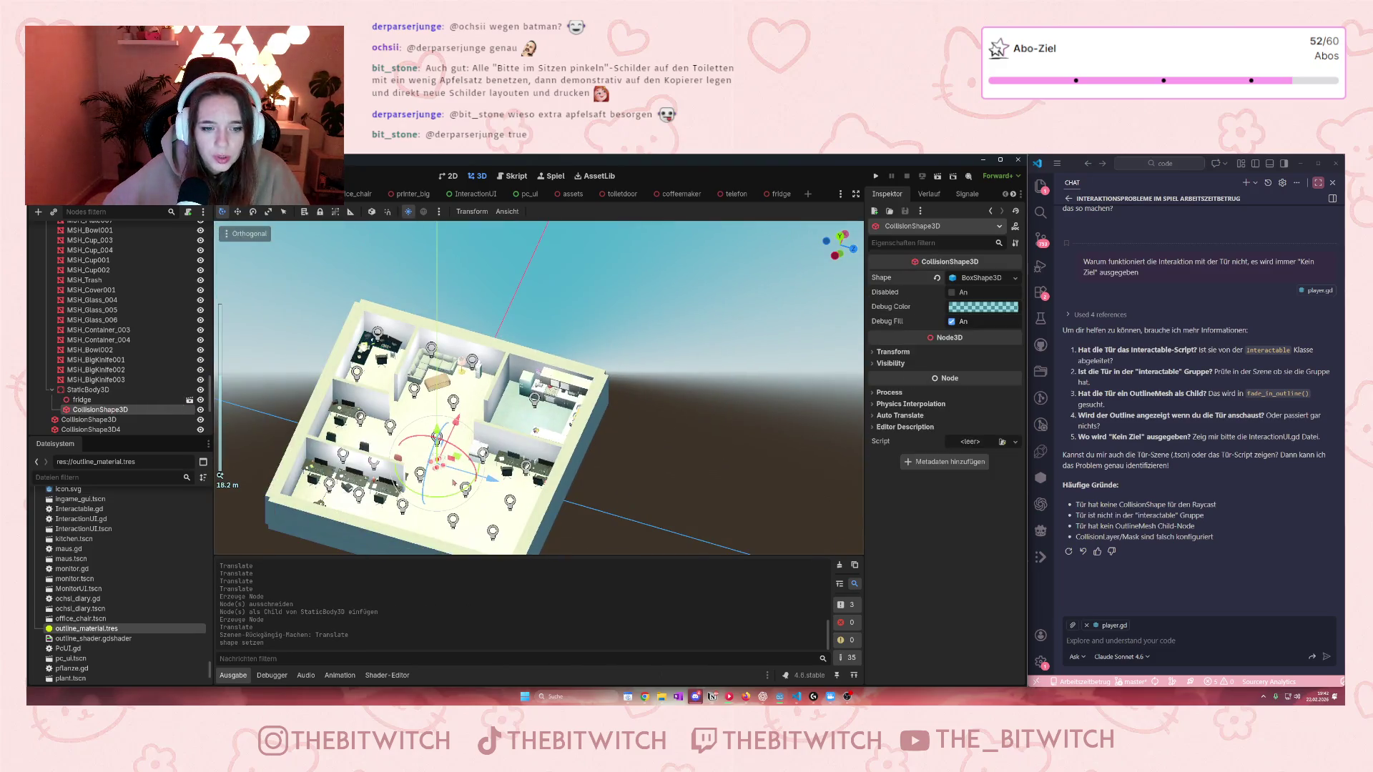
Step: Move the collision box onto the fridge and resize it from bottom to top
{"action": "mouse_move", "coordinate": [543, 357]}
{"action": "left_mouse_down"}
{"action": "mouse_move", "coordinate": [511, 336]}
{"action": "mouse_move", "coordinate": [504, 346]}
{"action": "mouse_move", "coordinate": [520, 403]}
{"action": "mouse_move", "coordinate": [639, 416]}
{"action": "left_mouse_up"}
{"action": "scroll", "coordinate": [521, 402], "scroll_direction": "up", "scroll_amount": 6}
{"action": "left_click_drag", "start_coordinate": [659, 422], "coordinate": [634, 359]}
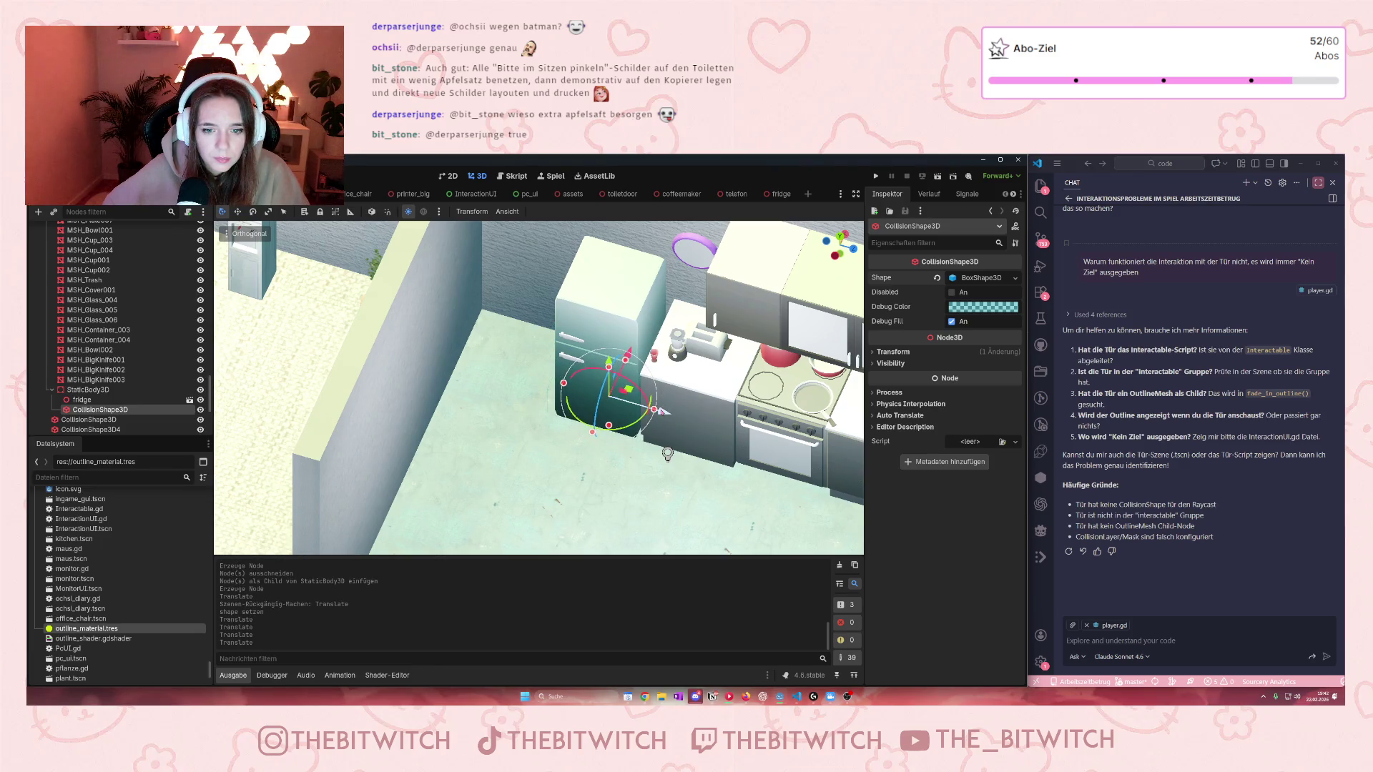
{"action": "left_click_drag", "start_coordinate": [661, 411], "coordinate": [665, 412]}
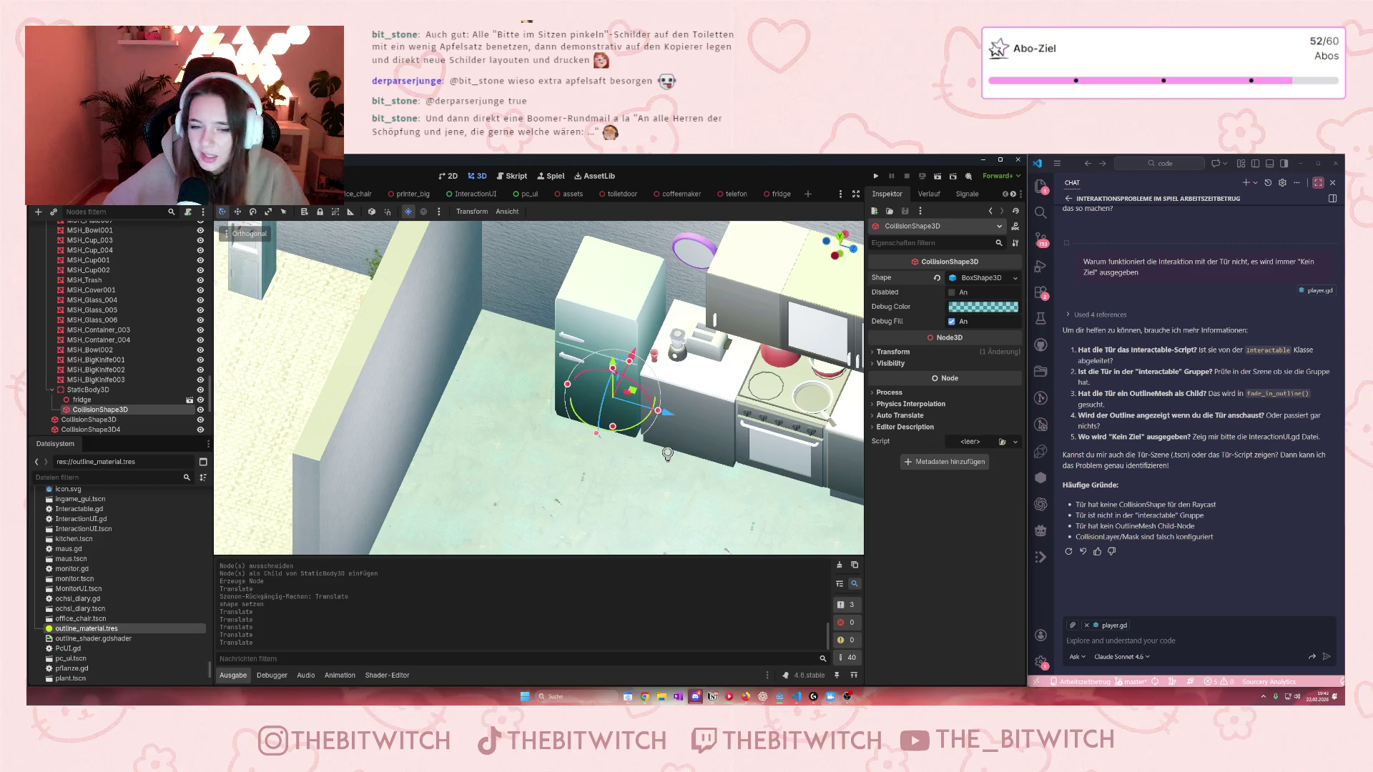
{"action": "left_click_drag", "start_coordinate": [612, 367], "coordinate": [623, 269]}
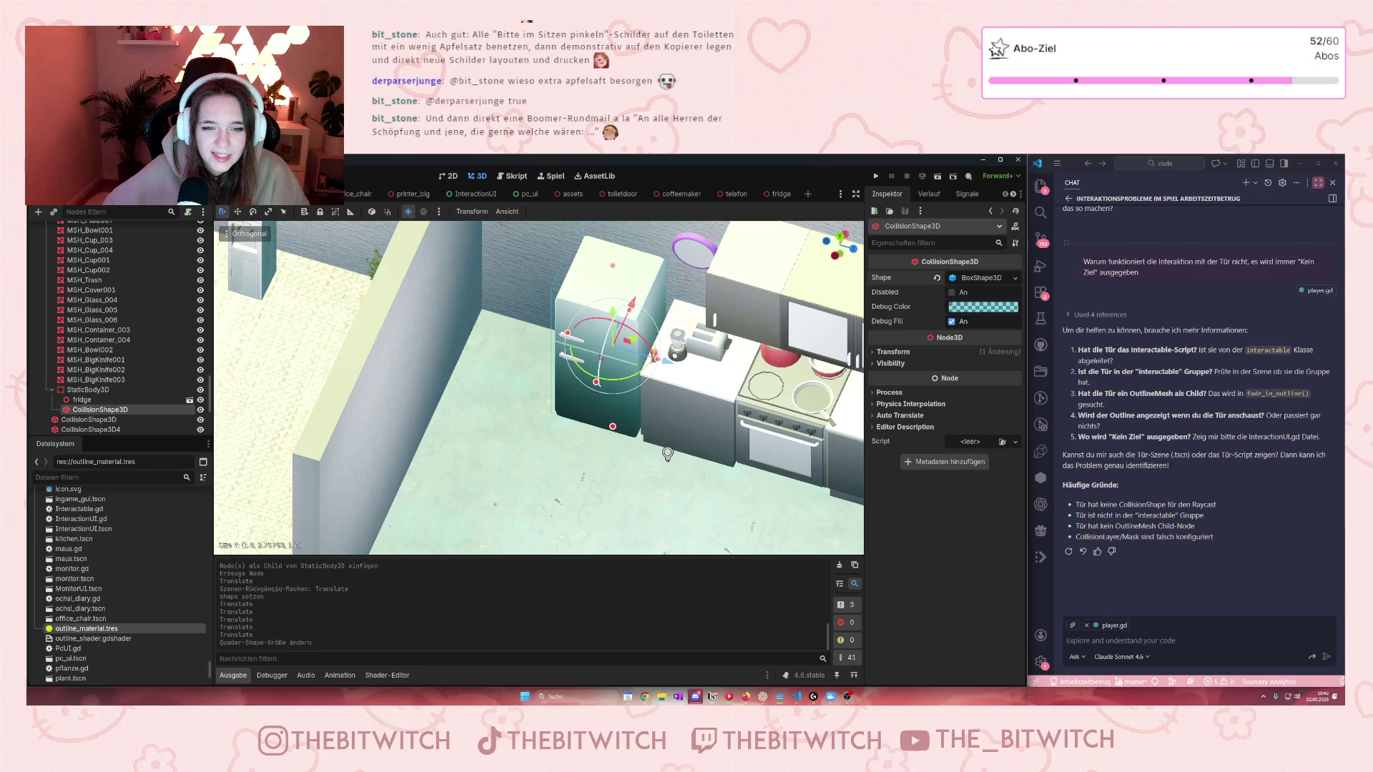
{"action": "left_click_drag", "start_coordinate": [596, 383], "coordinate": [597, 388]}
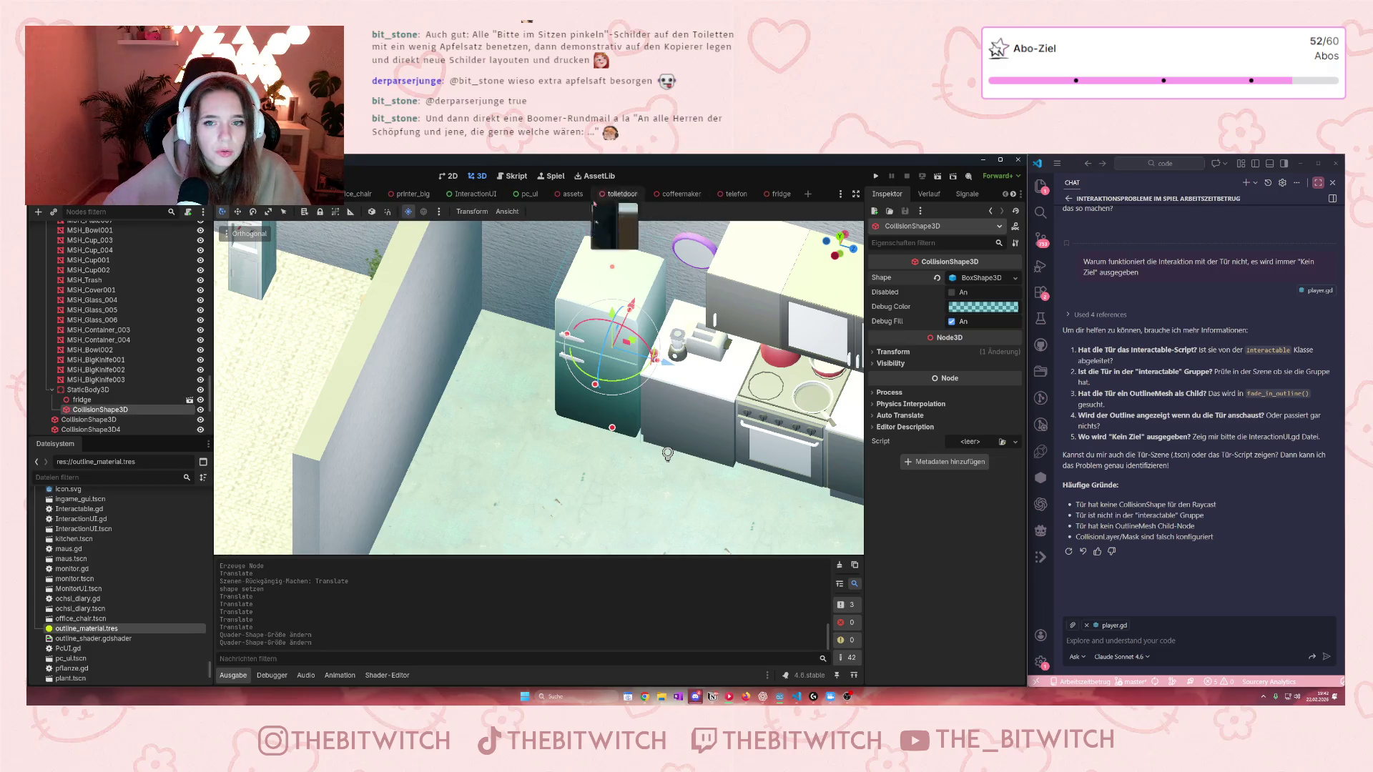
{"action": "scroll", "coordinate": [106, 370], "scroll_direction": "up", "scroll_amount": 10}
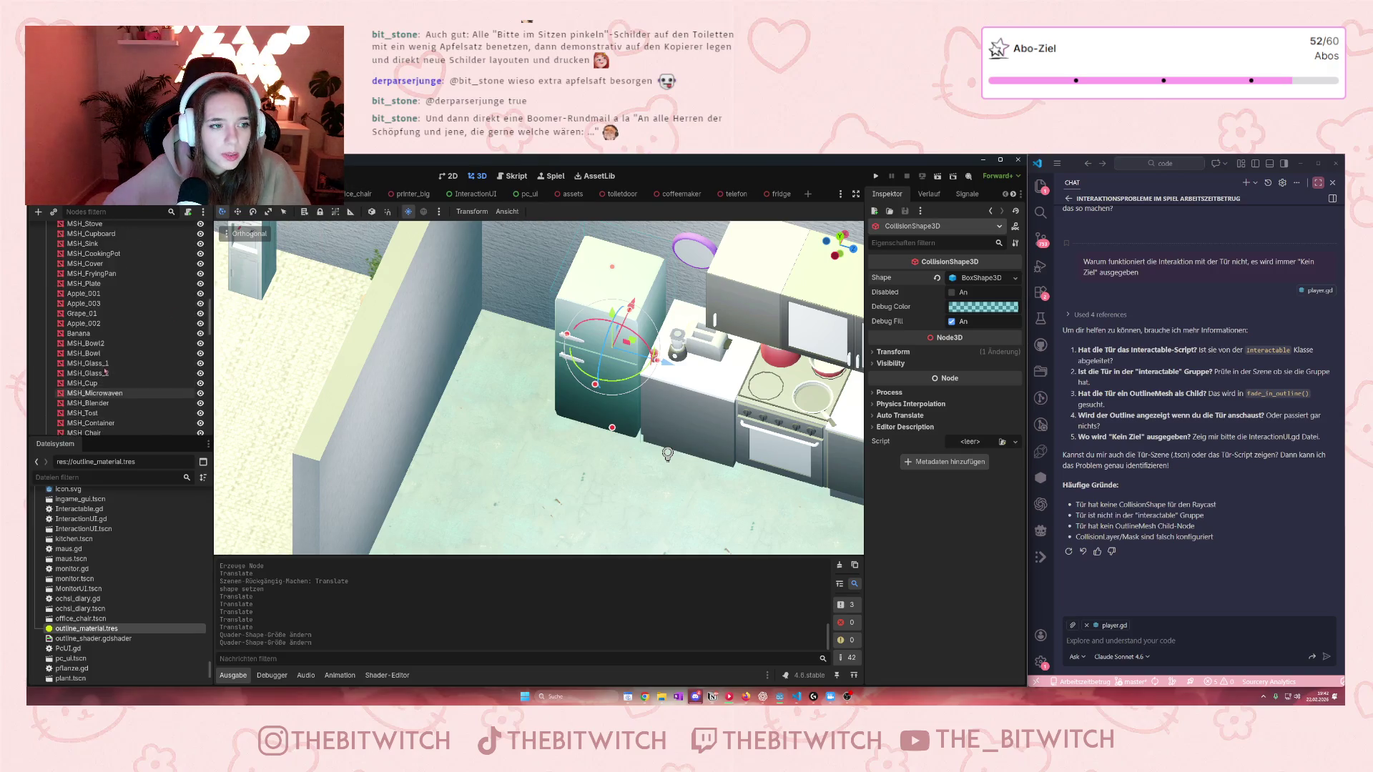
{"action": "scroll", "coordinate": [105, 370], "scroll_direction": "up", "scroll_amount": 5}
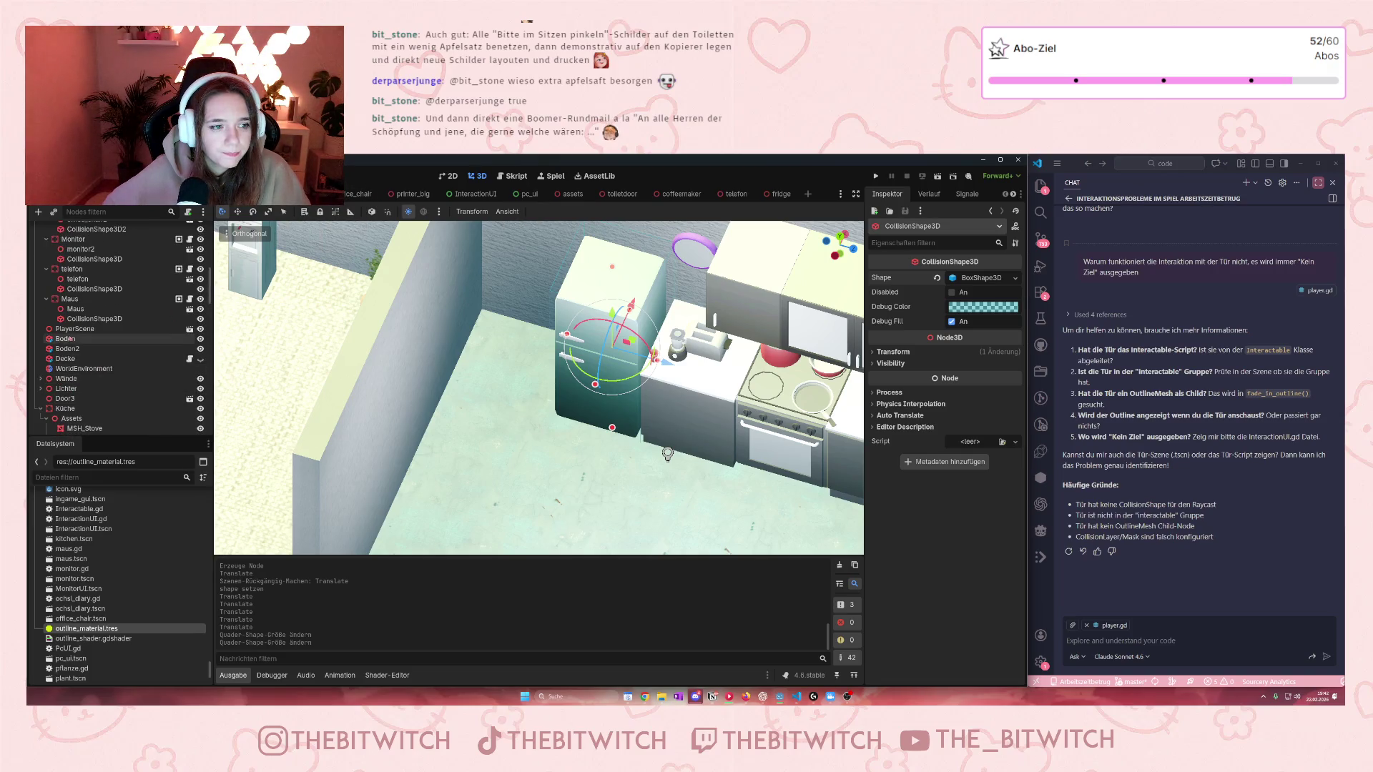
{"action": "scroll", "coordinate": [86, 350], "scroll_direction": "down", "scroll_amount": 10}
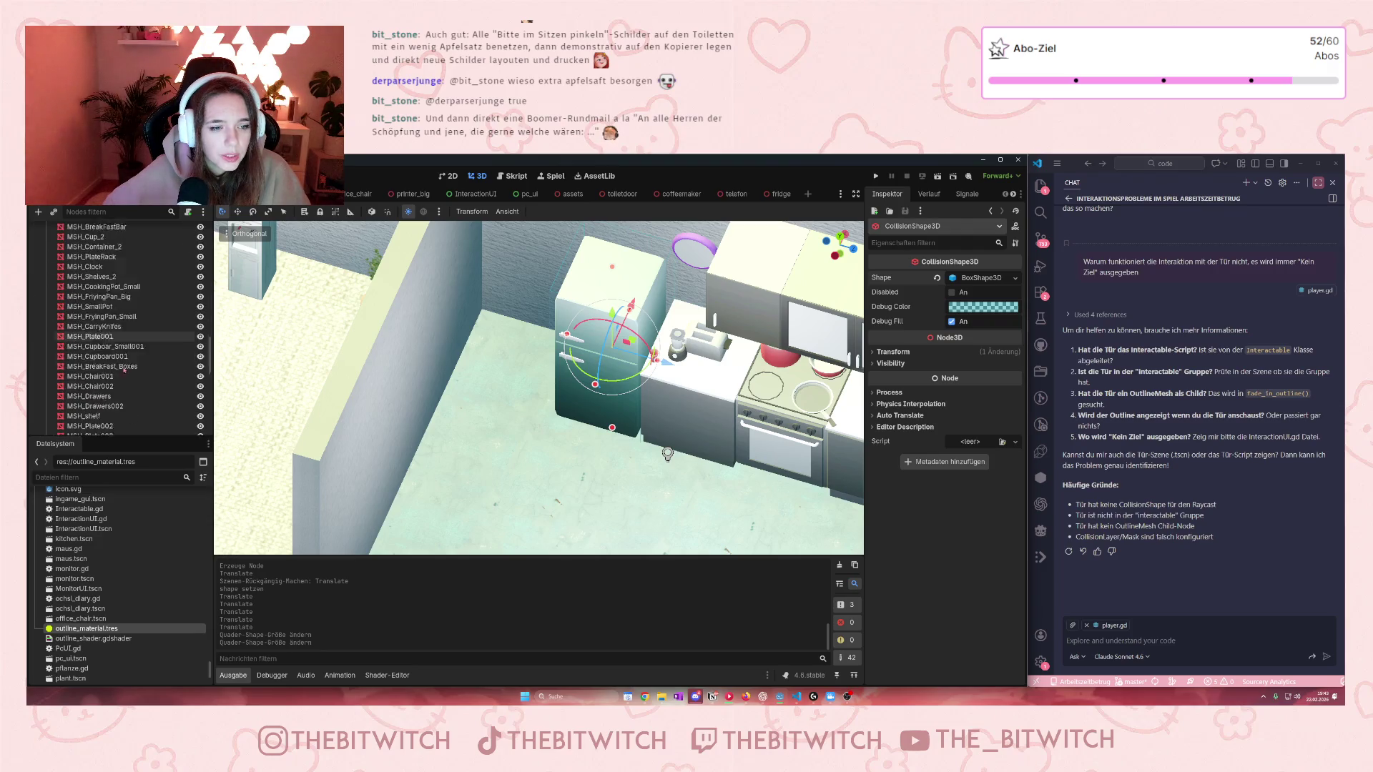
{"action": "scroll", "coordinate": [124, 369], "scroll_direction": "down", "scroll_amount": 5}
{"action": "left_click", "coordinate": [88, 390]}
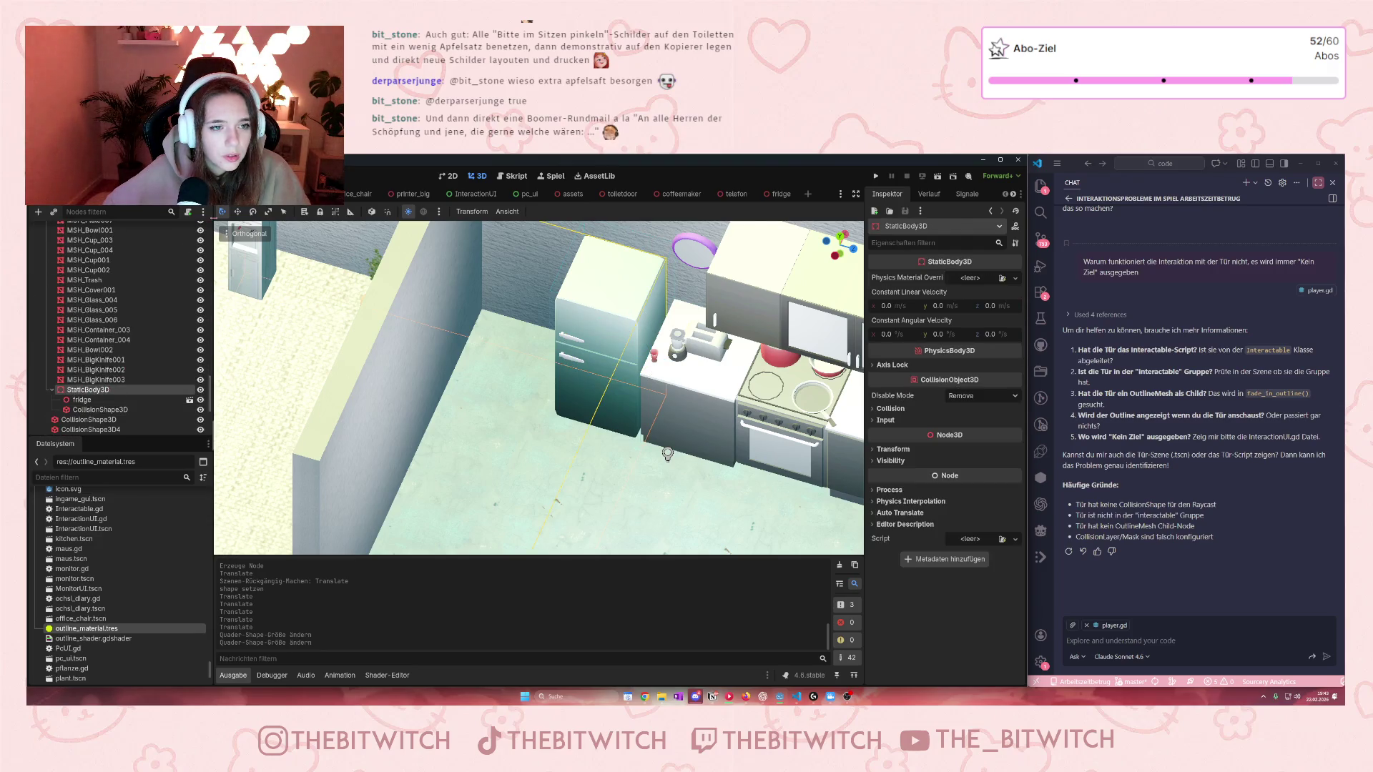
Step: Add the fridge's static body to the interactable group
{"action": "left_click", "coordinate": [1012, 195]}
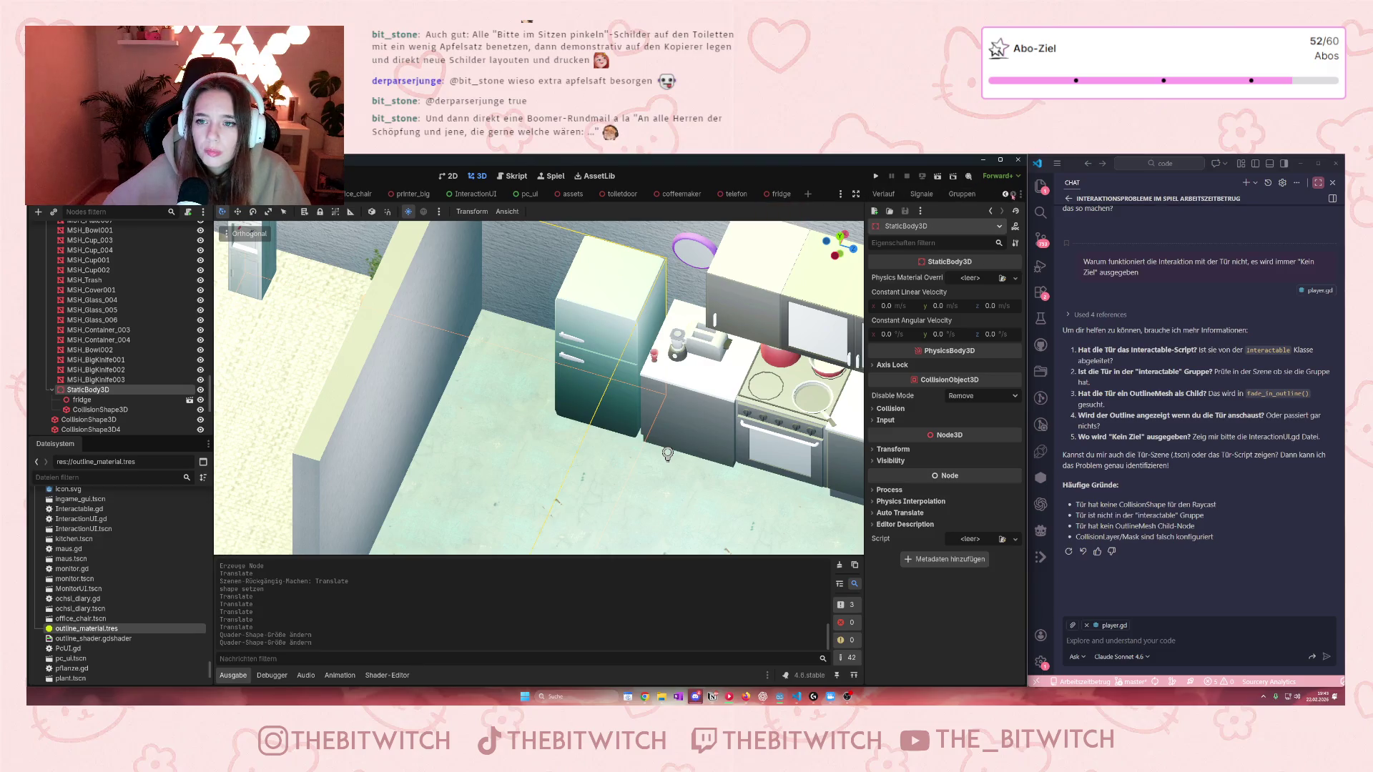
{"action": "left_click", "coordinate": [961, 194]}
{"action": "left_click", "coordinate": [885, 241]}
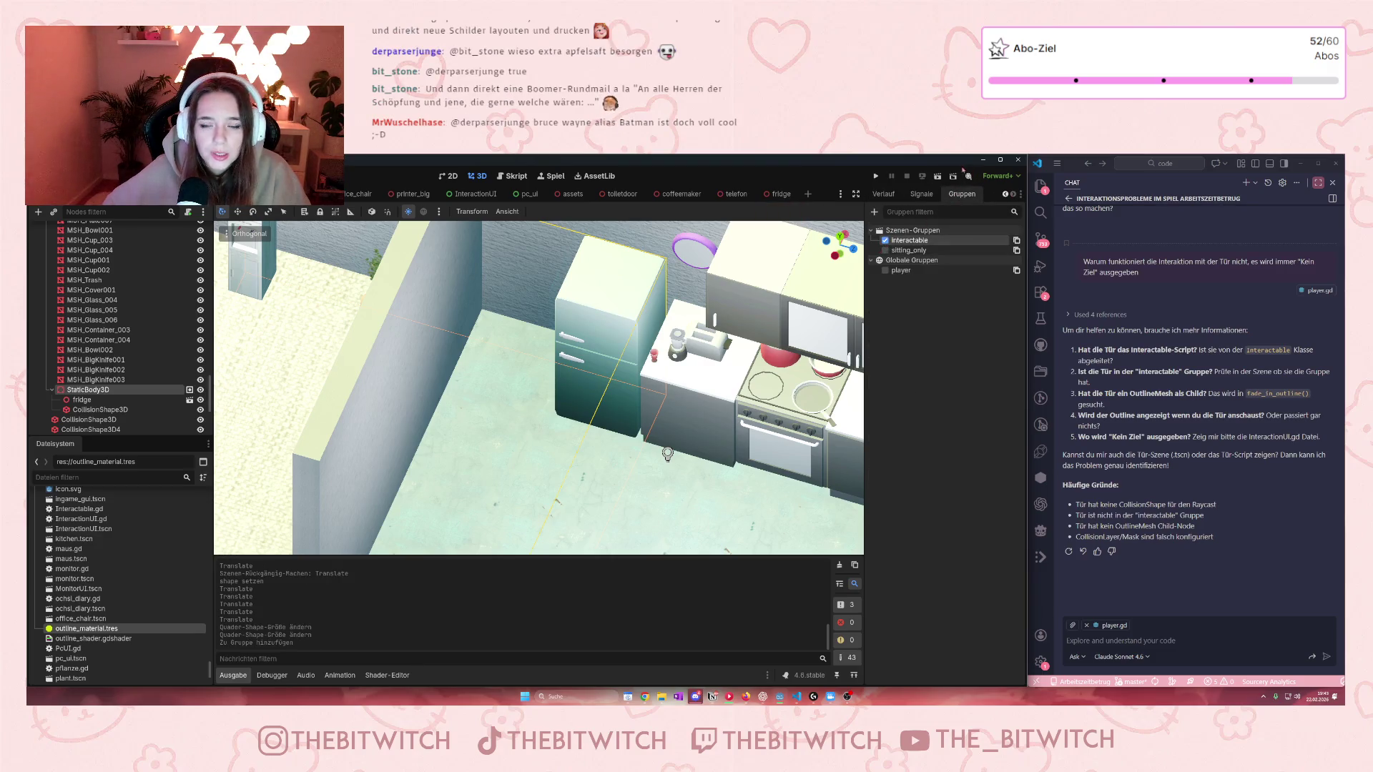
Step: Attach a new static_body_3d.gd script and copy pflanze.gd's code for reuse
{"action": "left_click", "coordinate": [188, 212]}
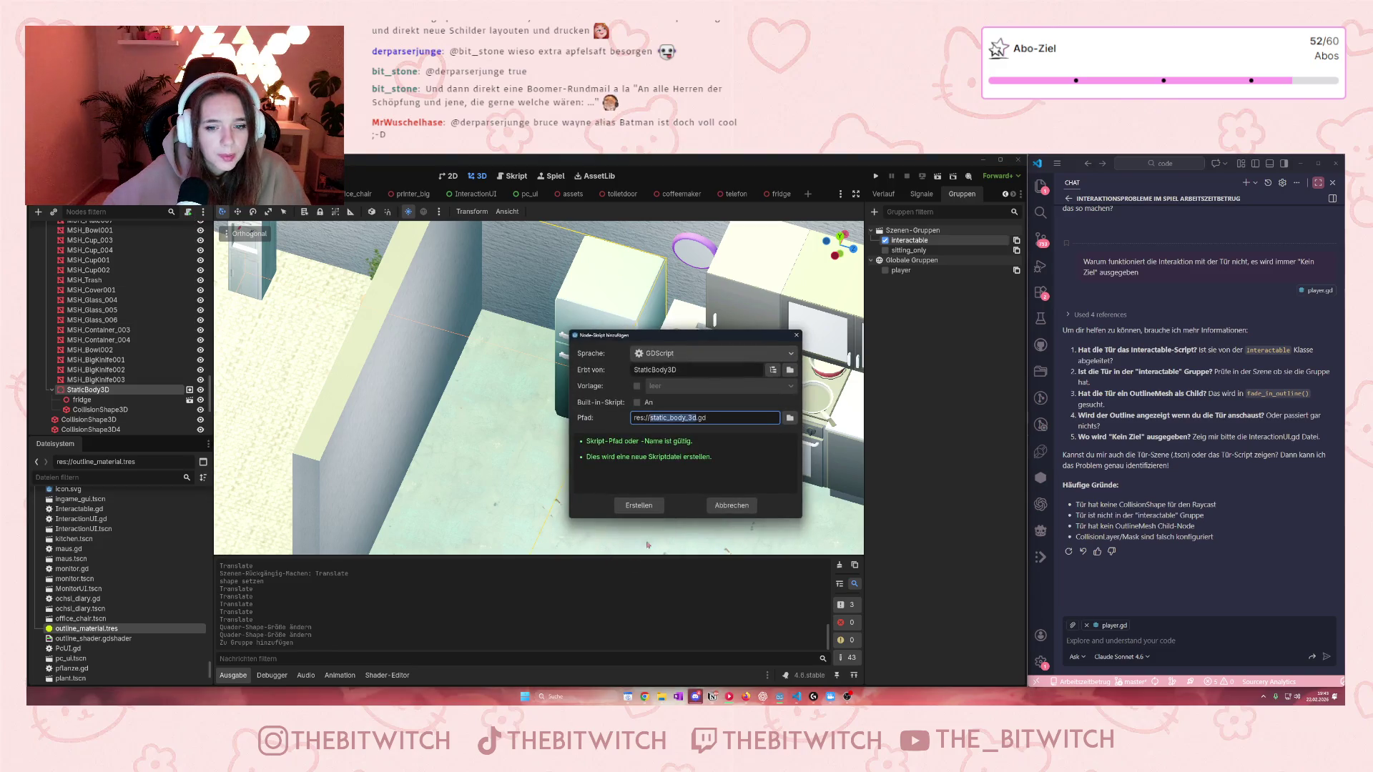
{"action": "left_click", "coordinate": [637, 505]}
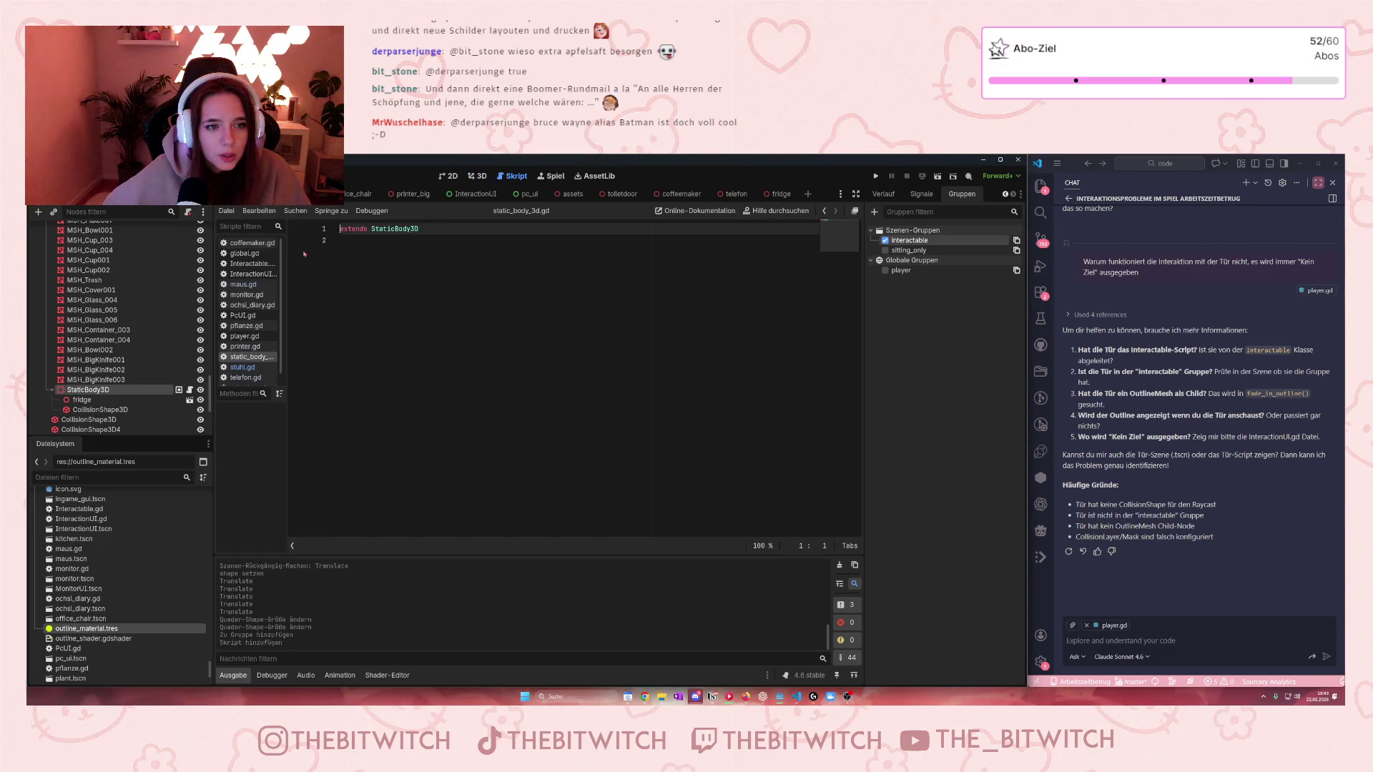
{"action": "scroll", "coordinate": [251, 312], "scroll_direction": "down", "scroll_amount": 1}
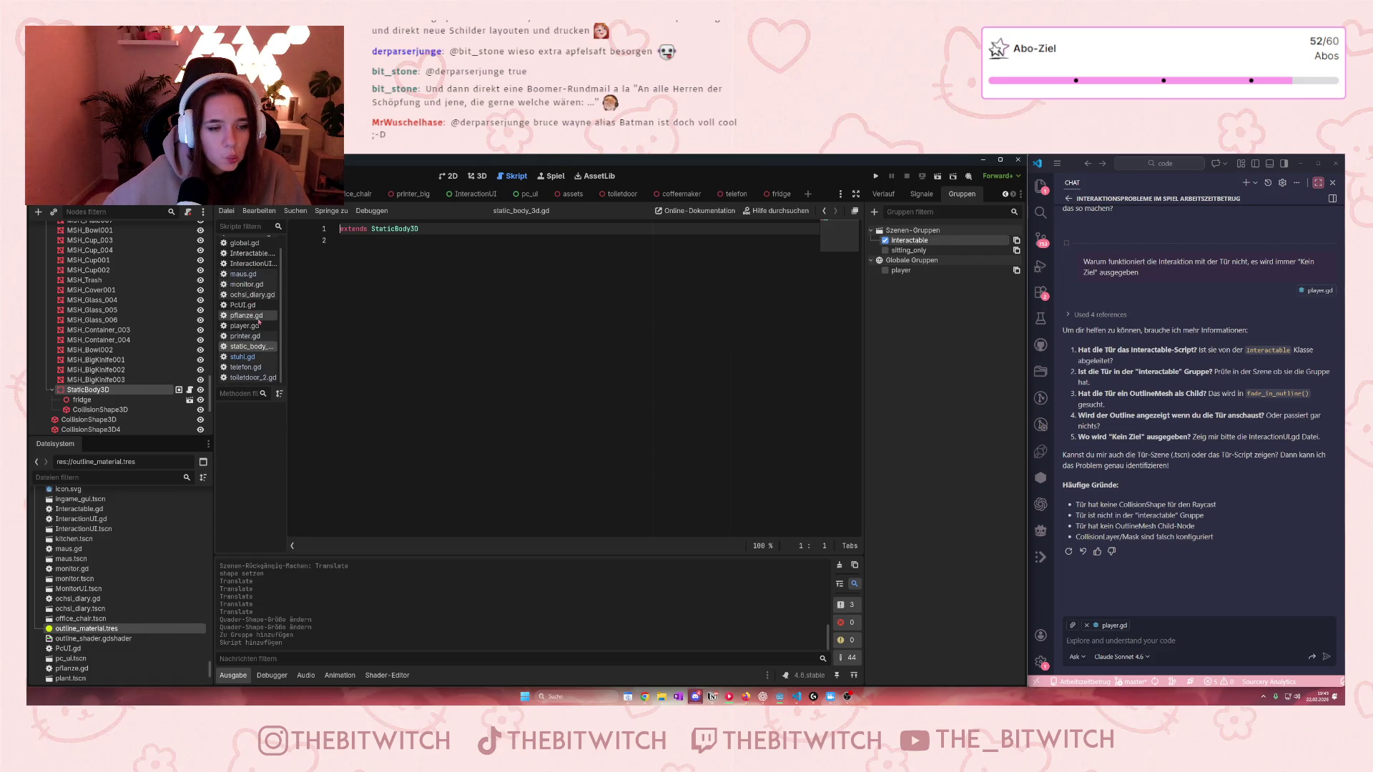
{"action": "left_click", "coordinate": [247, 315]}
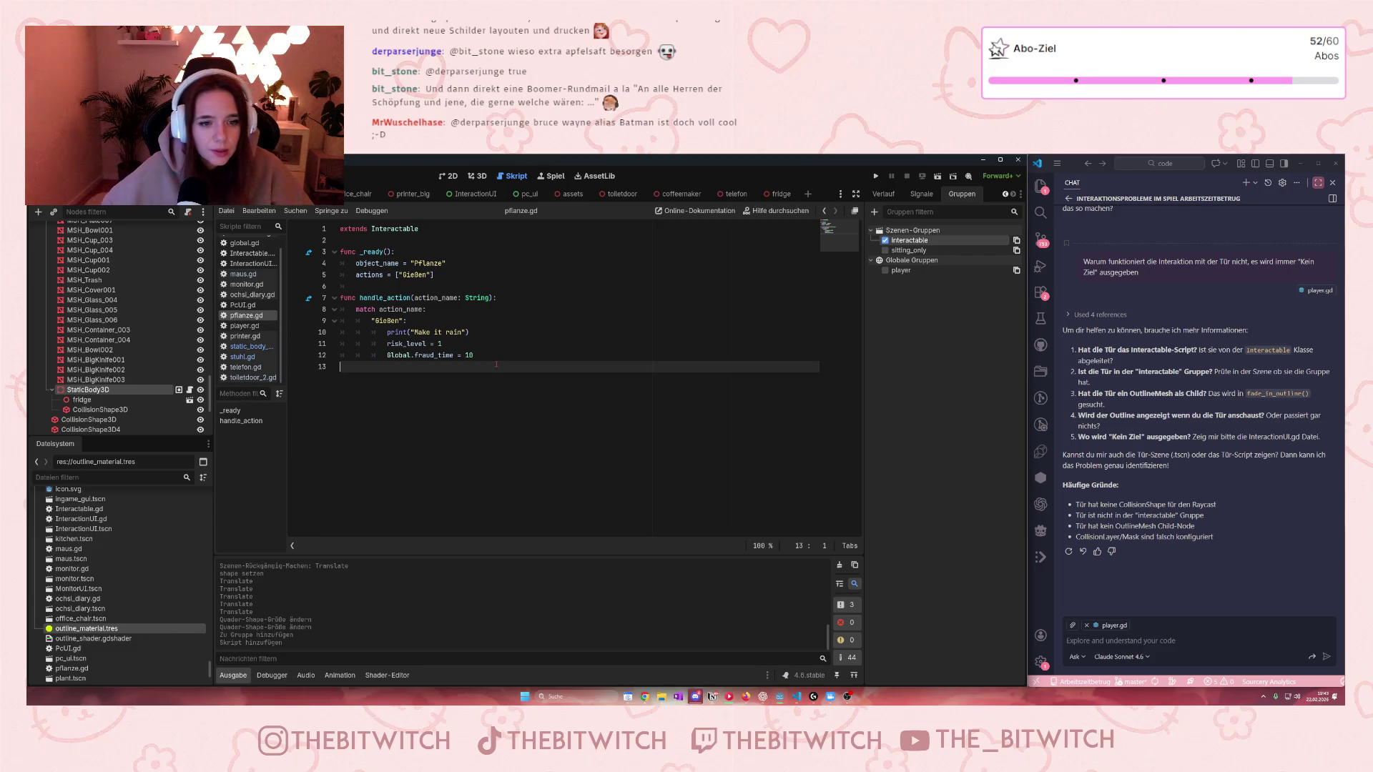
{"action": "key", "text": "ctrl+a"}
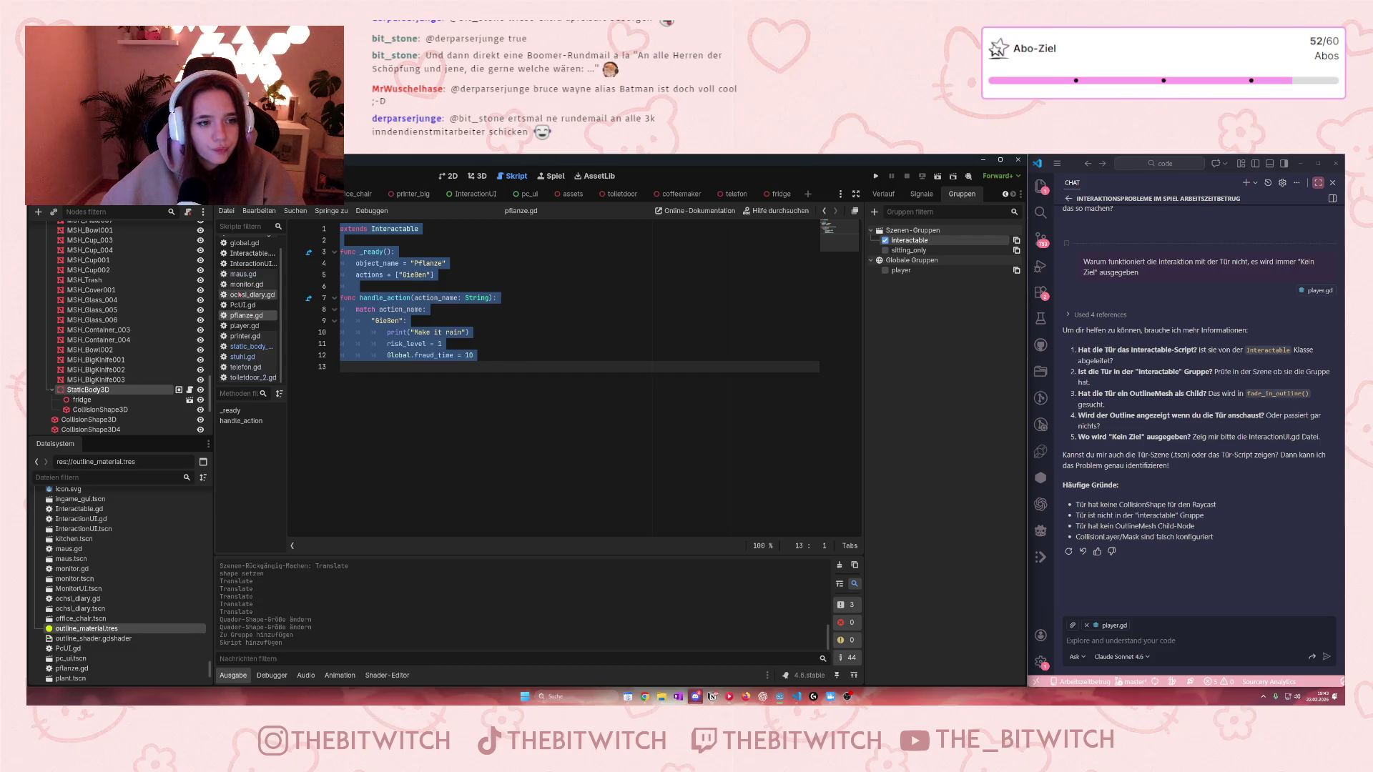
{"action": "scroll", "coordinate": [238, 294], "scroll_direction": "up", "scroll_amount": 1}
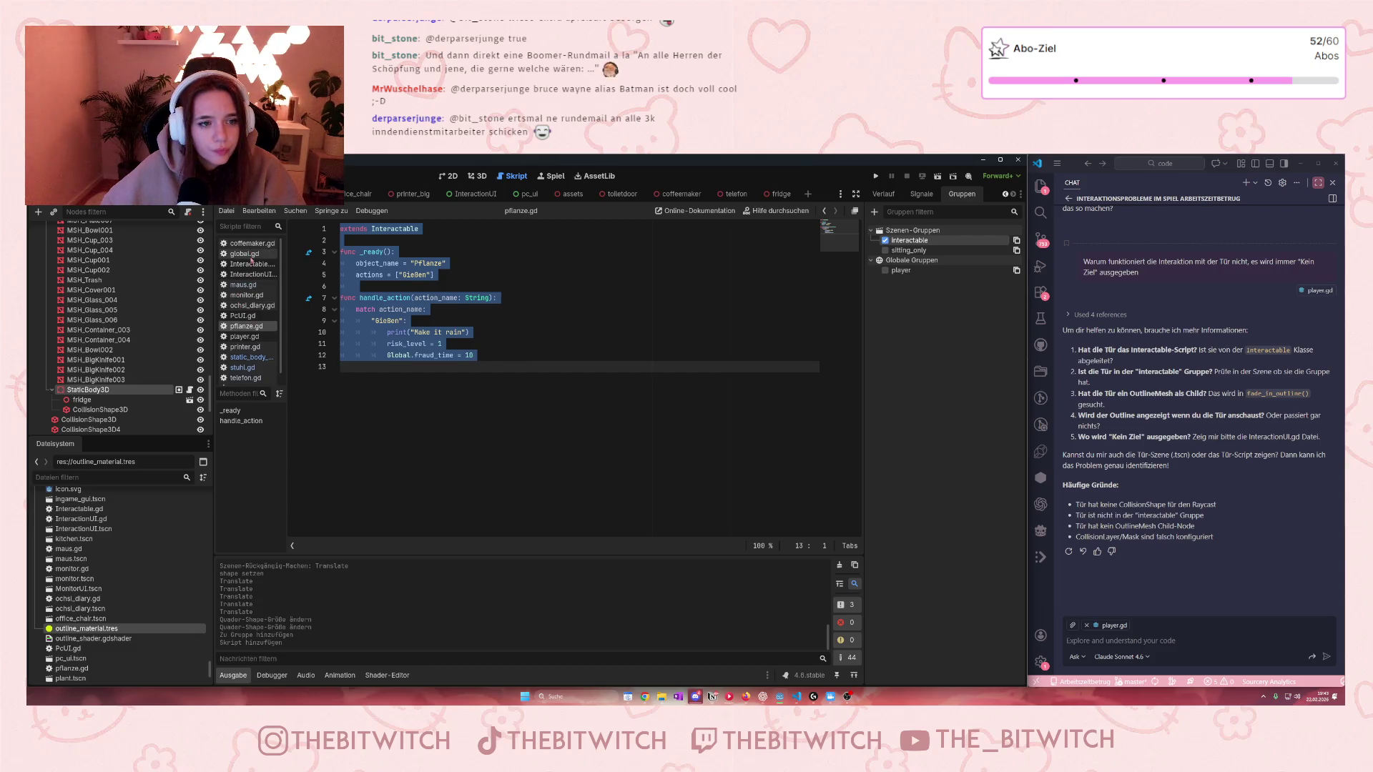
{"action": "scroll", "coordinate": [251, 271], "scroll_direction": "down", "scroll_amount": 1}
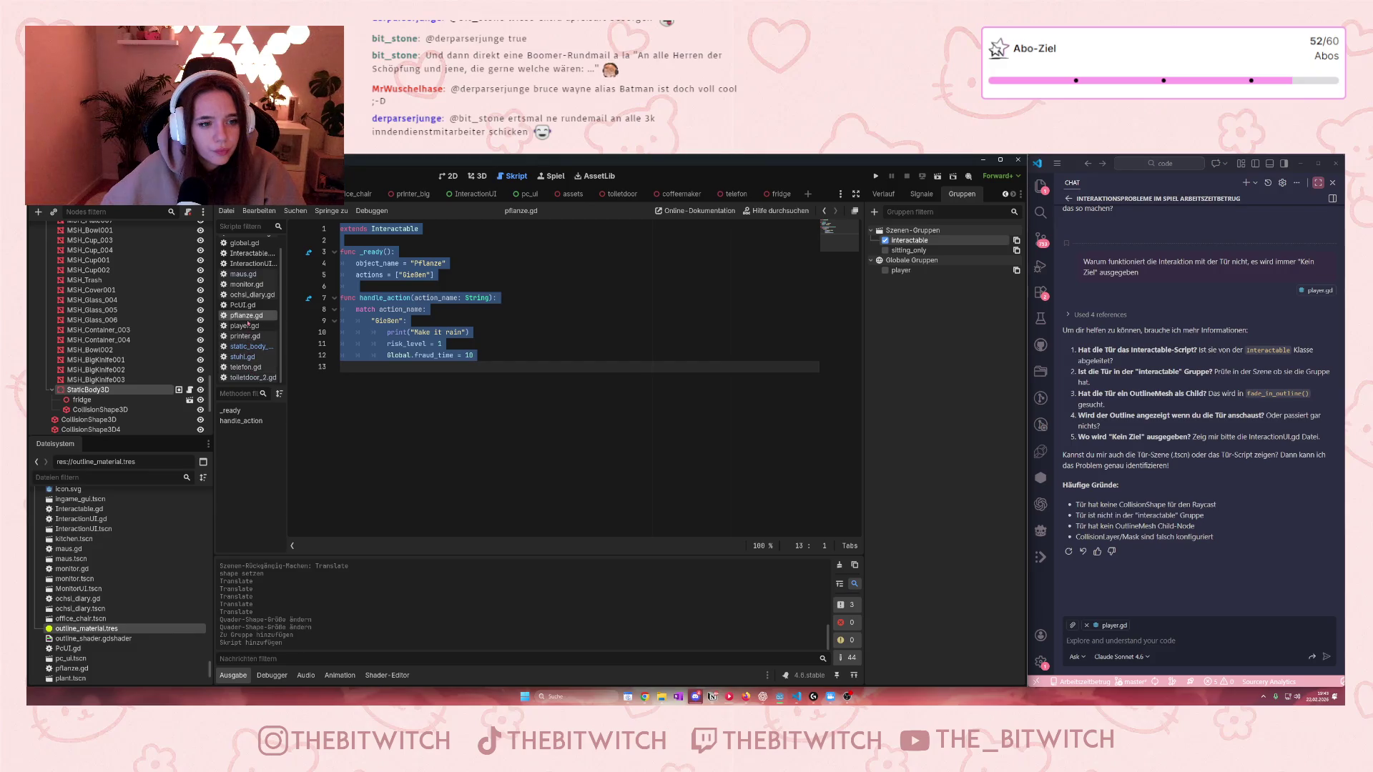
{"action": "scroll", "coordinate": [249, 324], "scroll_direction": "up", "scroll_amount": 1}
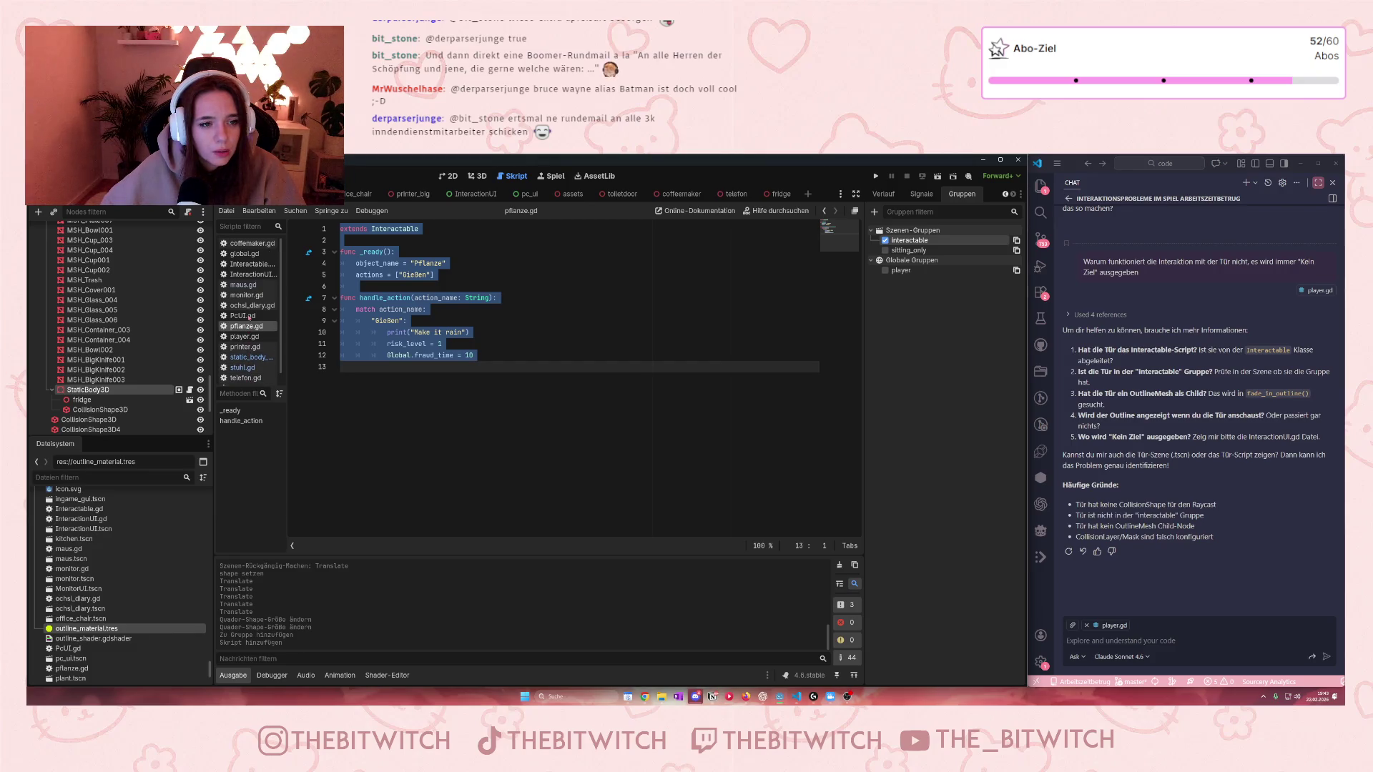
{"action": "left_click", "coordinate": [189, 390]}
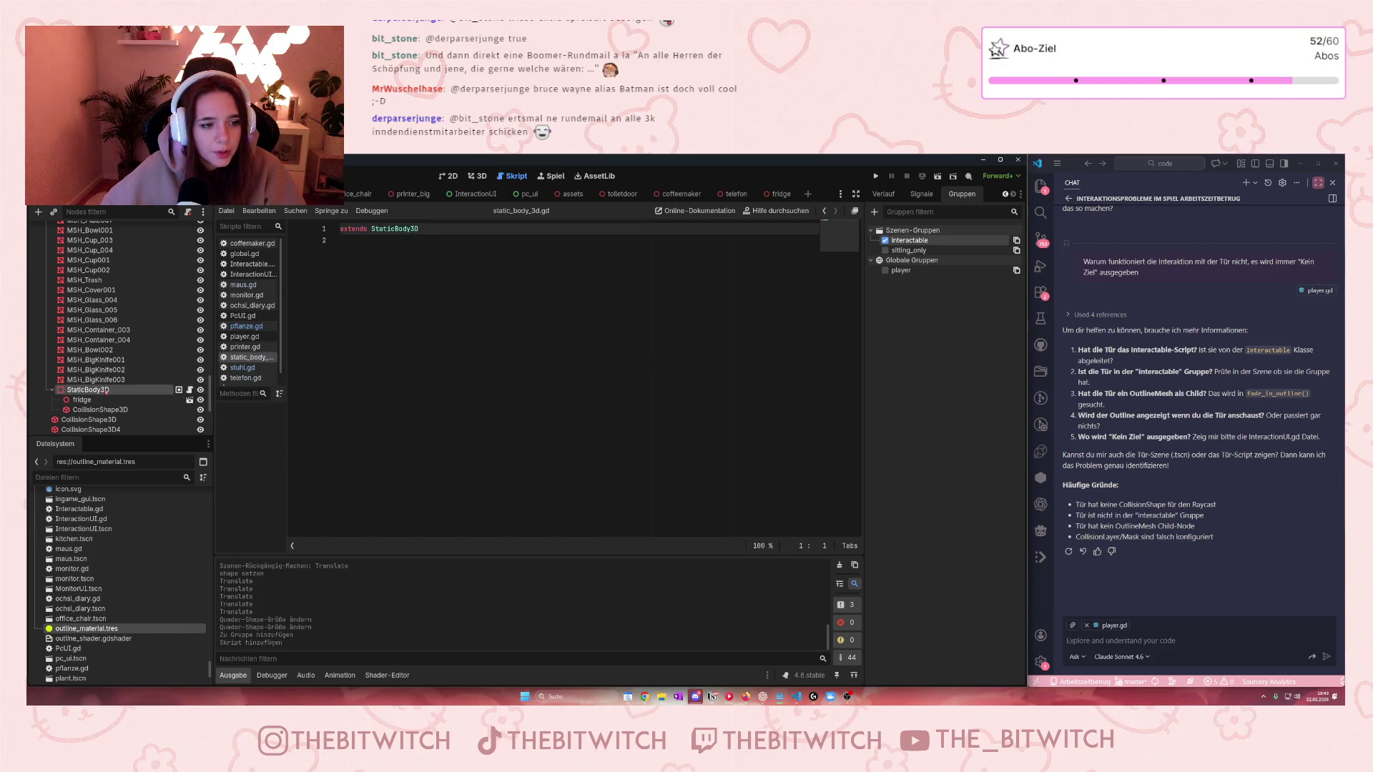
Step: Rename the StaticBody3D node to fridge
{"action": "double_click", "coordinate": [106, 390]}
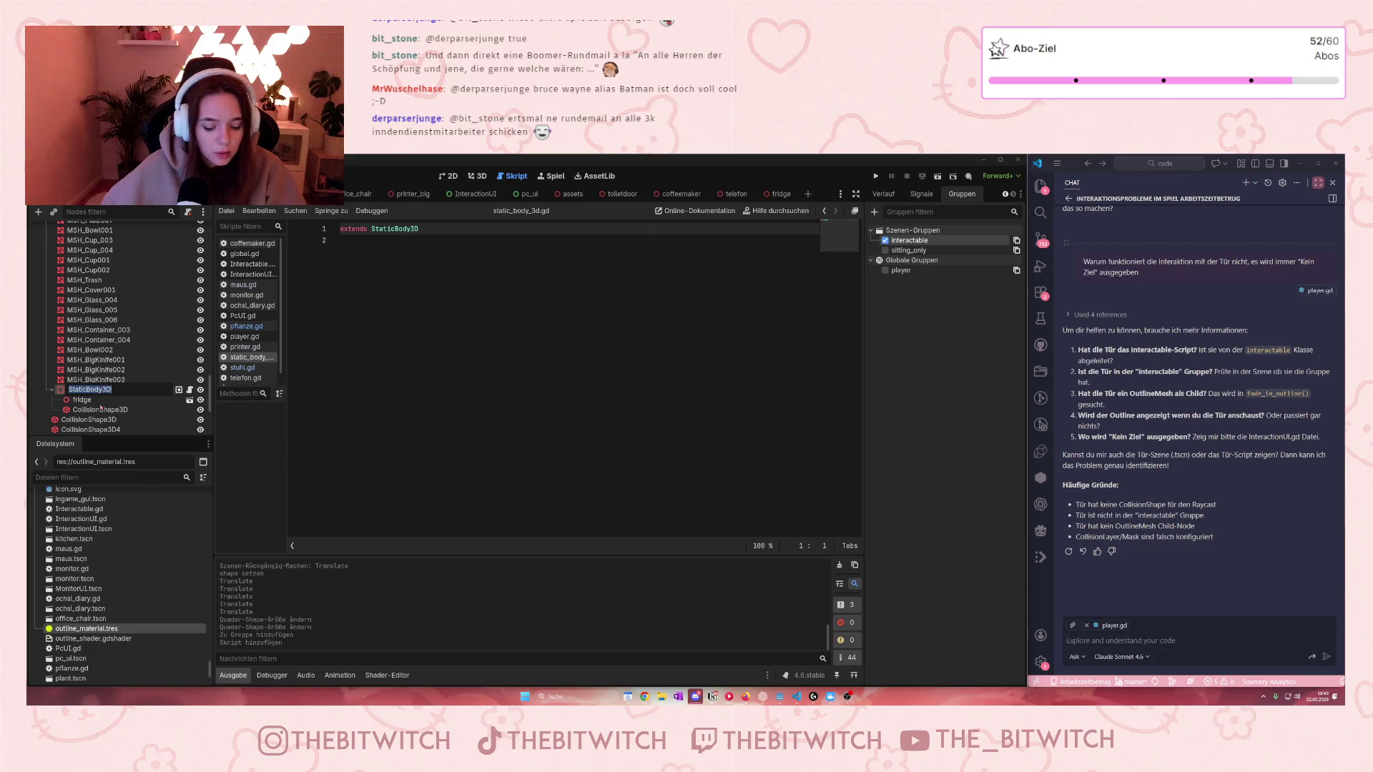
{"action": "type", "text": "fridge"}
{"action": "key", "text": "Return"}
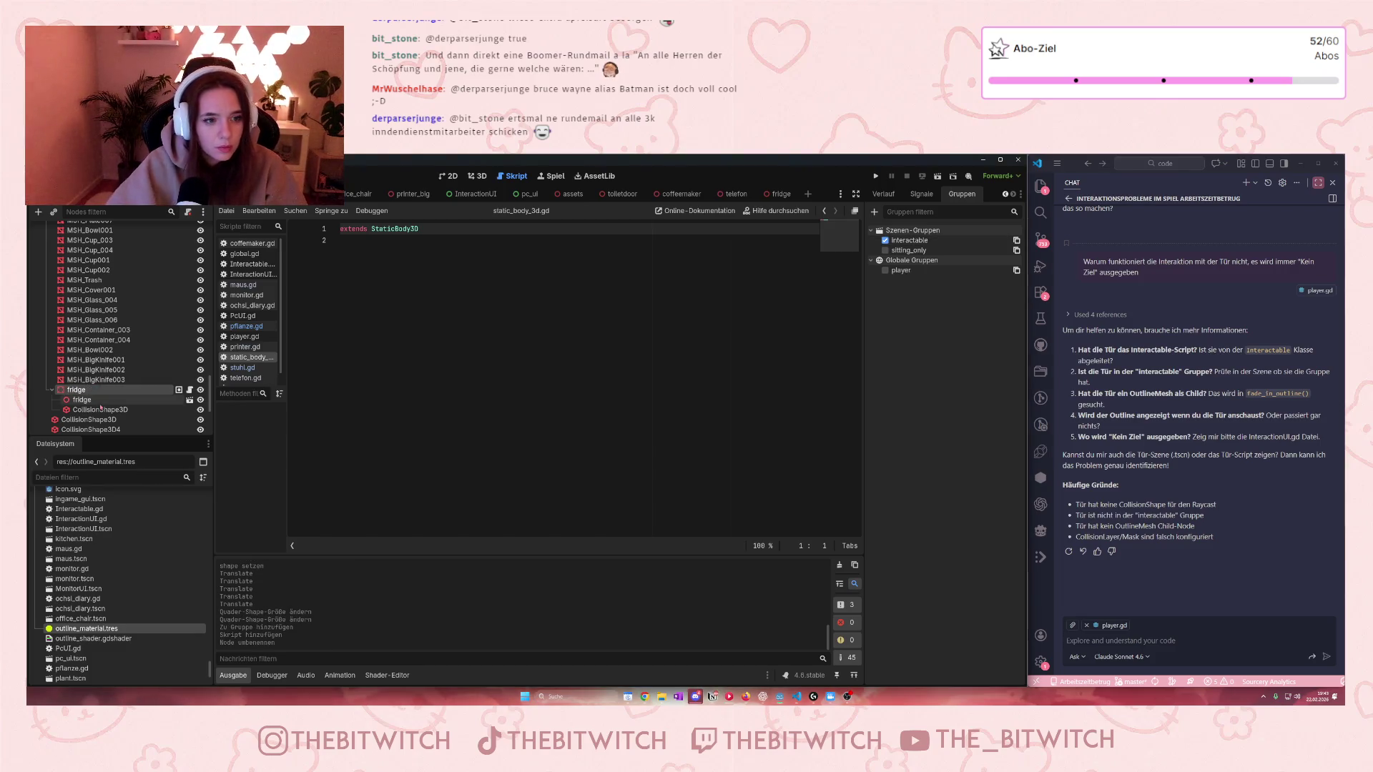
Step: Close and detach static_body_3d.gd, then attach a new fridge.gd script
{"action": "right_click", "coordinate": [242, 358]}
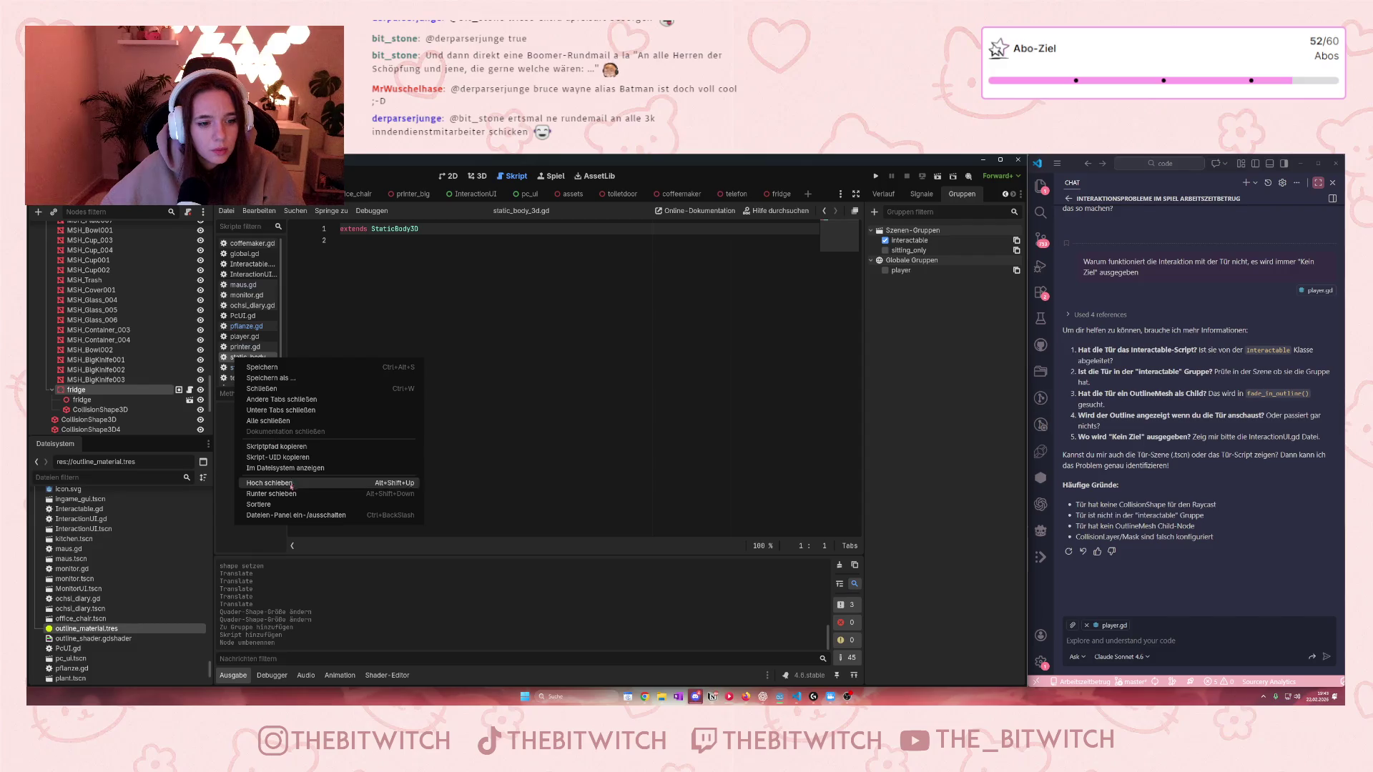
{"action": "left_click", "coordinate": [304, 366]}
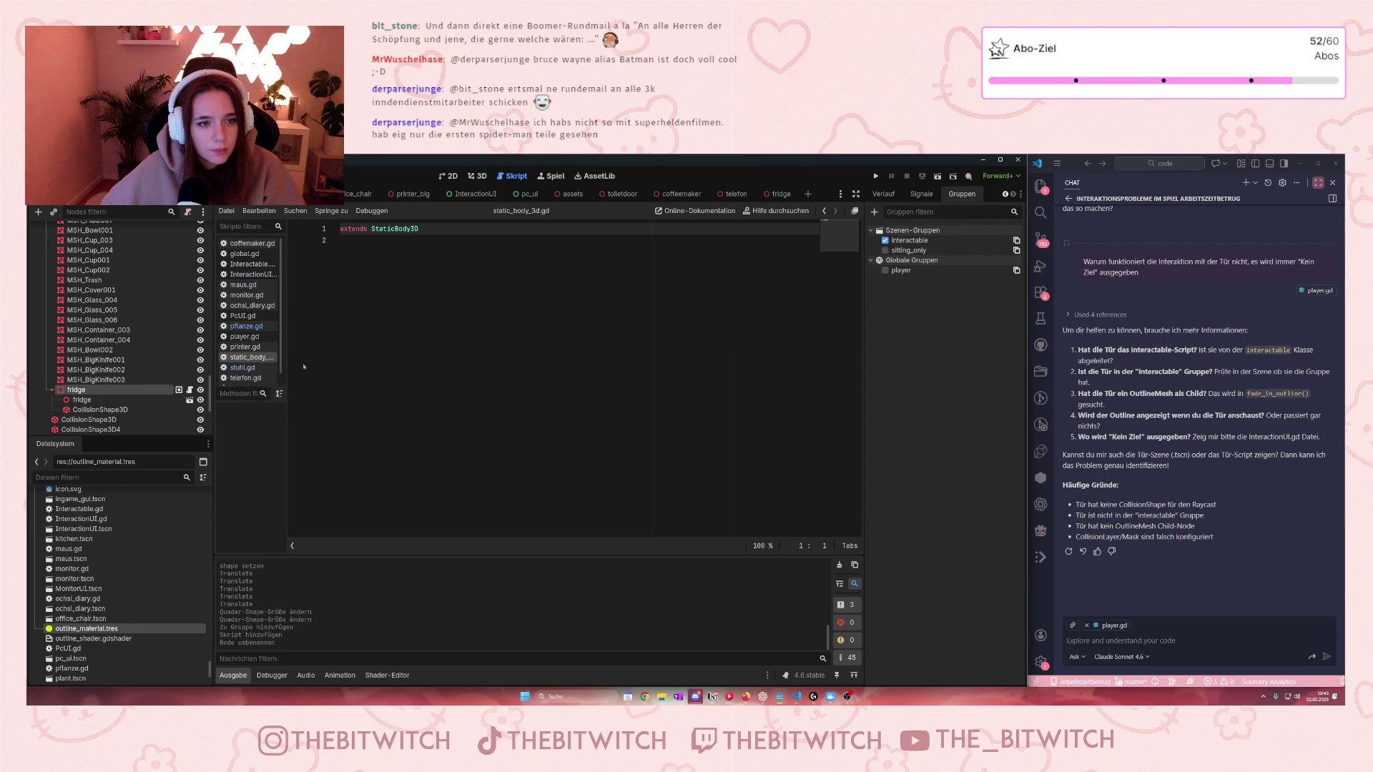
{"action": "right_click", "coordinate": [243, 358]}
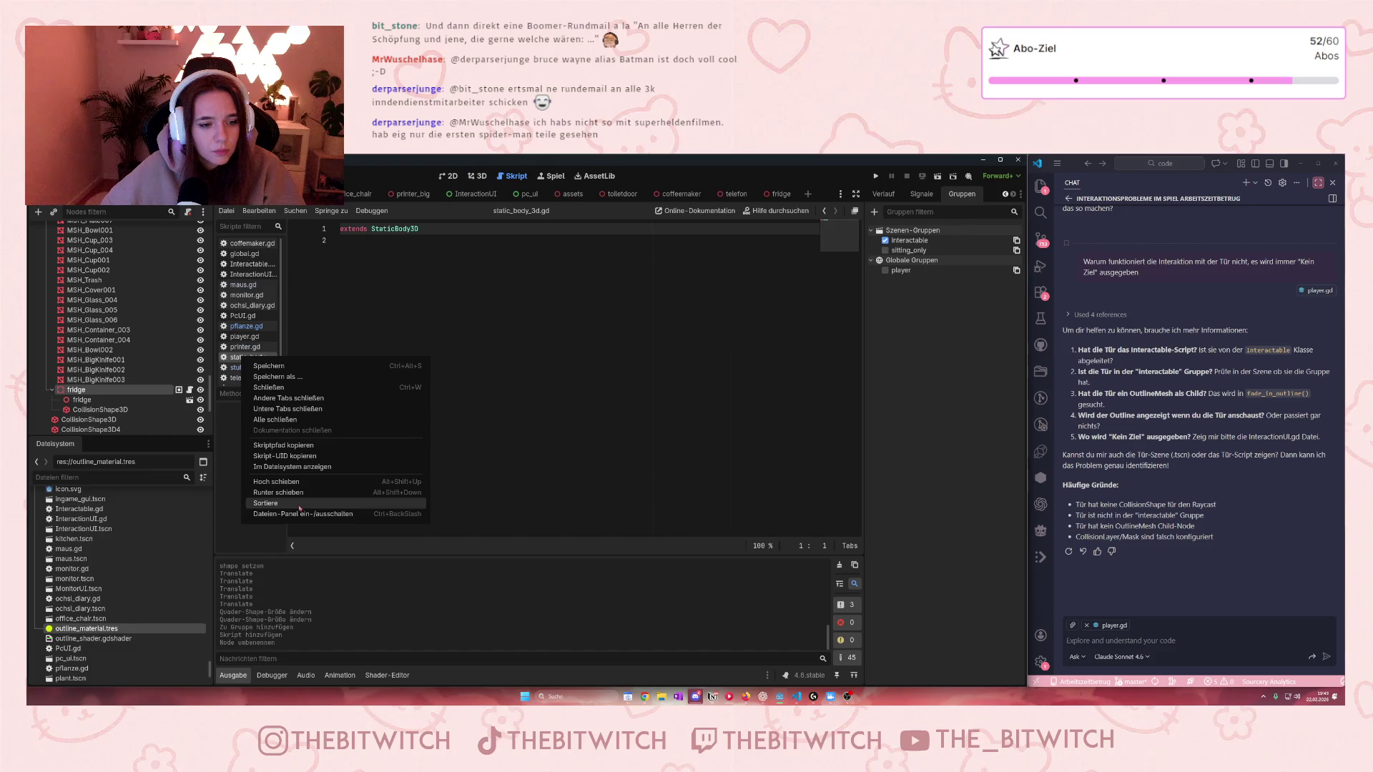
{"action": "left_click", "coordinate": [290, 388]}
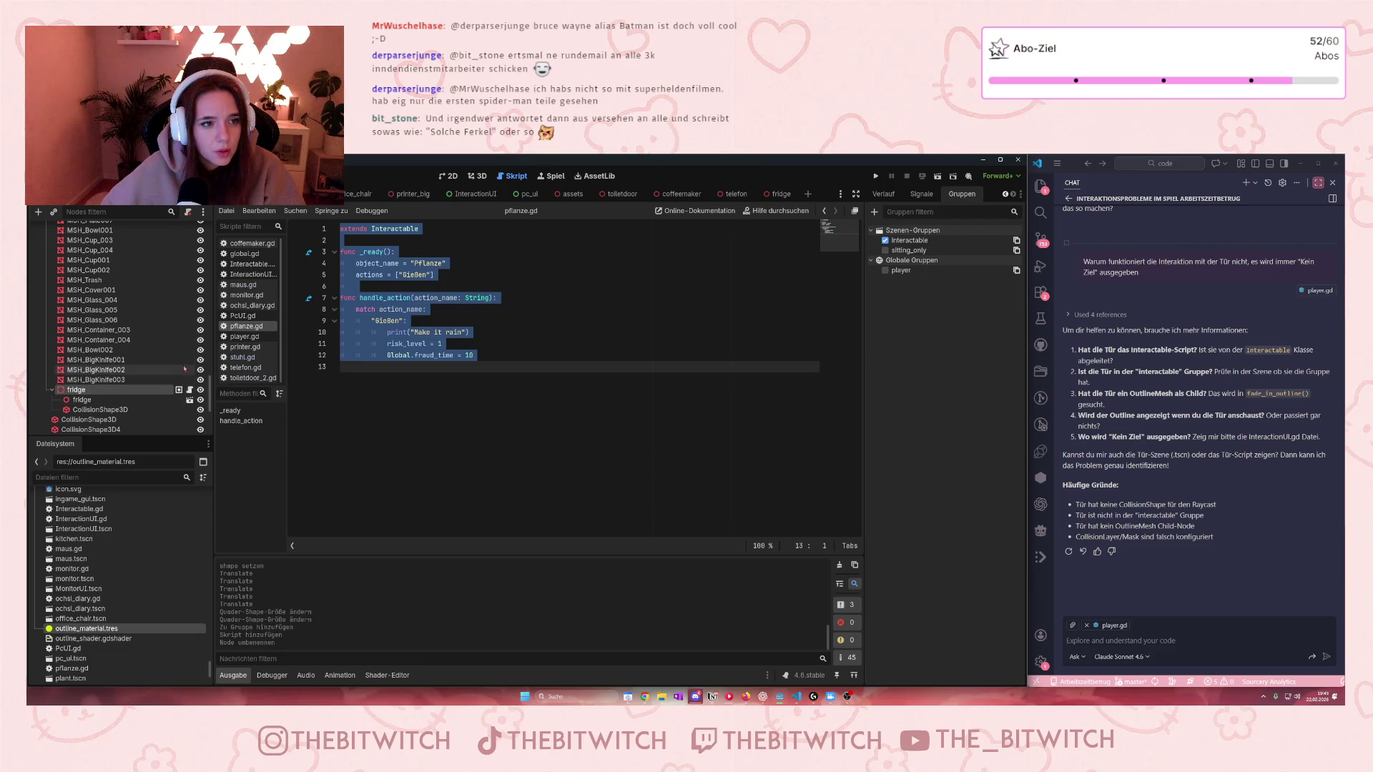
{"action": "left_click", "coordinate": [188, 211]}
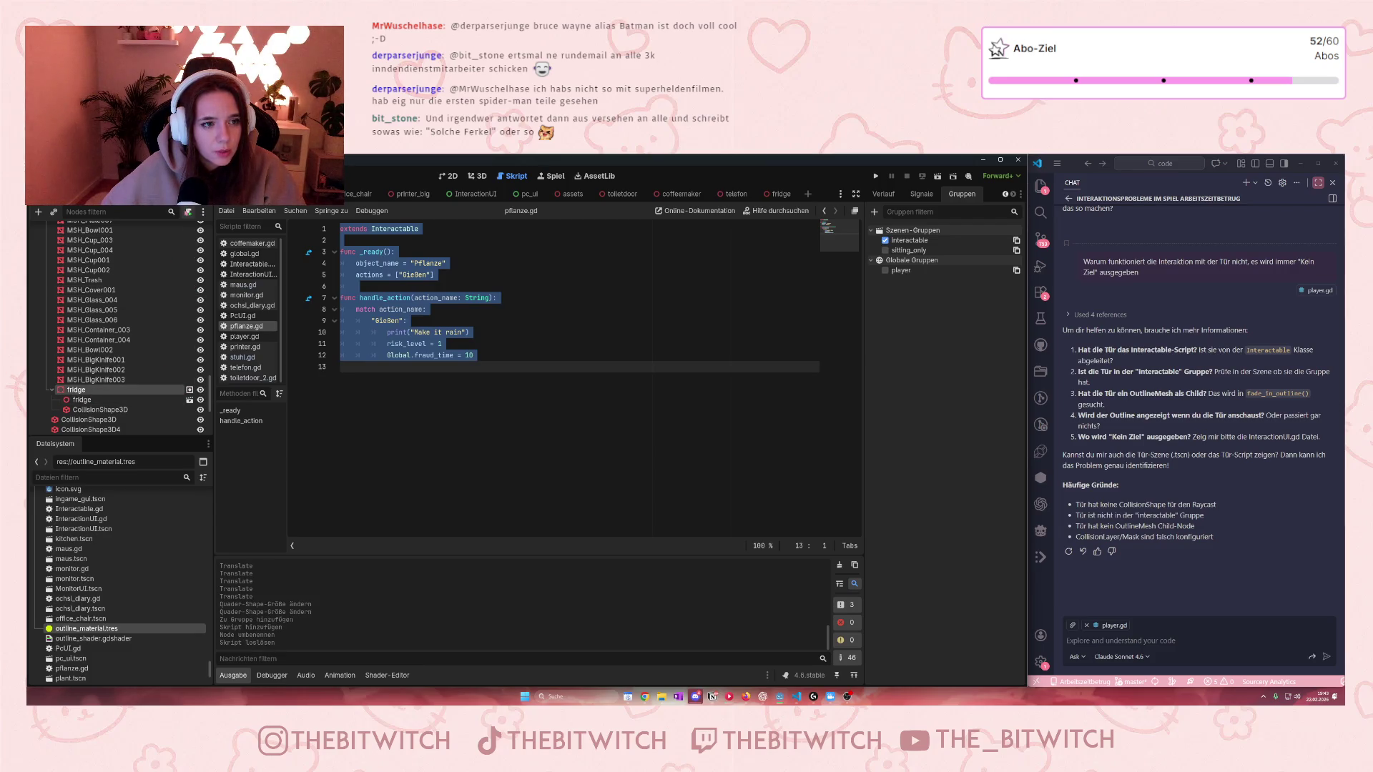
{"action": "left_click", "coordinate": [187, 212]}
{"action": "left_click", "coordinate": [639, 505]}
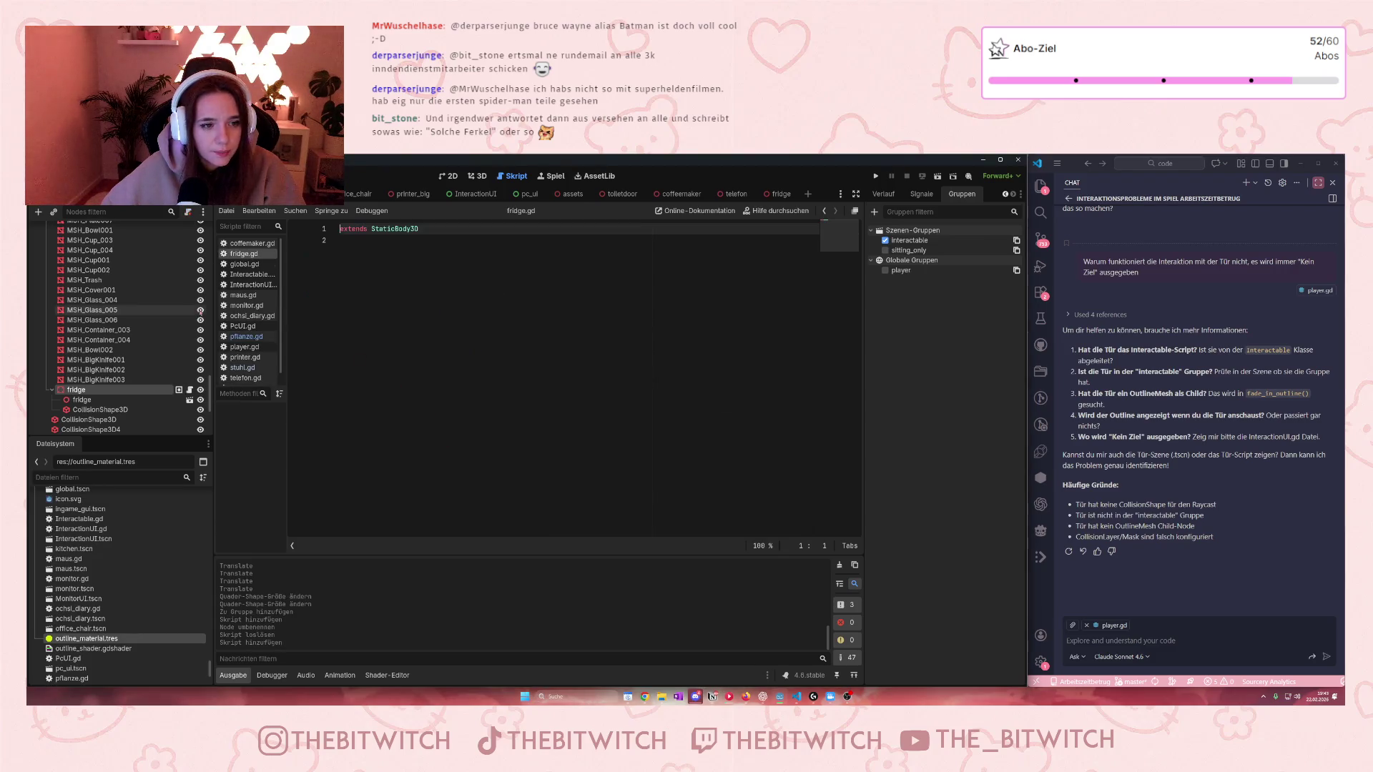
Step: Paste the copied Interactable code into fridge.gd and change object name Pflanze to Kühlschrank
{"action": "key", "text": "ctrl+a"}
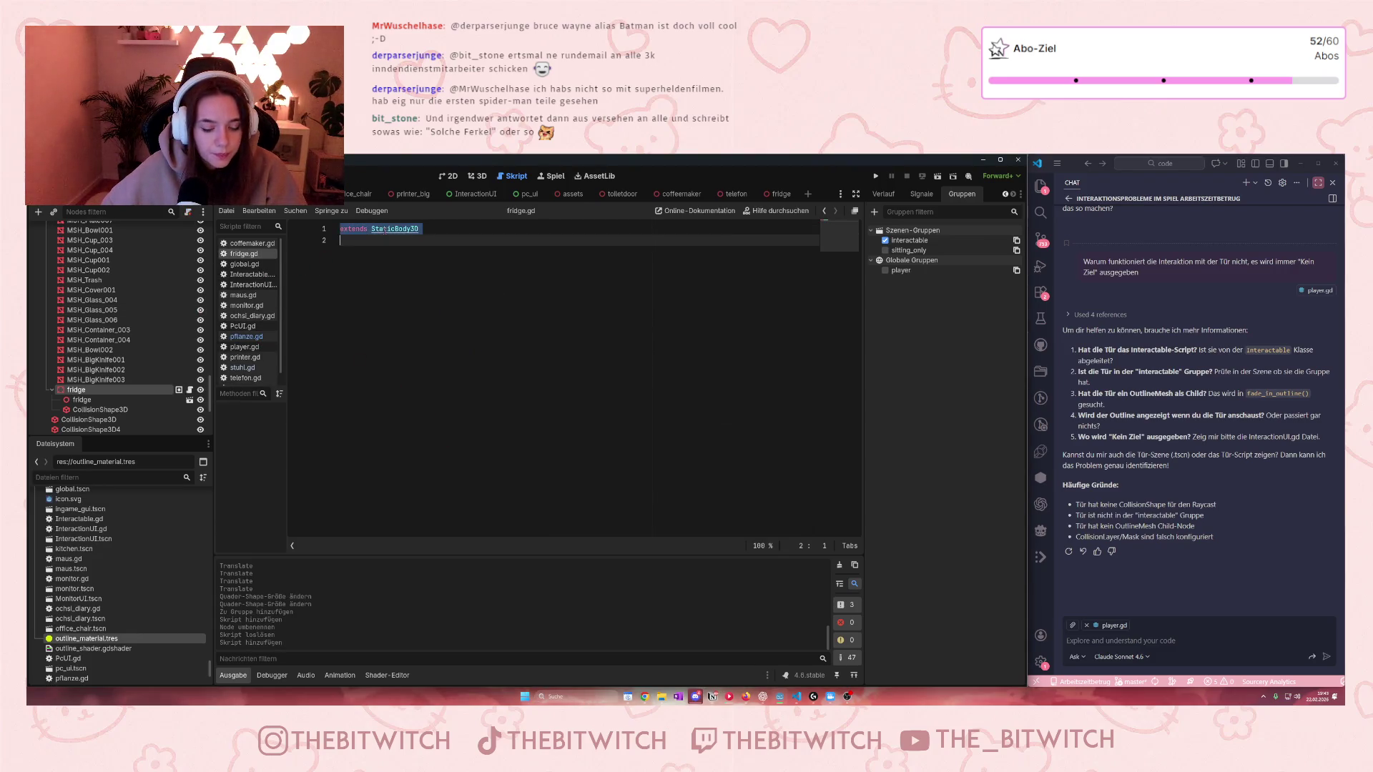
{"action": "type", "text": "extends Interactable  func _ready(): \tobject_name = \"Pflanze\" \tactions = [\"Gießen\"] \t func handle_action(action_name: String): \tmatch action_name: \t\t\"Gießen\": \t\t\tprint(\"Make it rain\") \t\t\trisk_level = 1 \t\t\tGlobal.fraud_time = 10"}
{"action": "double_click", "coordinate": [414, 263]}
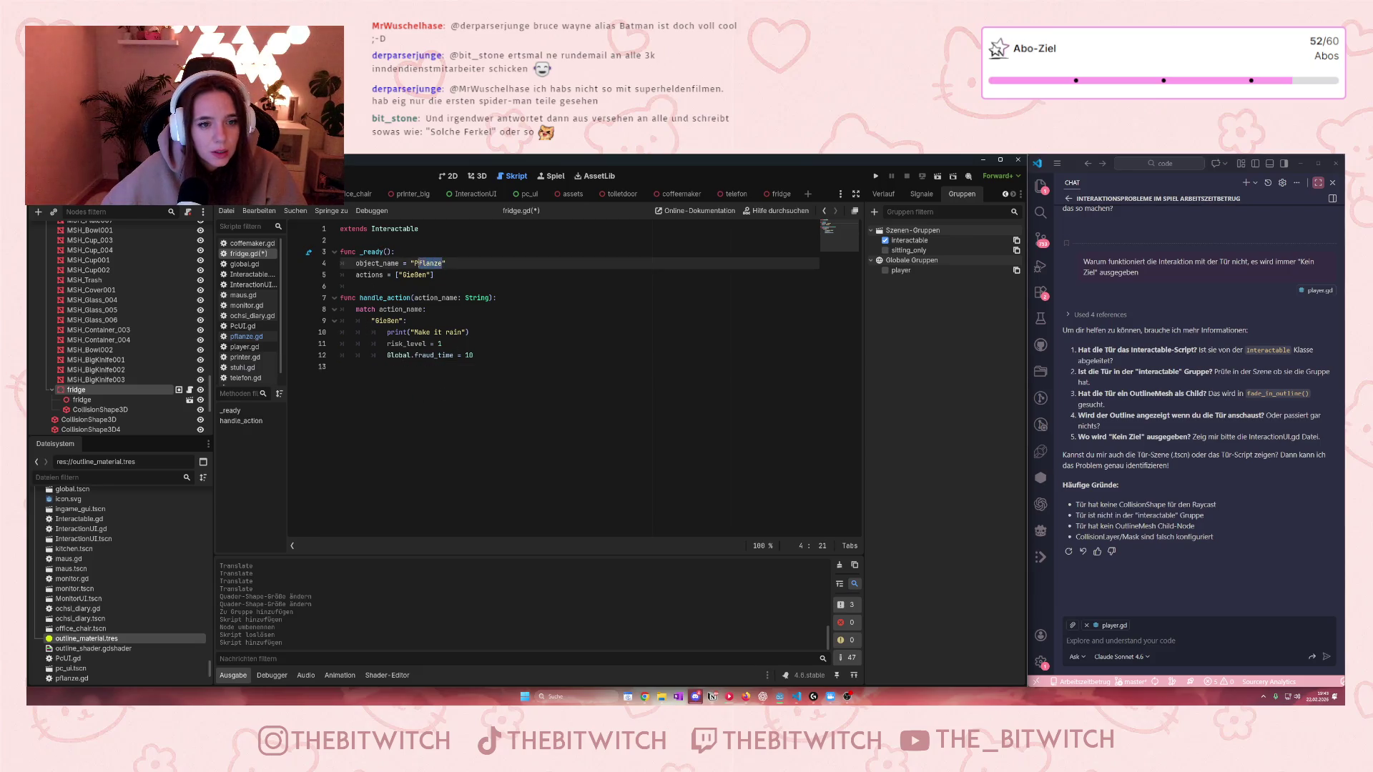
{"action": "type", "text": "Küh"}
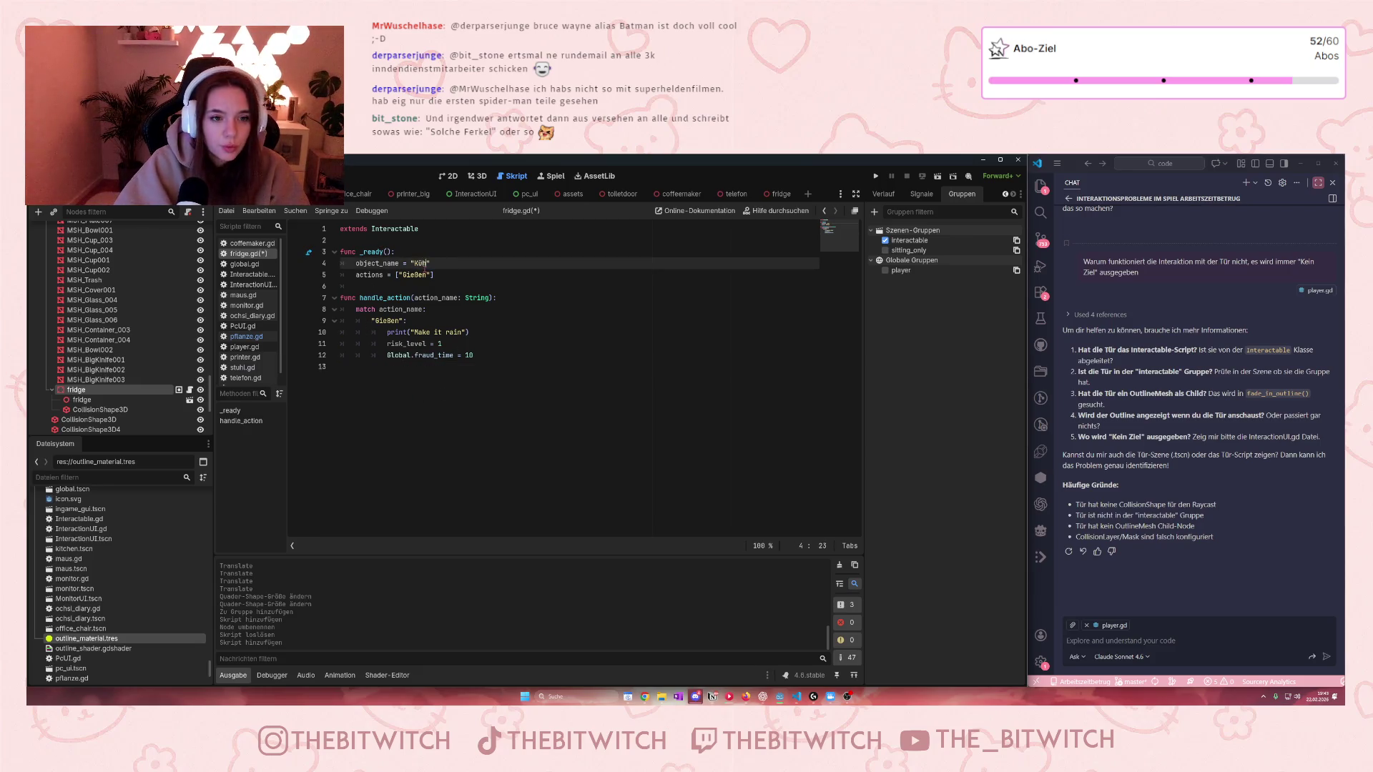
{"action": "type", "text": "lschrank"}
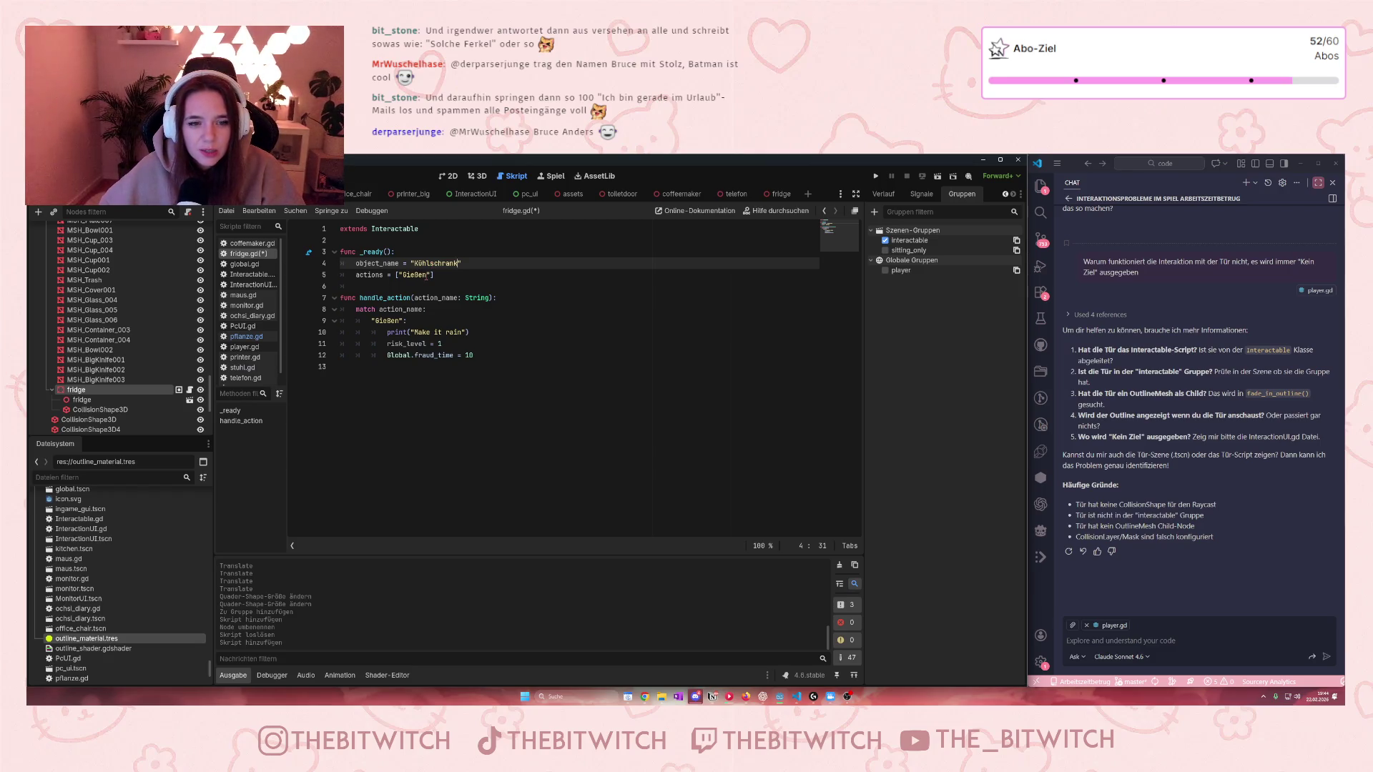
Step: Replace the Gießen action and its match case with Reparieren
{"action": "double_click", "coordinate": [422, 275]}
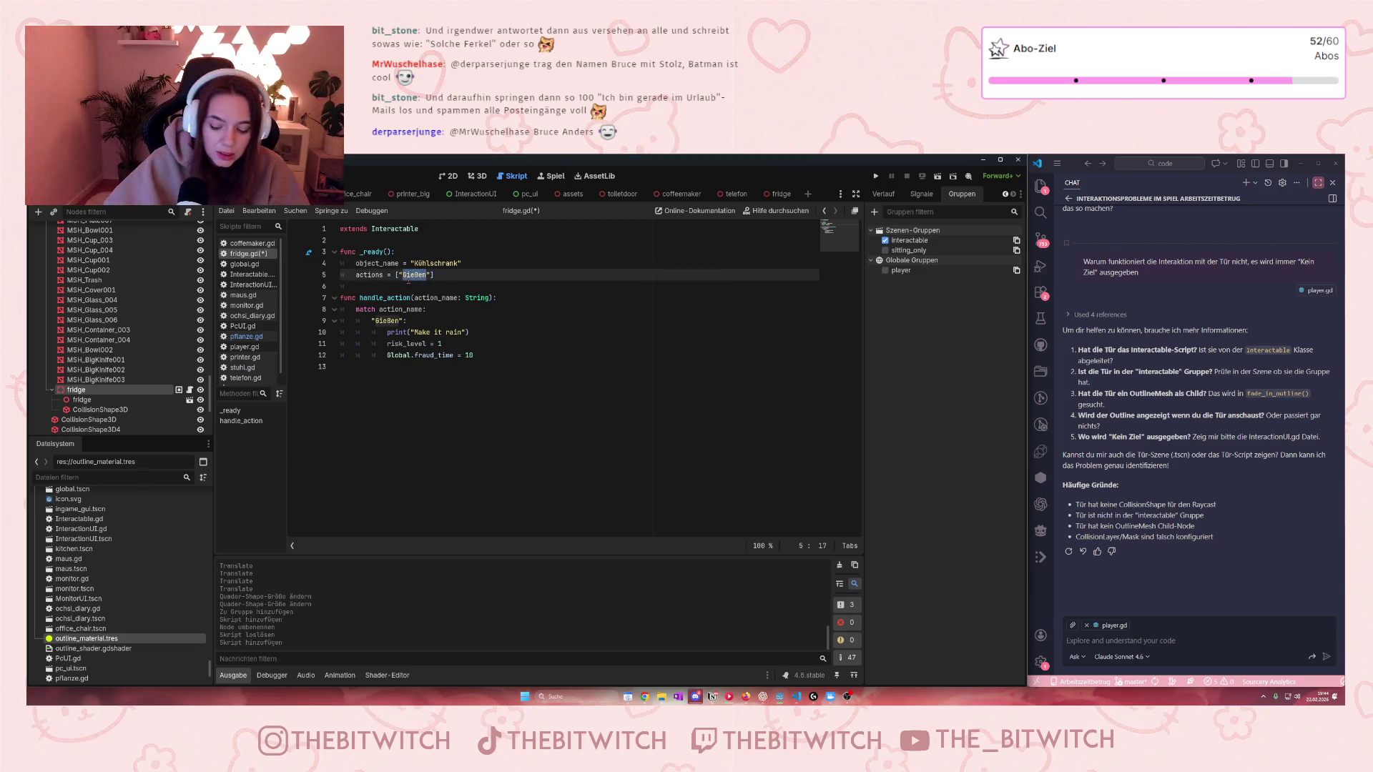
{"action": "type", "text": "\""}
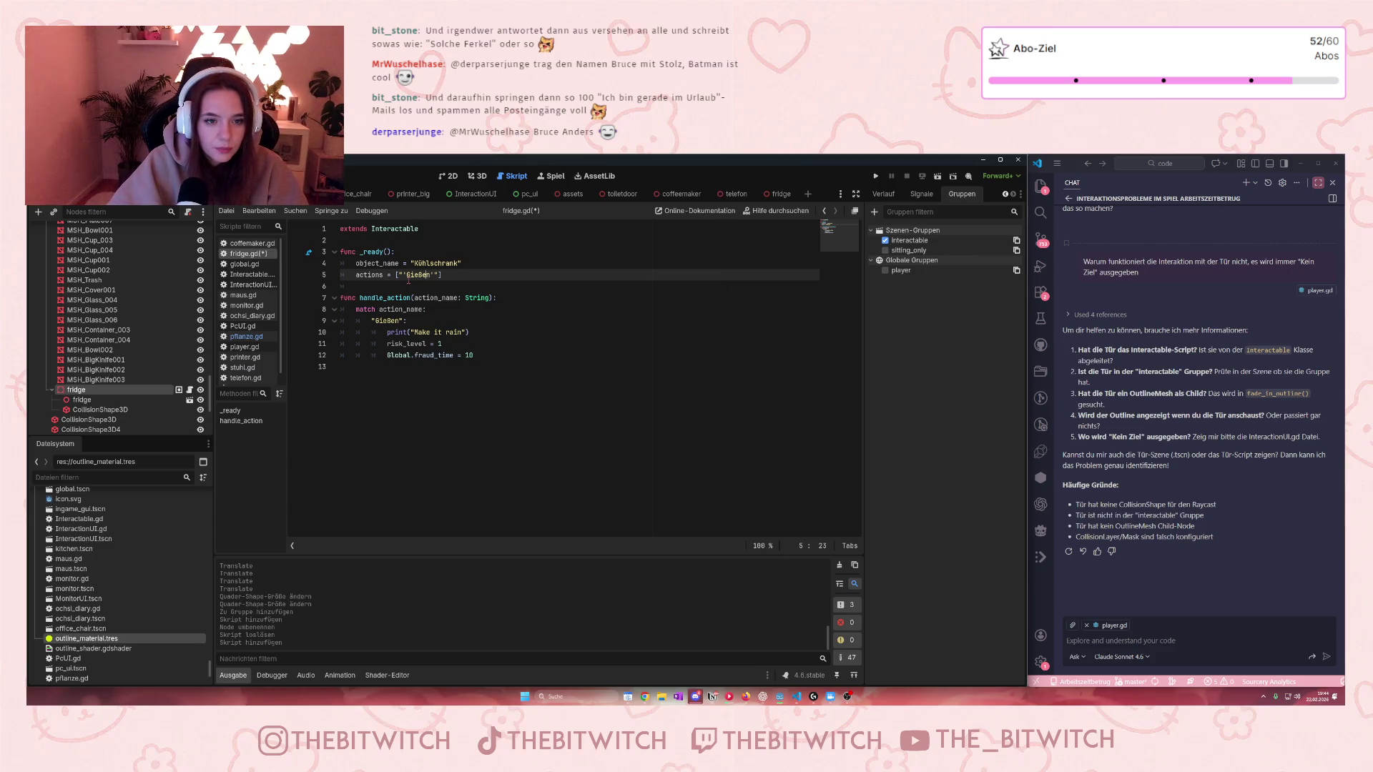
{"action": "key", "text": "BackSpace"}
{"action": "key", "text": "BackSpace"}
{"action": "key", "text": "BackSpace"}
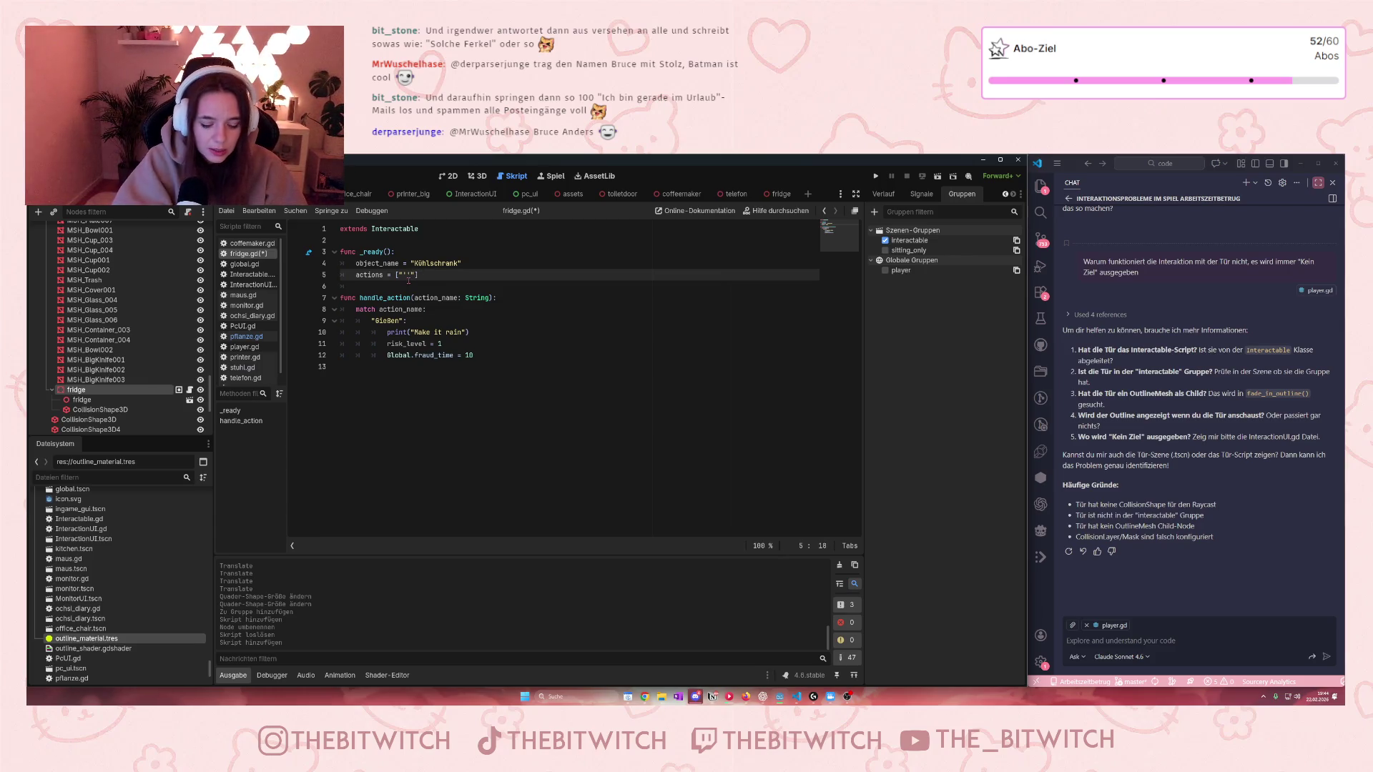
{"action": "type", "text": "Reparieren"}
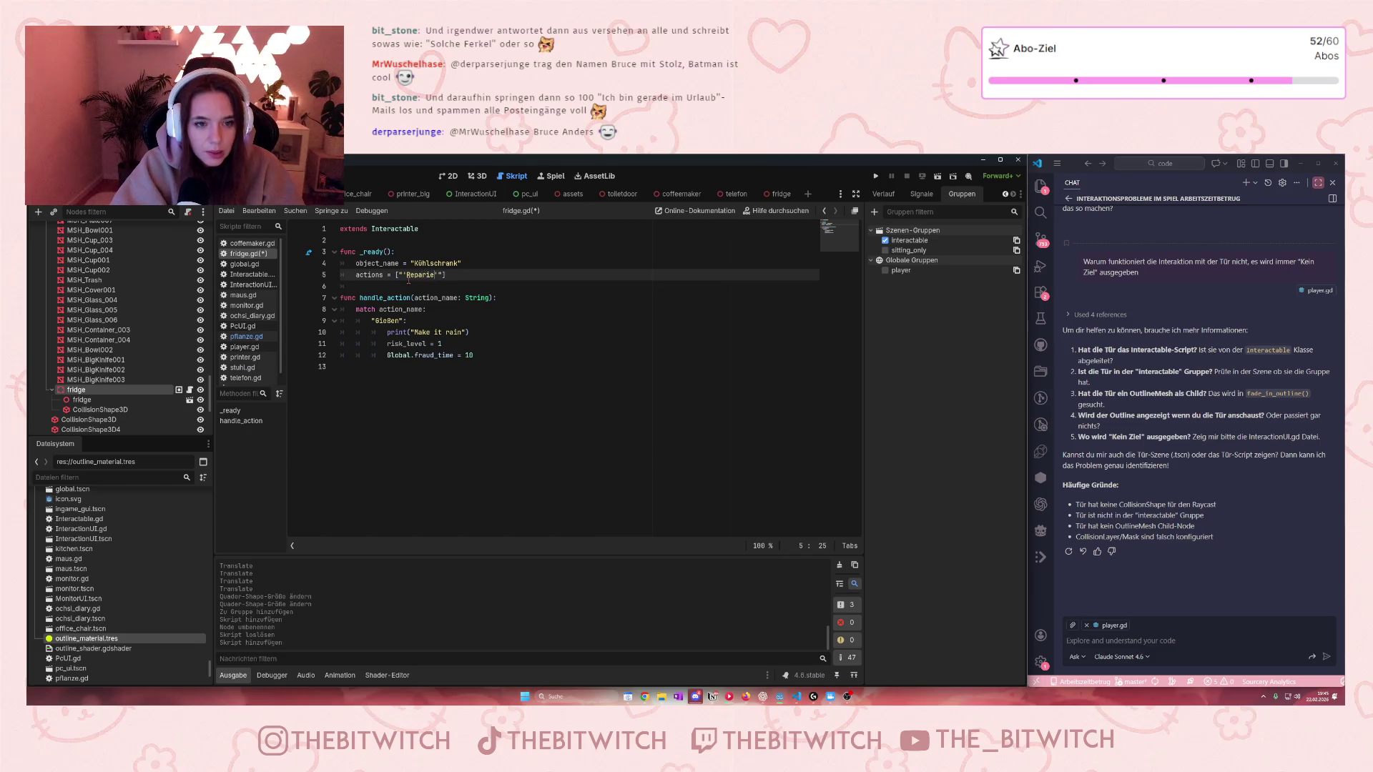
{"action": "double_click", "coordinate": [387, 321]}
{"action": "key", "text": "BackSpace"}
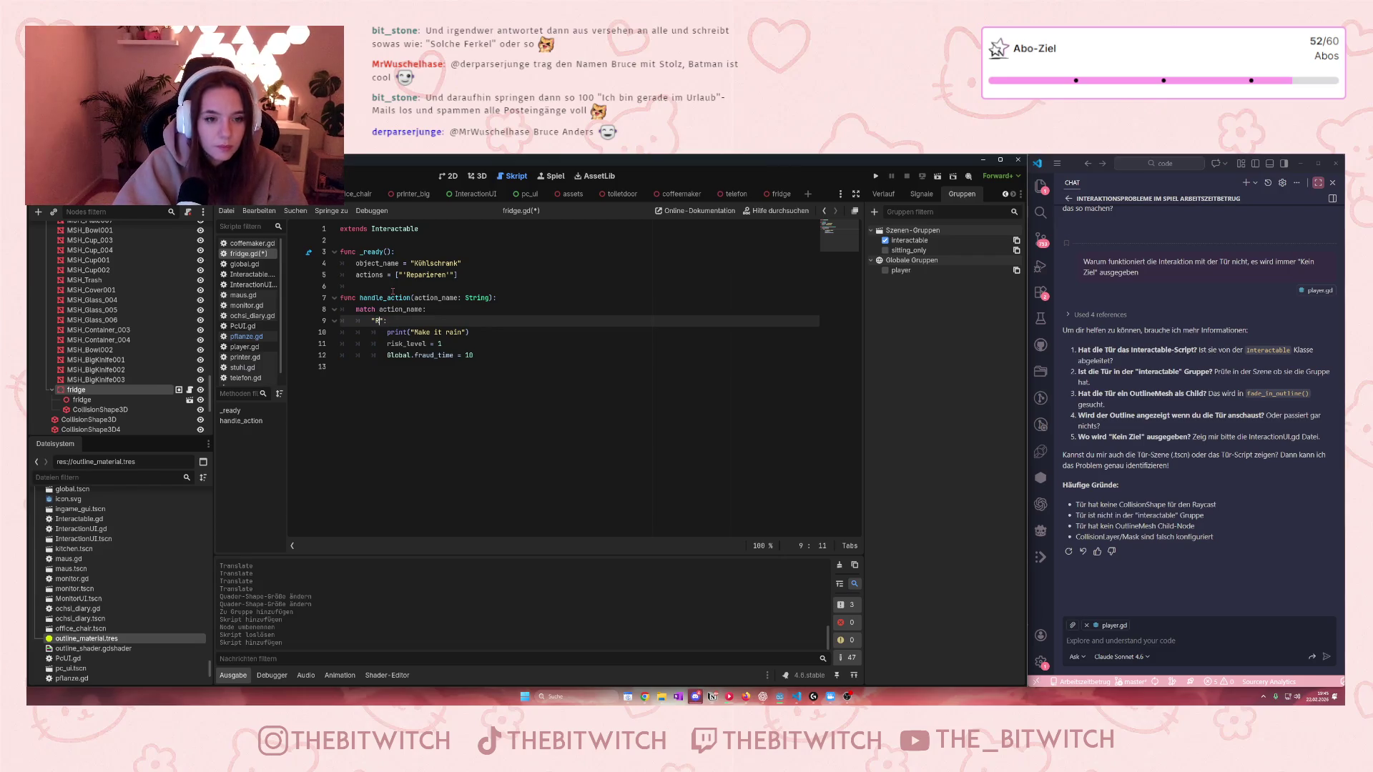
{"action": "type", "text": "Repa"}
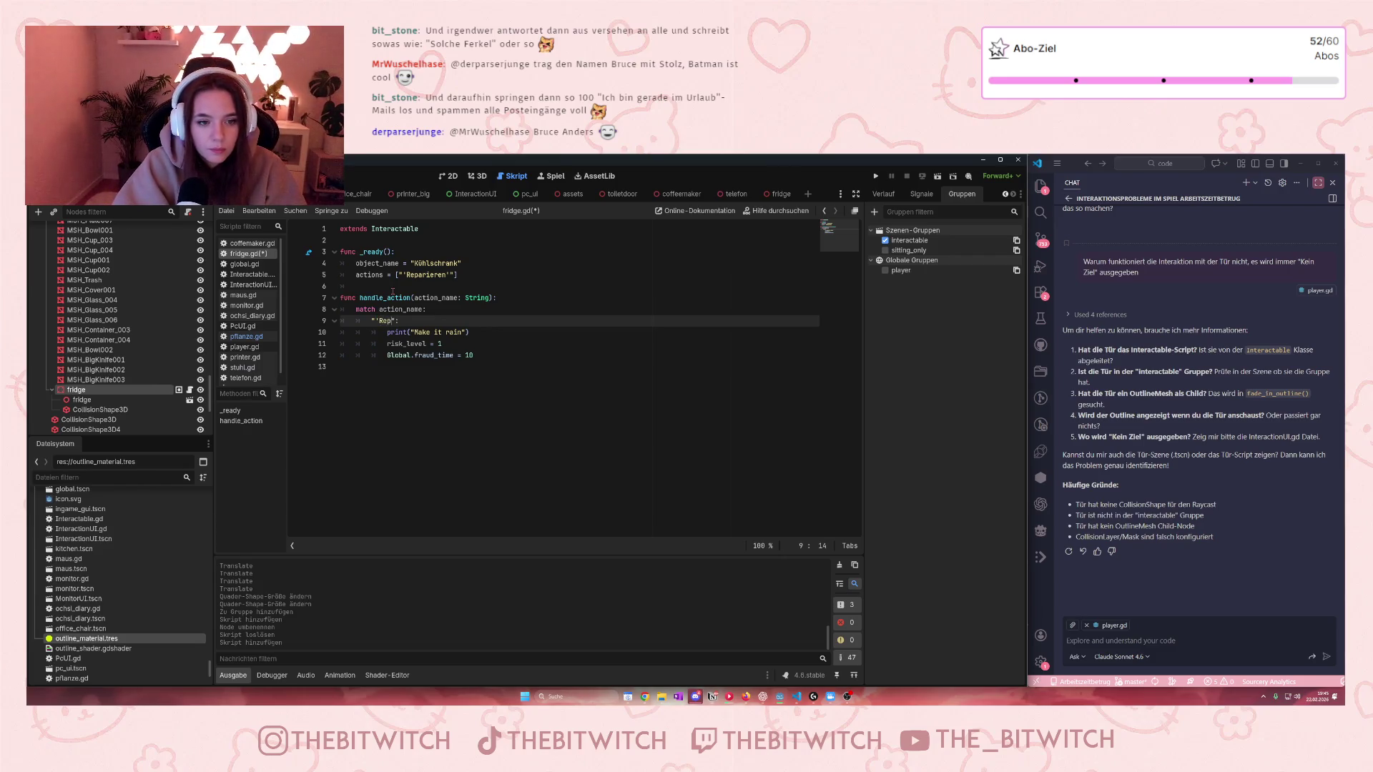
{"action": "type", "text": "rieren"}
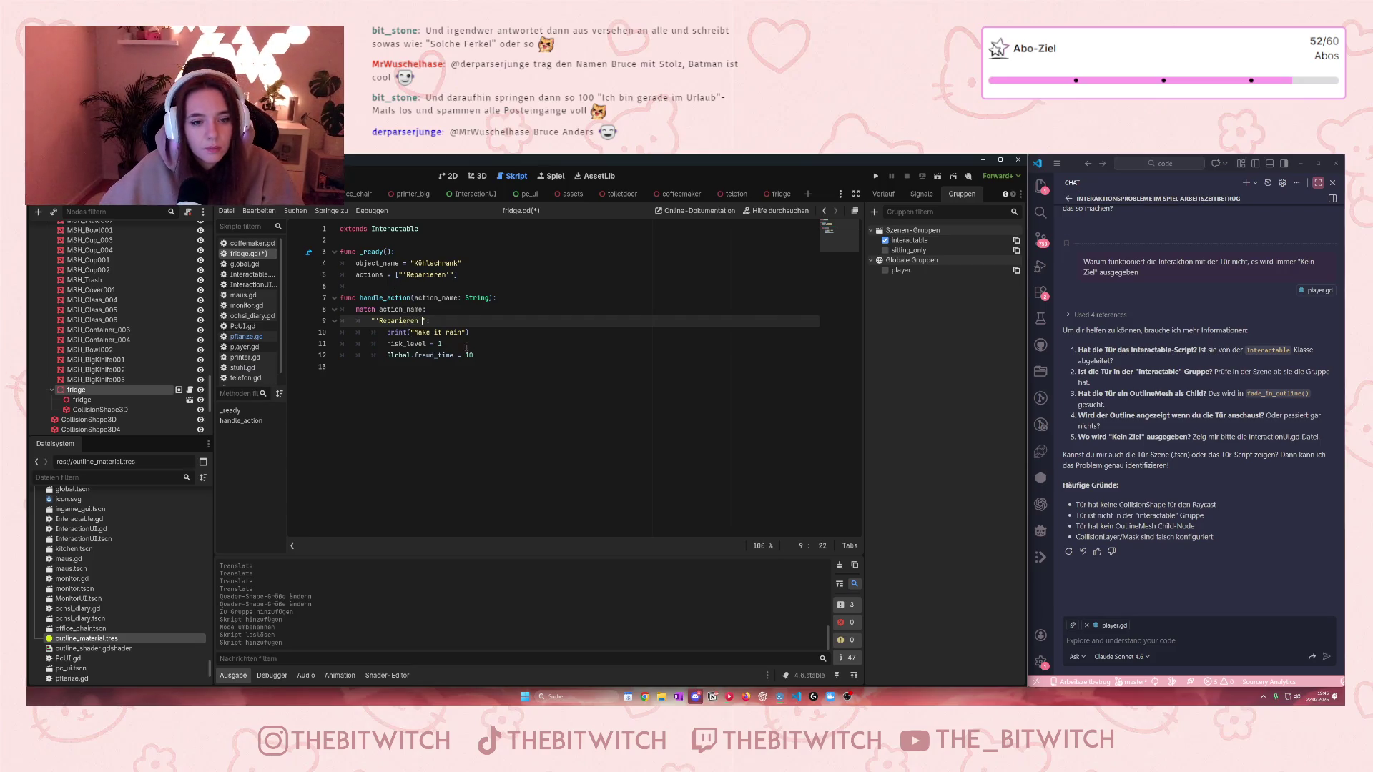
Step: Change the print message to 'Werkel werkel' and bring up the Notion project plan
{"action": "left_click_drag", "start_coordinate": [462, 333], "coordinate": [415, 332]}
{"action": "type", "text": "Werkel werk"}
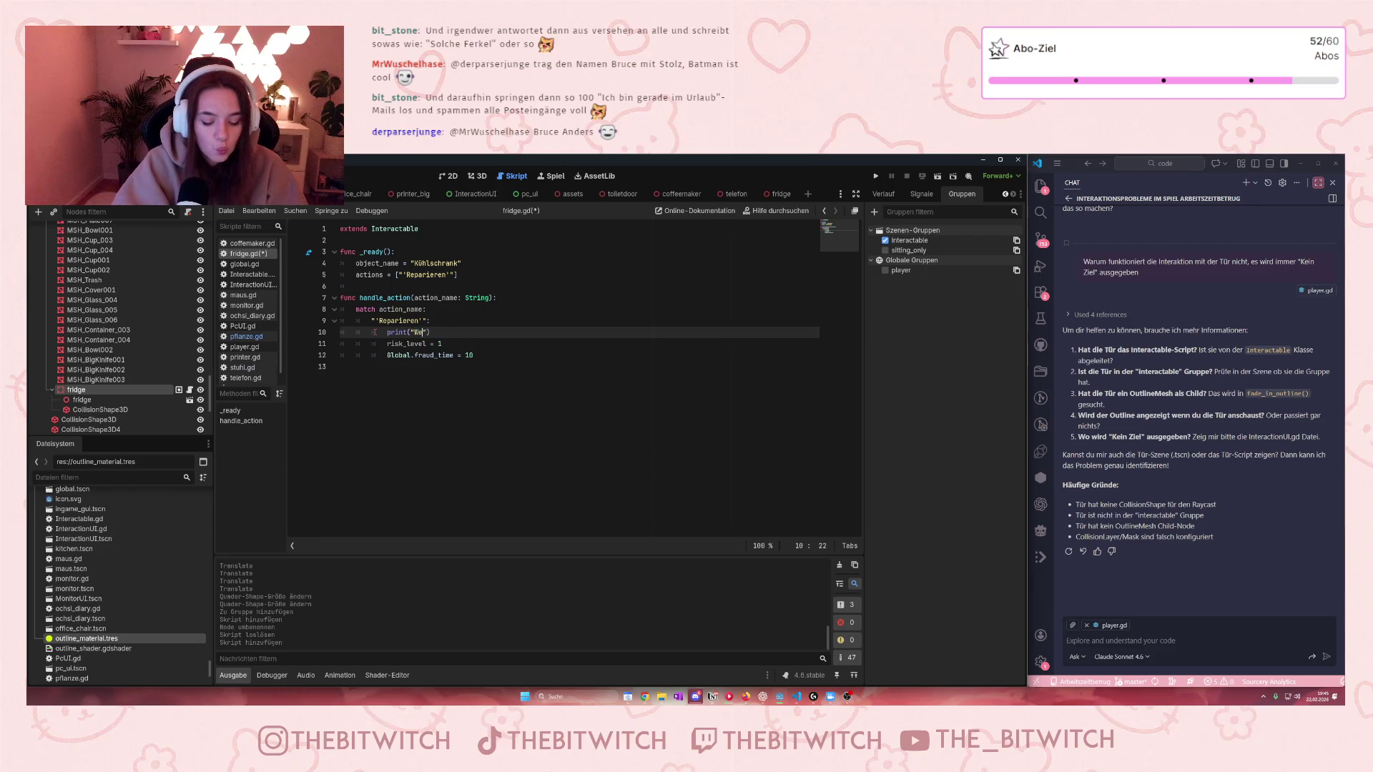
{"action": "type", "text": "el"}
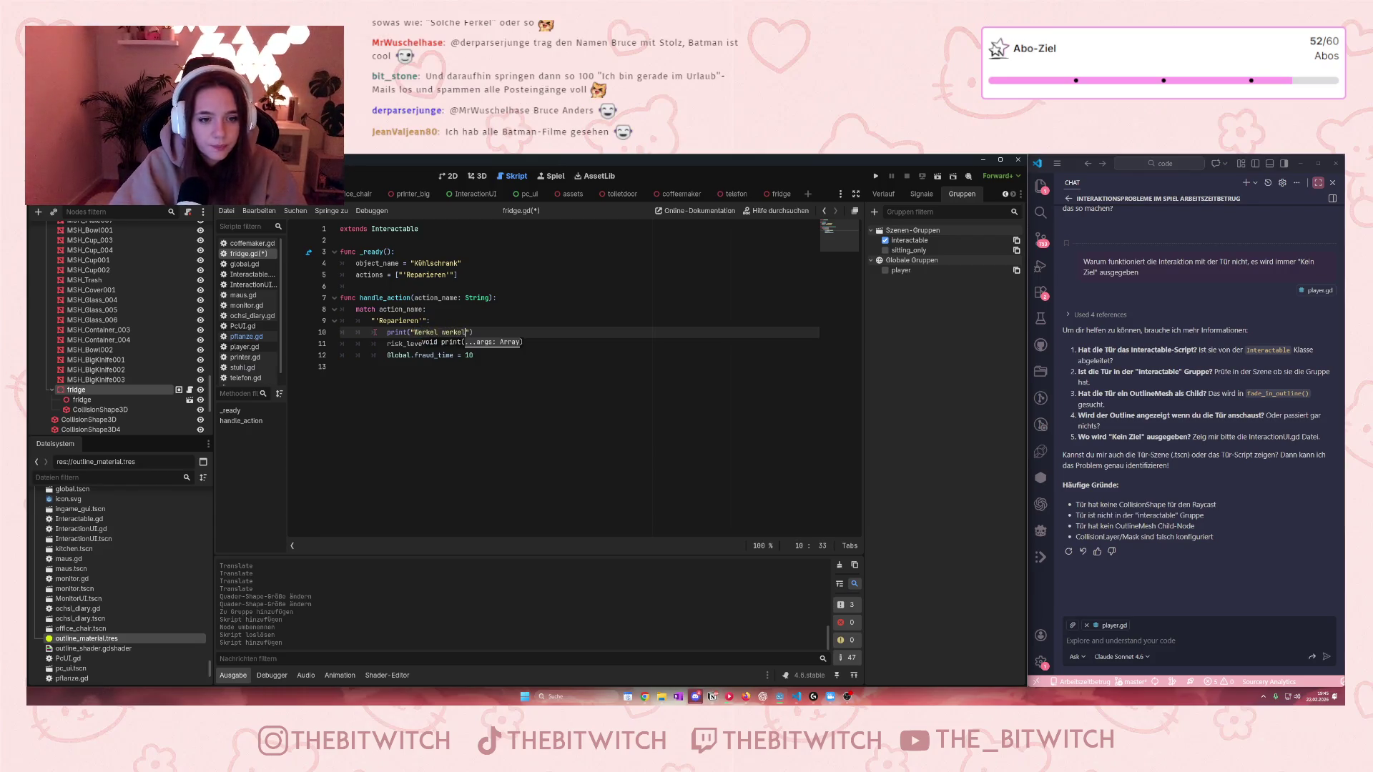
{"action": "key", "text": "Down"}
{"action": "key", "text": "Down"}
{"action": "key", "text": "Down"}
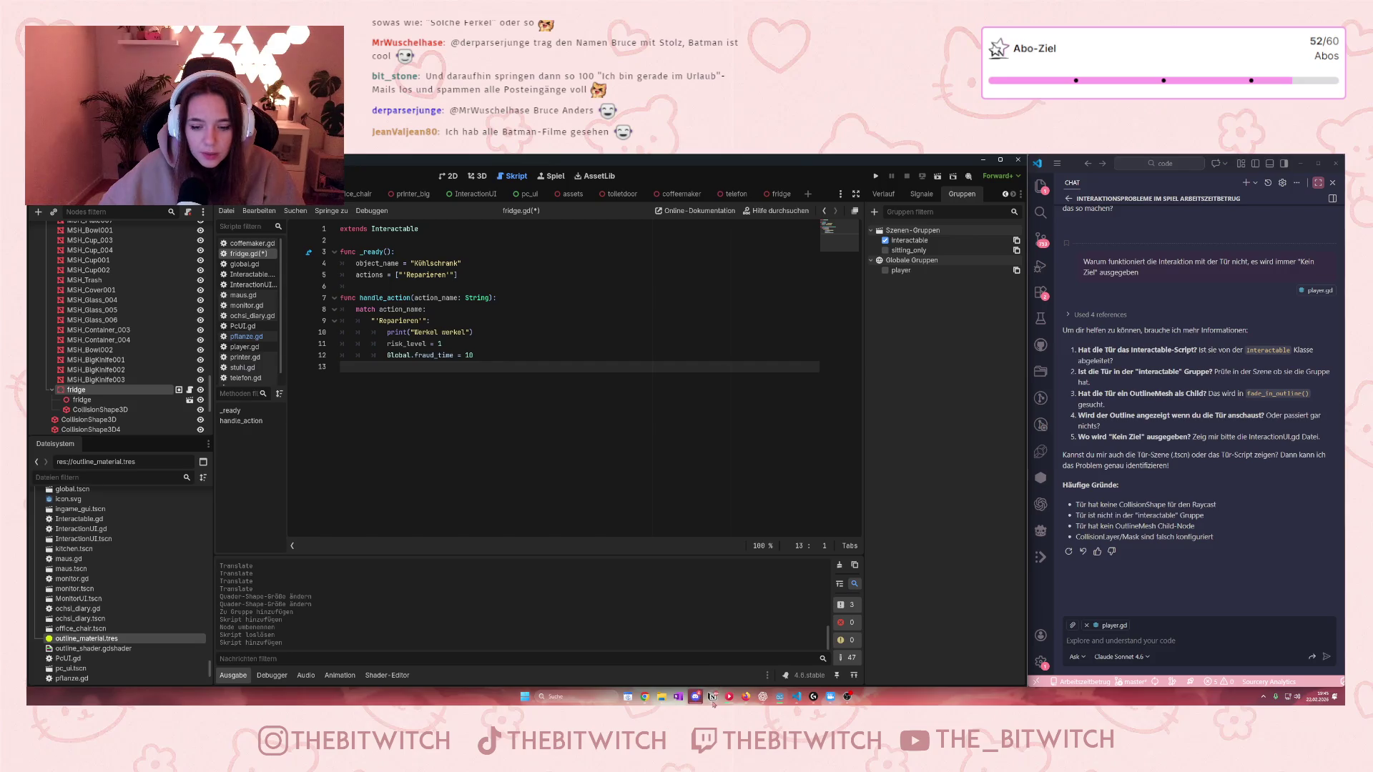
{"action": "left_click", "coordinate": [713, 702]}
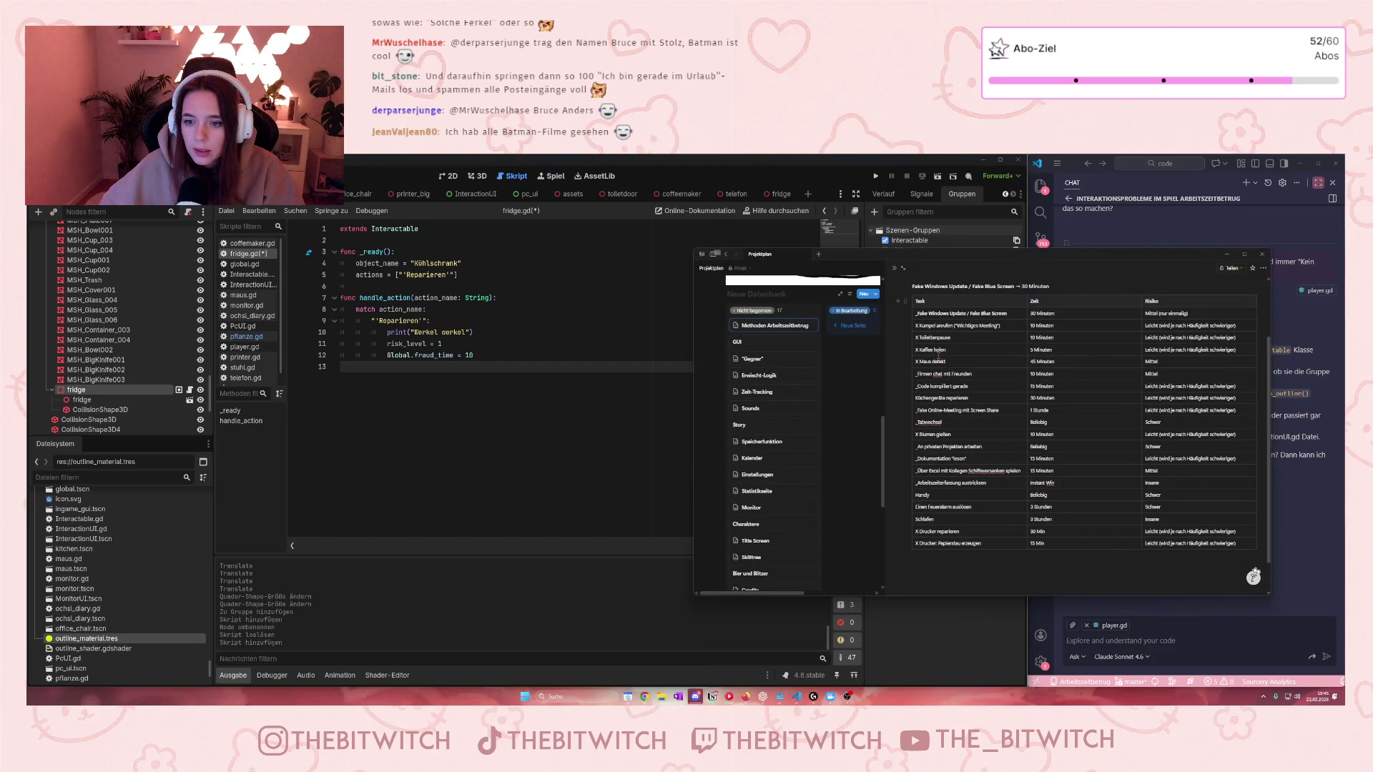
Step: Mark Küchengeräte reparieren with an X in Notion and set risk_level to 3 in fridge.gd
{"action": "left_click", "coordinate": [951, 397]}
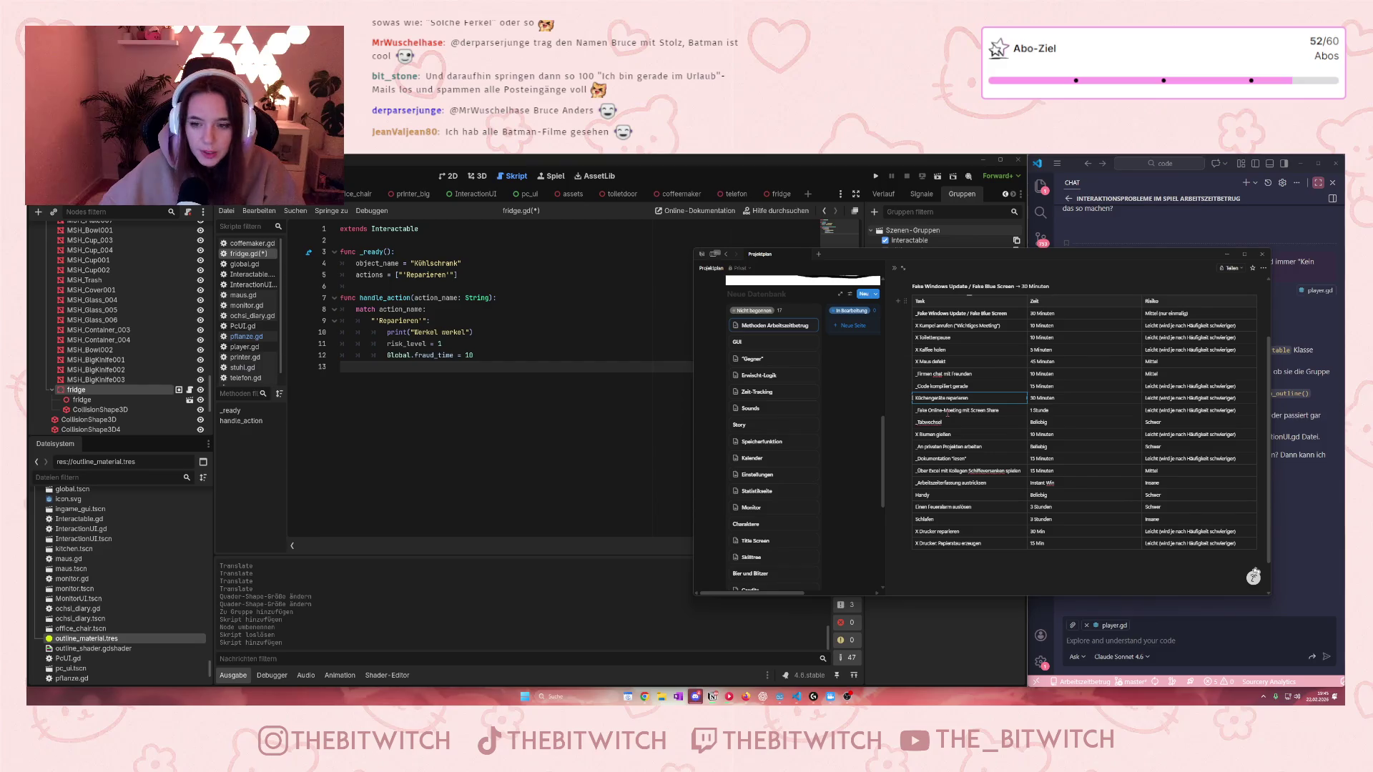
{"action": "type", "text": "X"}
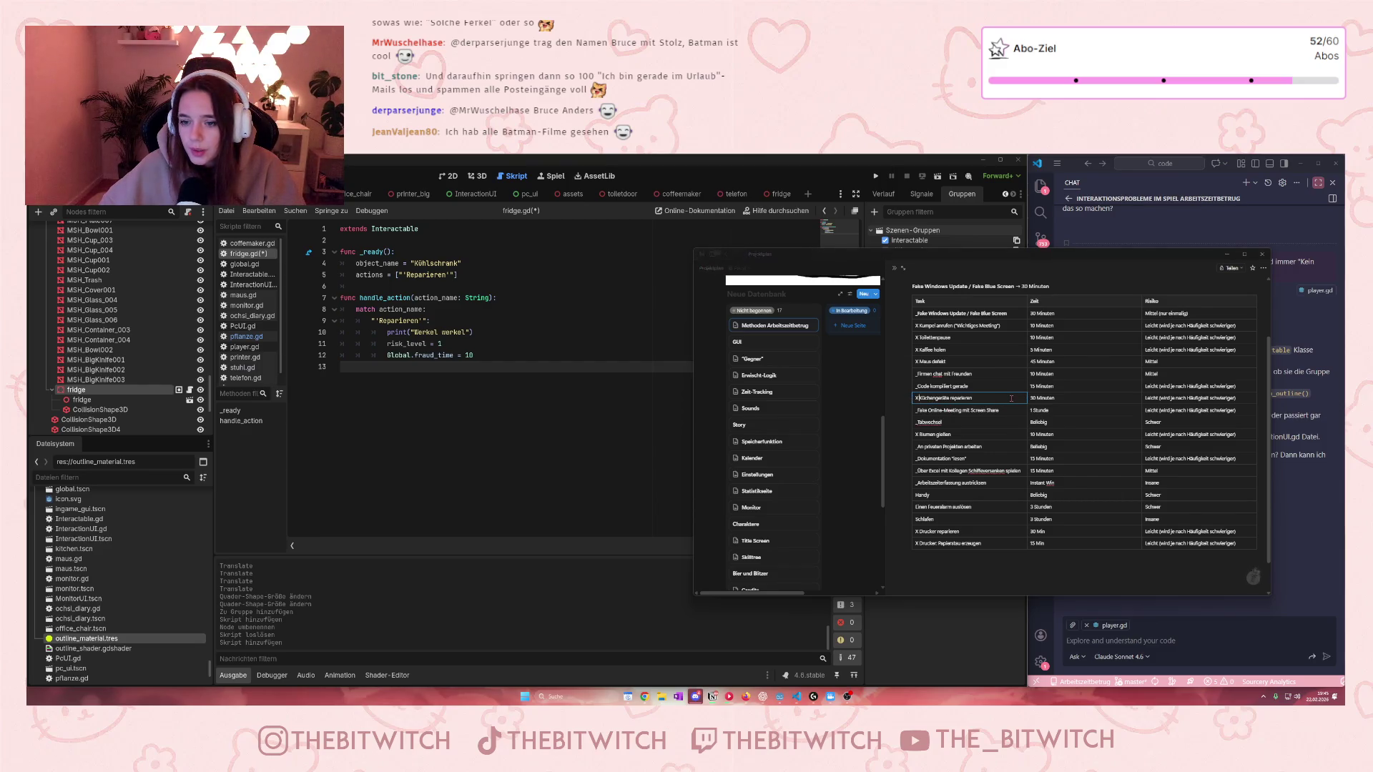
{"action": "left_click", "coordinate": [468, 355]}
{"action": "type", "text": "3"}
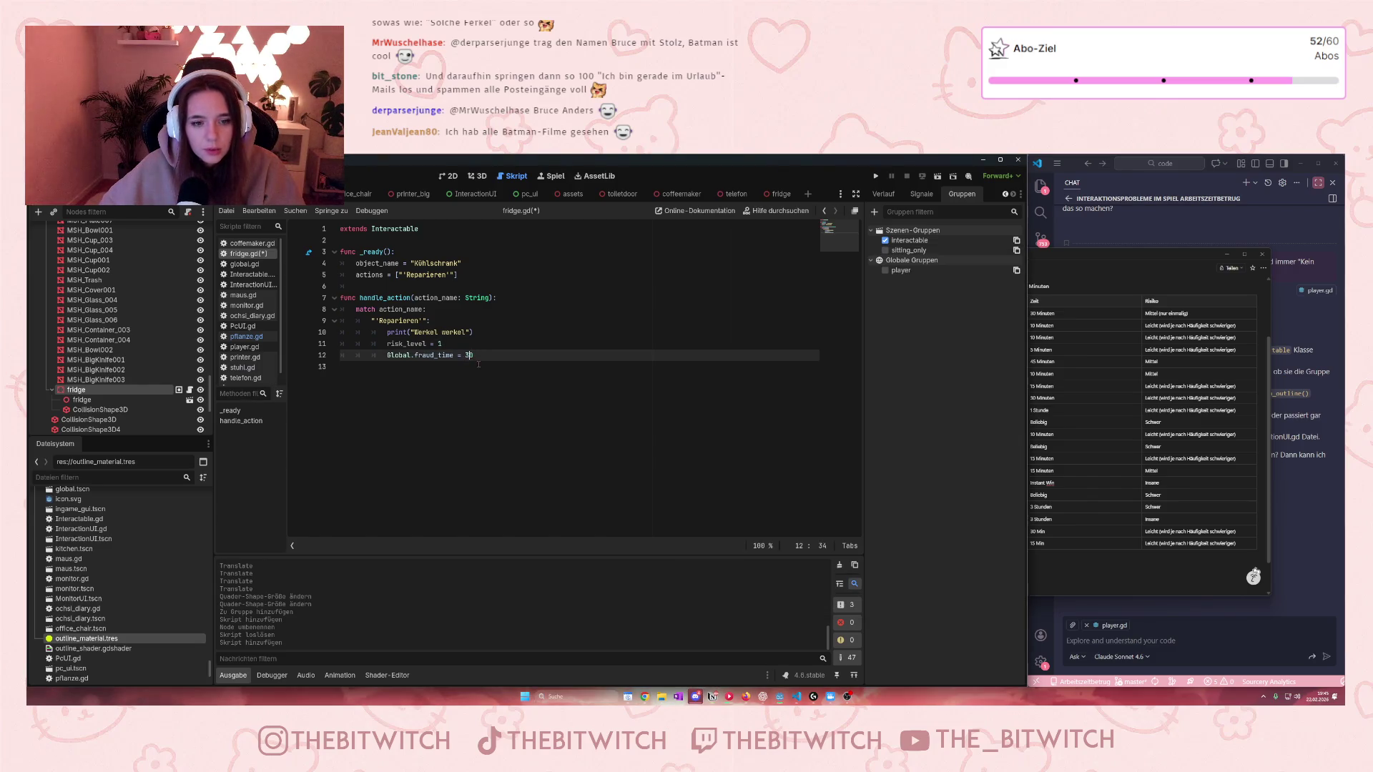
{"action": "double_click", "coordinate": [439, 344]}
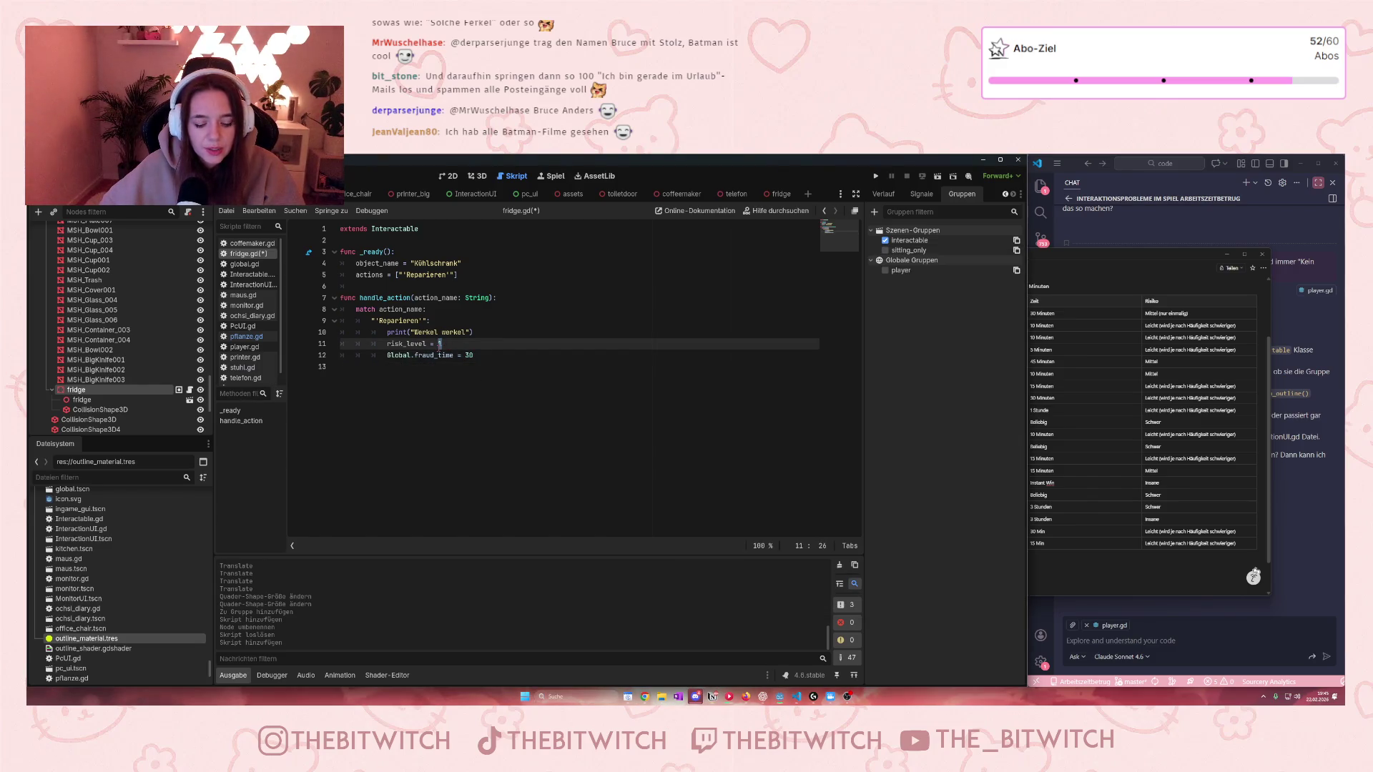
{"action": "type", "text": "3"}
{"action": "left_click", "coordinate": [473, 385]}
Step: Change the kitchen task's risk from Leicht to Mittel in Notion and save fridge.gd
{"action": "left_click", "coordinate": [1146, 398]}
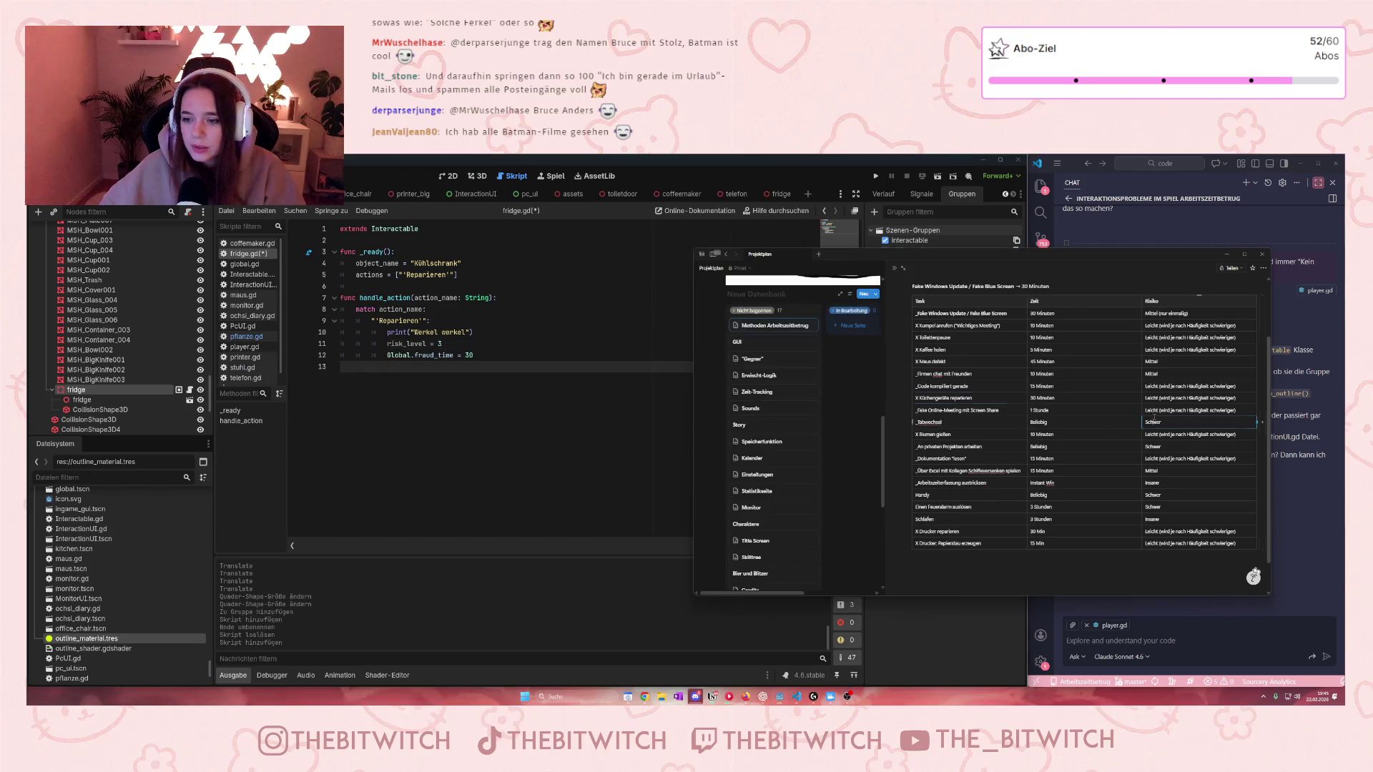
{"action": "double_click", "coordinate": [1153, 398]}
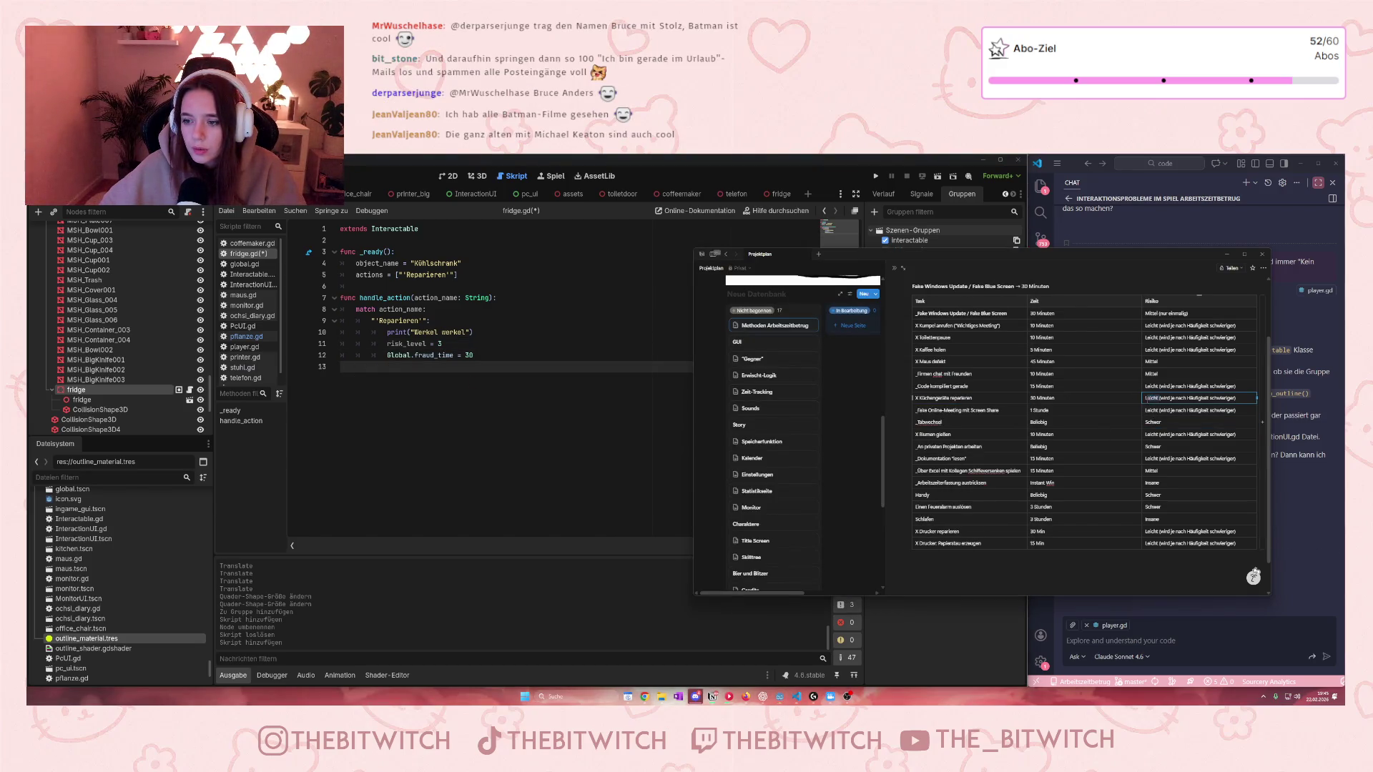
{"action": "type", "text": "Mittel"}
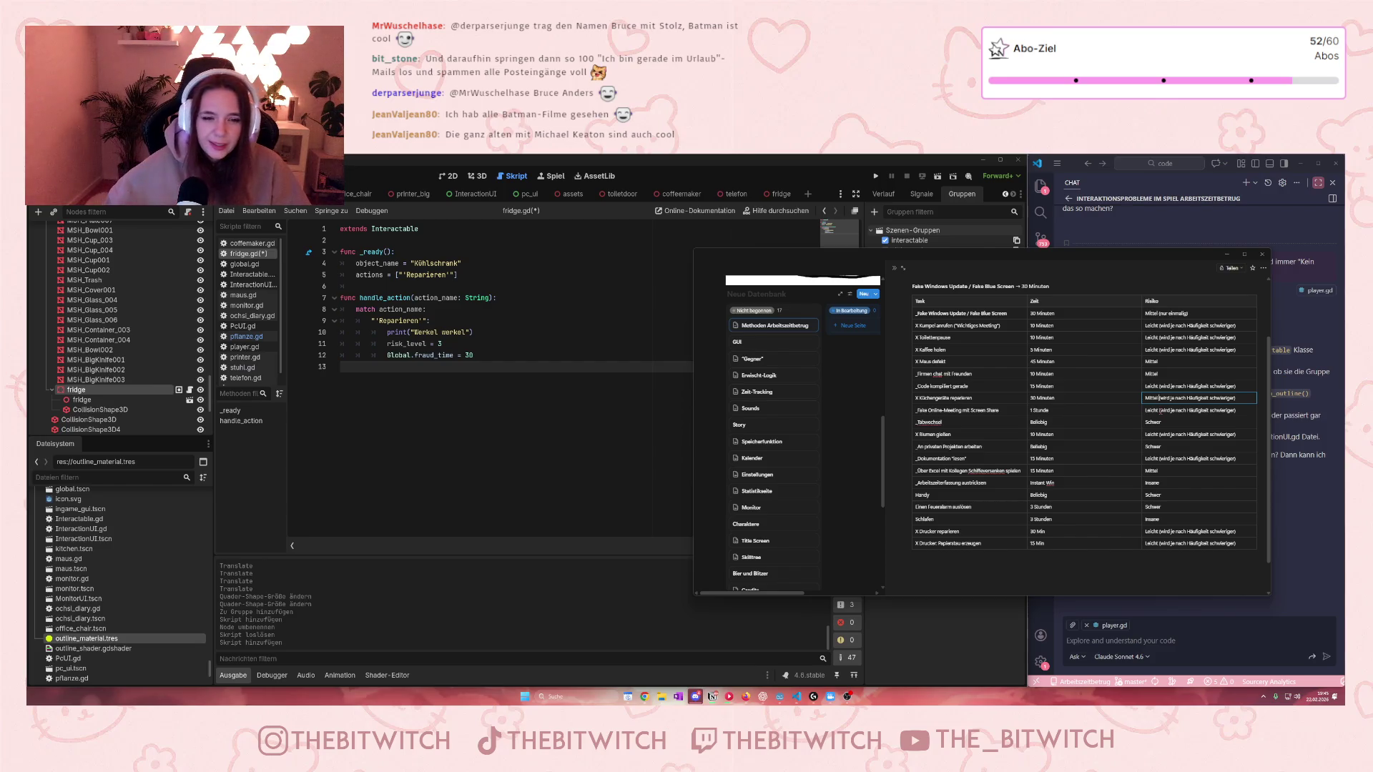
{"action": "left_click", "coordinate": [558, 321]}
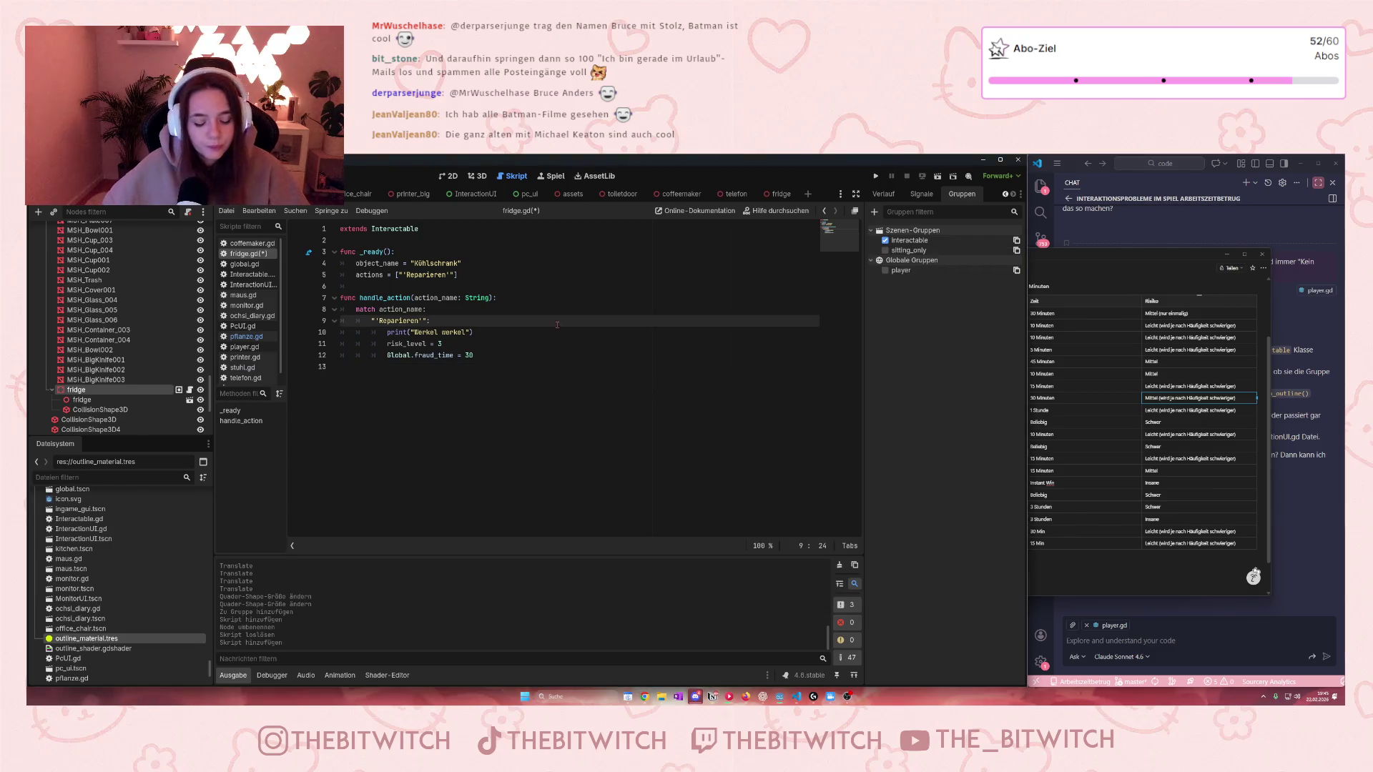
{"action": "key", "text": "ctrl+s"}
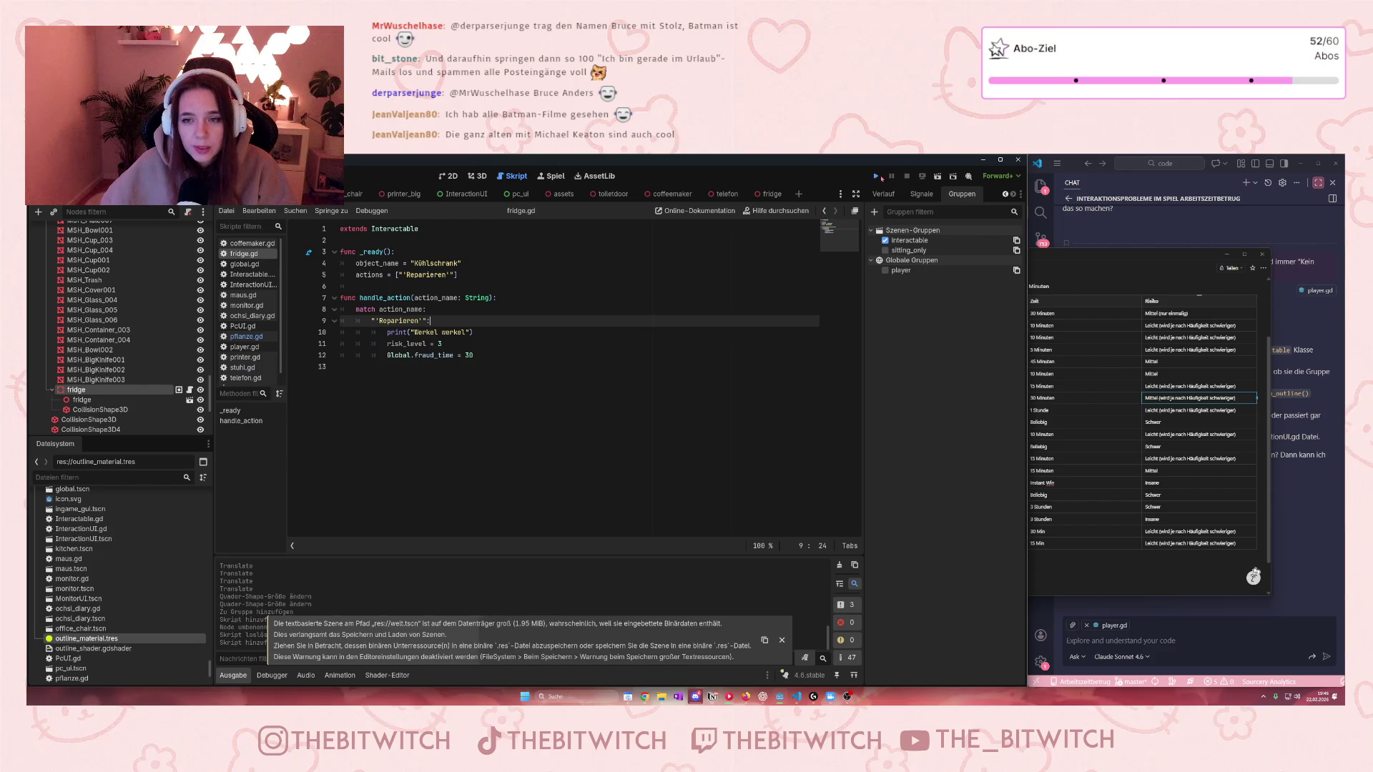
Step: Run the game and walk from the office into the kitchen toward the fridge
{"action": "left_click", "coordinate": [881, 178]}
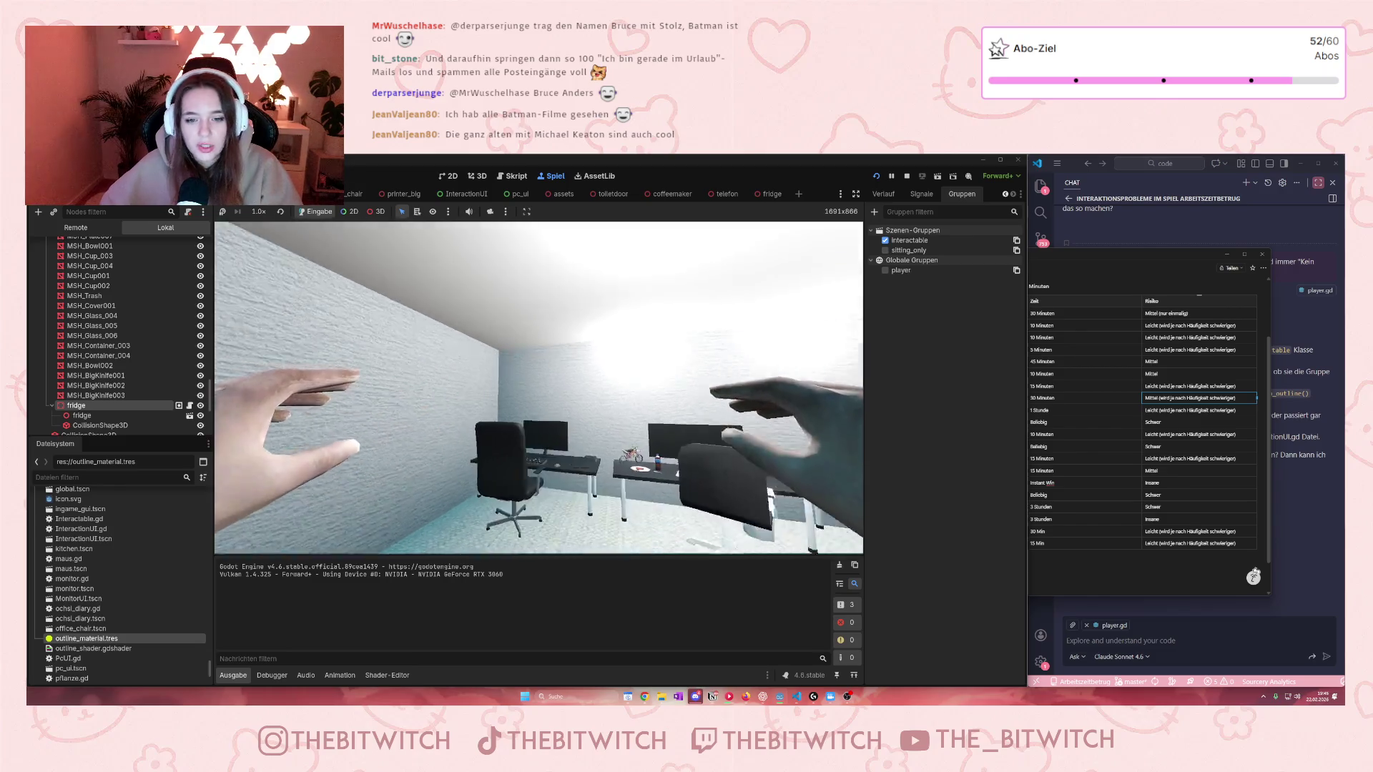
{"action": "key", "text": "w"}
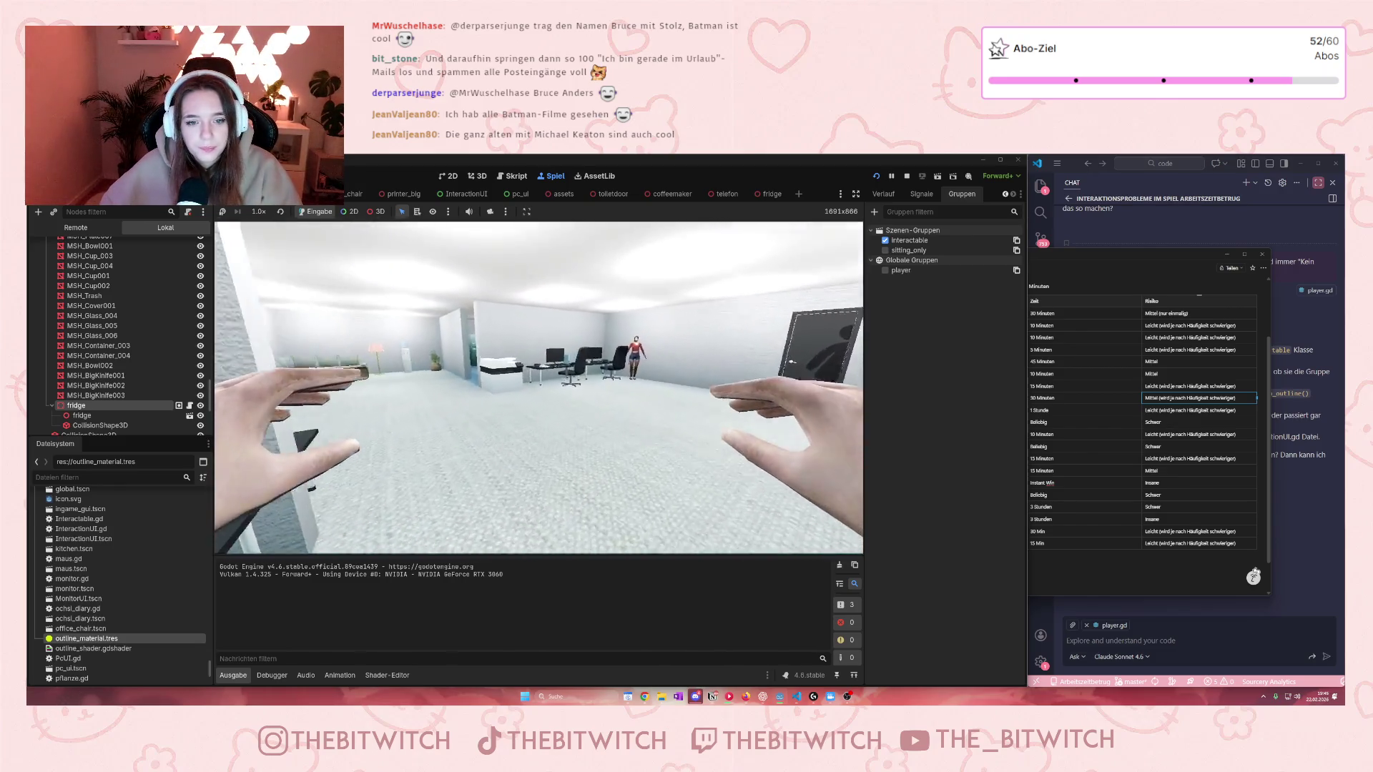
{"action": "key", "text": "w"}
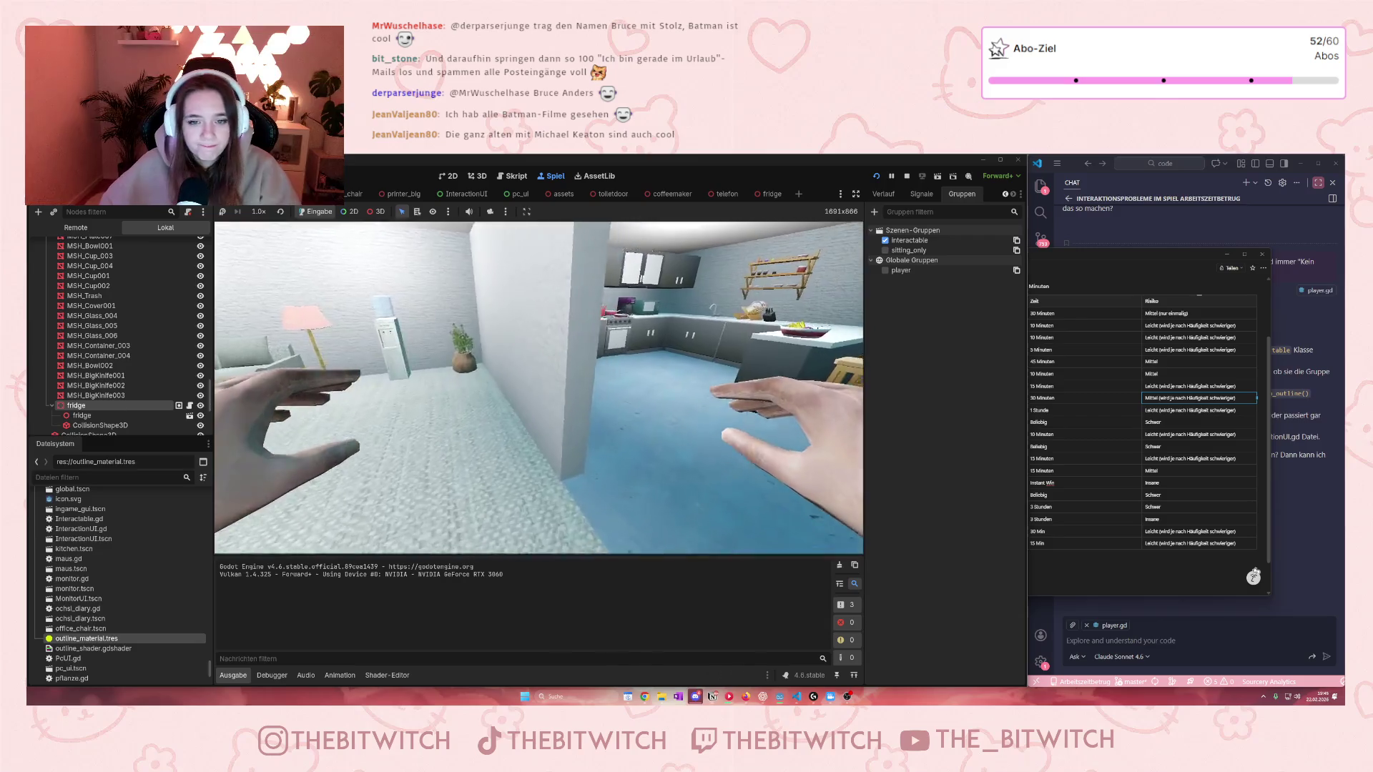
{"action": "key", "text": "w"}
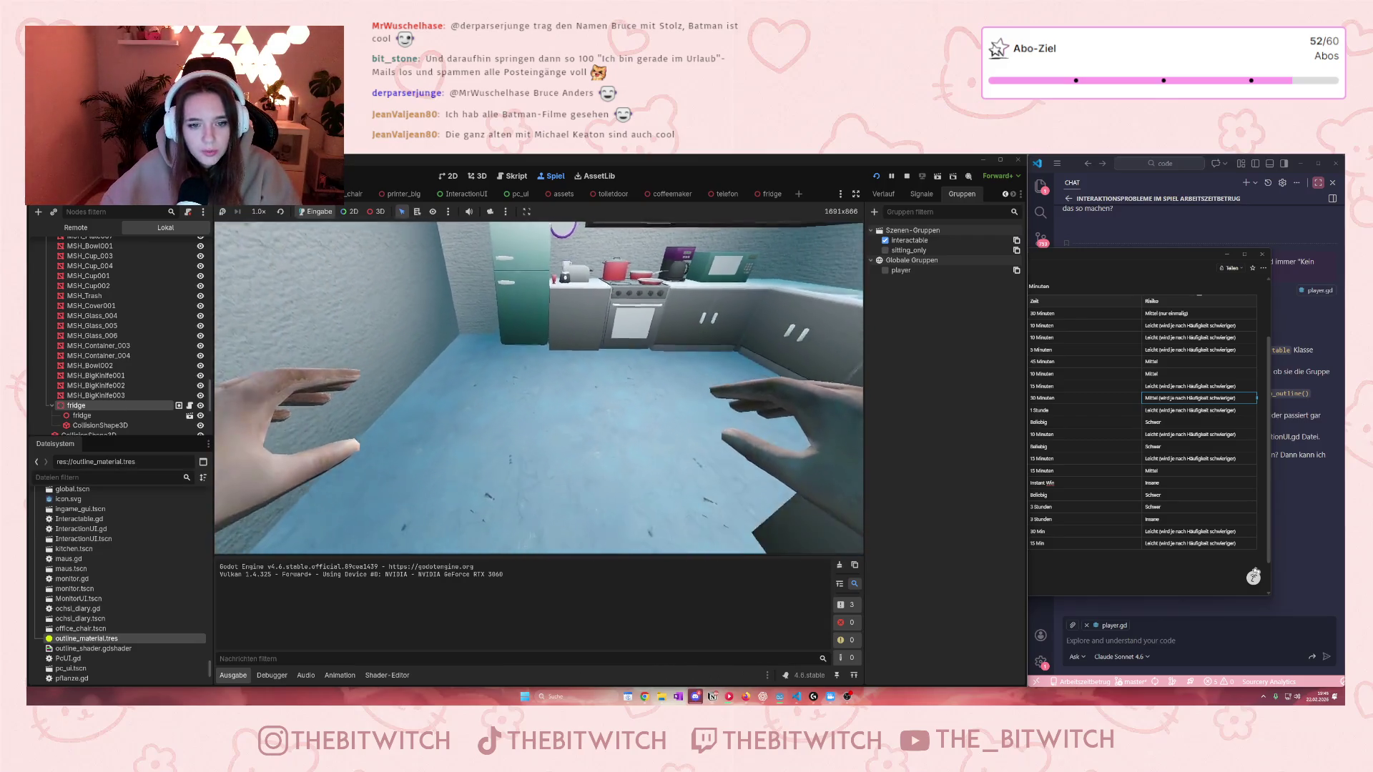
{"action": "key", "text": "w"}
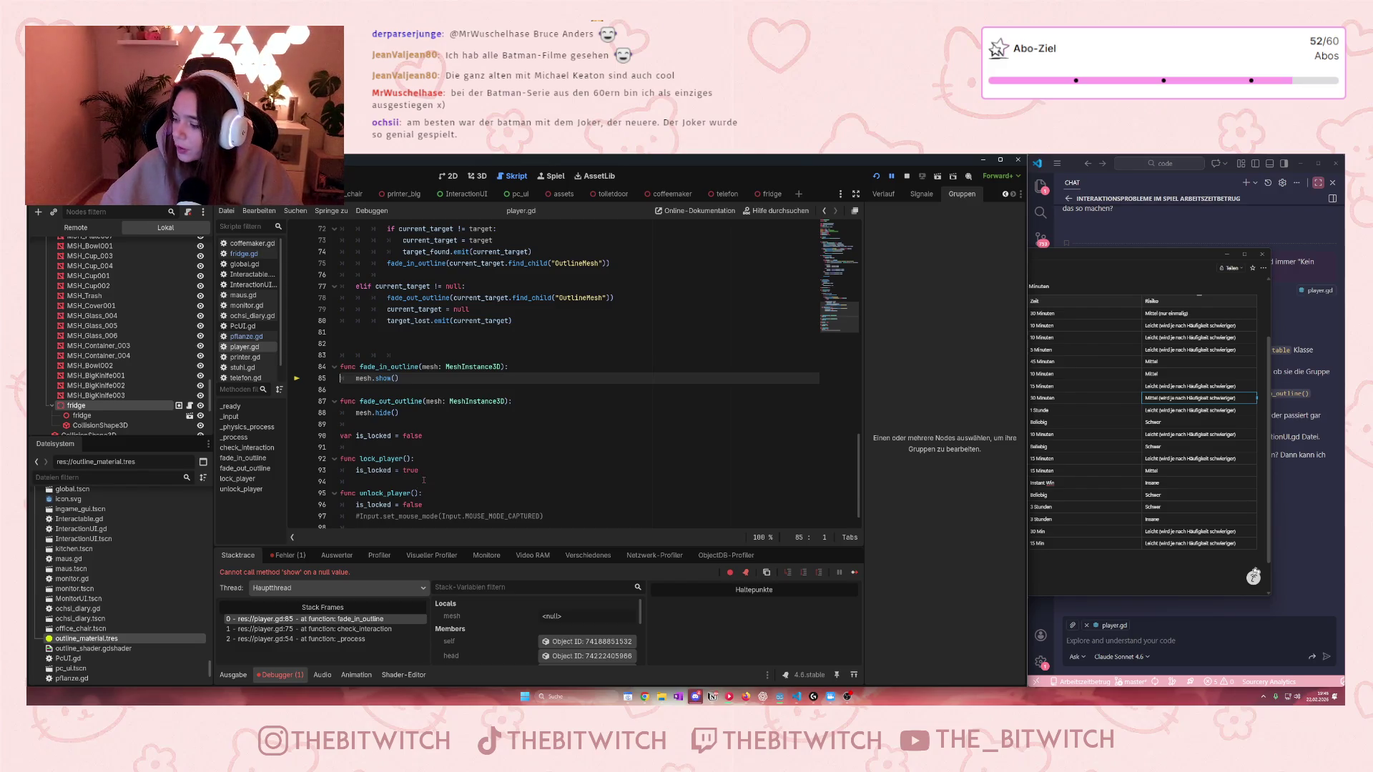
Step: Look over the player.gd error, then return to the 3D view of the kitchen scene around the fridge
{"action": "scroll", "coordinate": [442, 462], "scroll_direction": "down", "scroll_amount": 1}
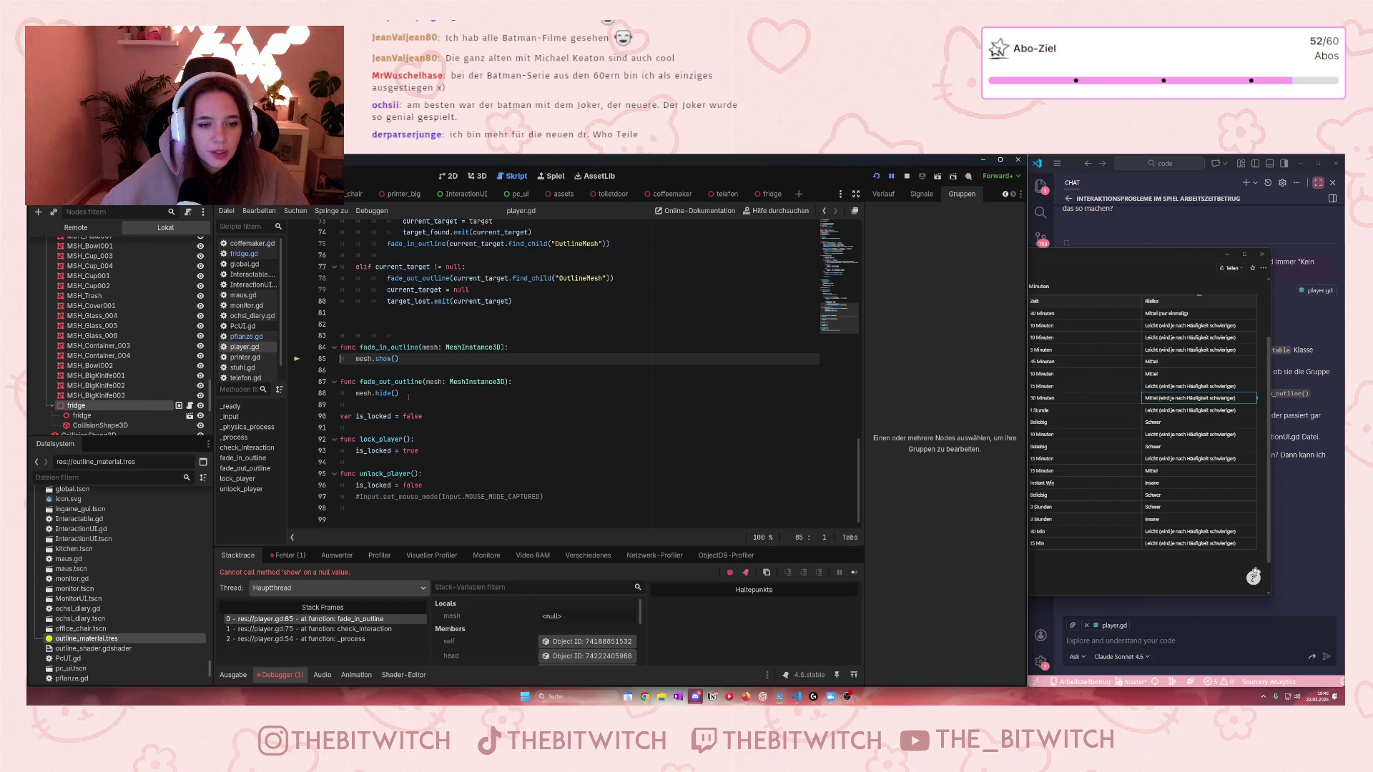
{"action": "scroll", "coordinate": [408, 397], "scroll_direction": "up", "scroll_amount": 2}
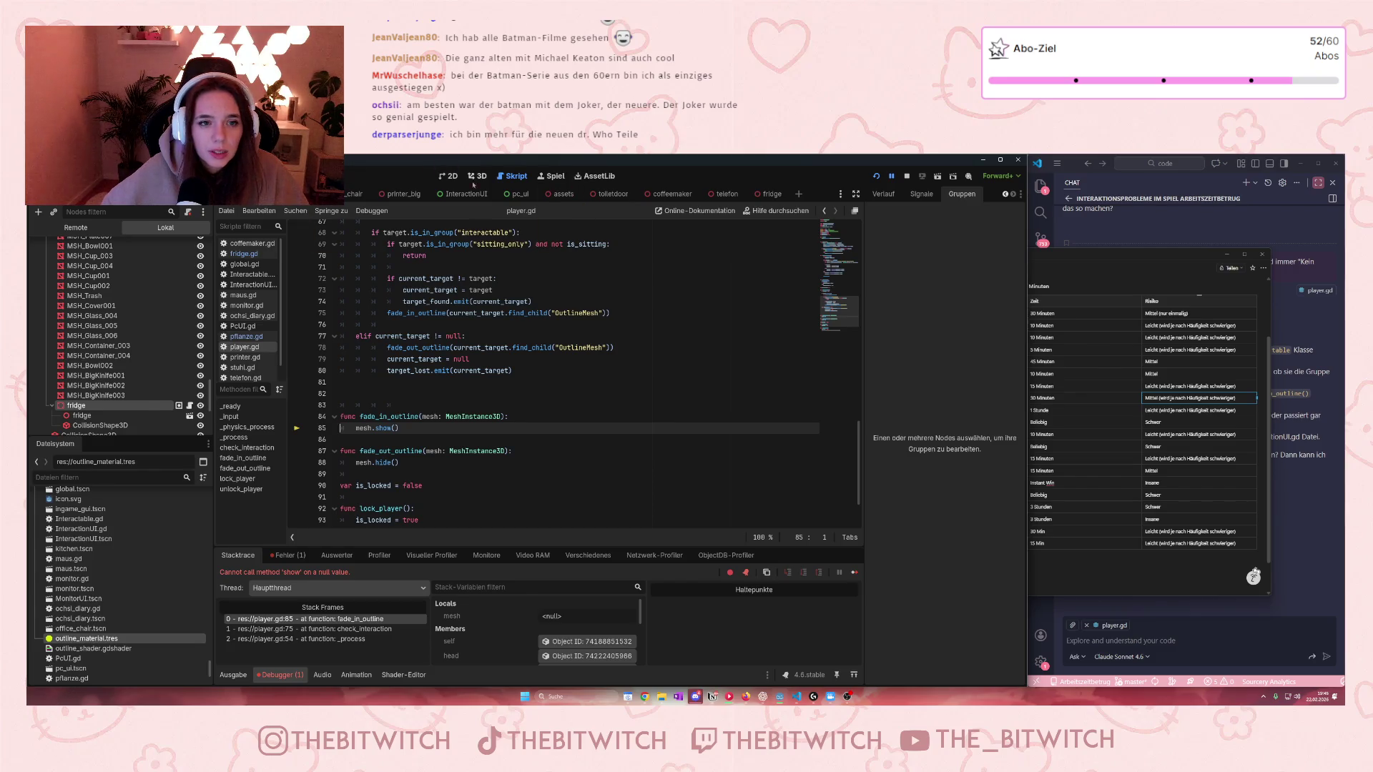
{"action": "left_click", "coordinate": [477, 175]}
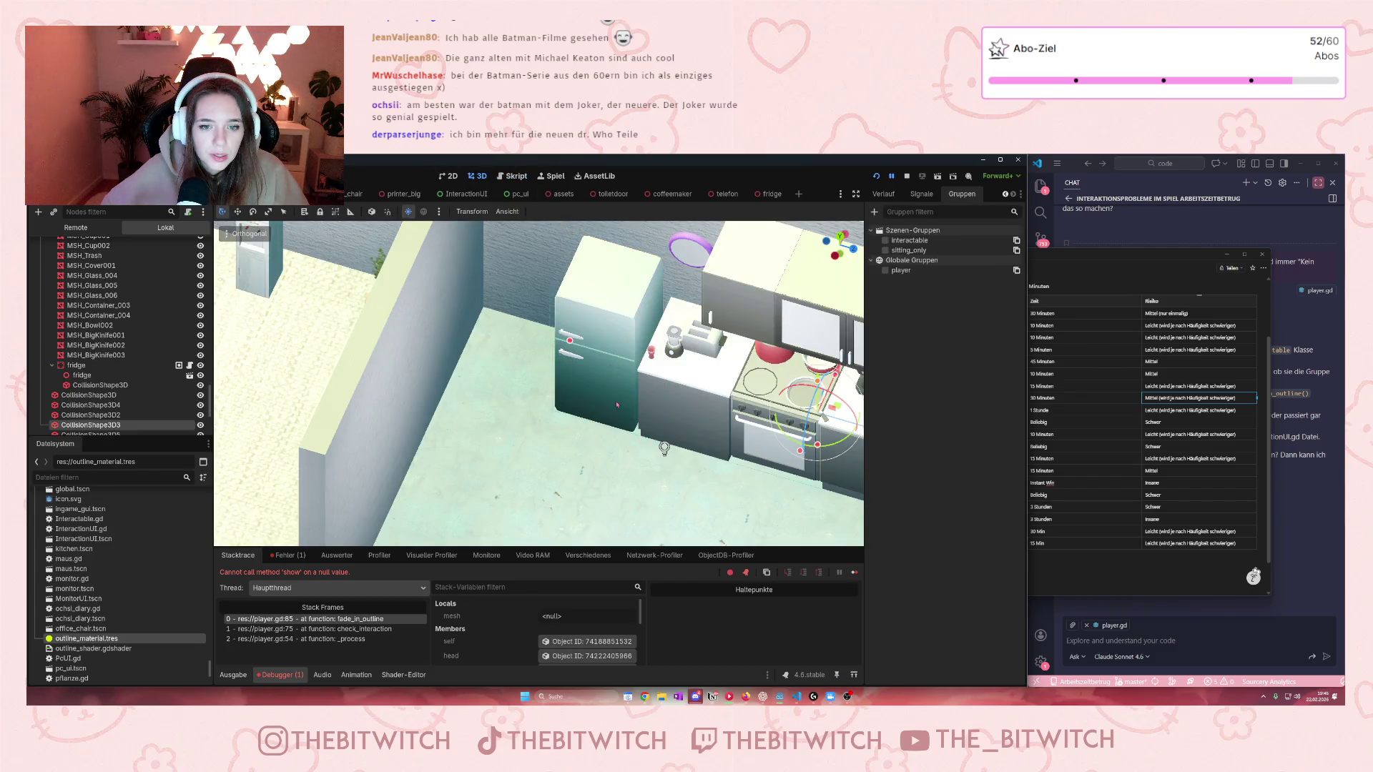
Step: Select the fridge and lower it slightly along its vertical axis
{"action": "scroll", "coordinate": [617, 404], "scroll_direction": "down", "scroll_amount": 5}
{"action": "left_click", "coordinate": [564, 370]}
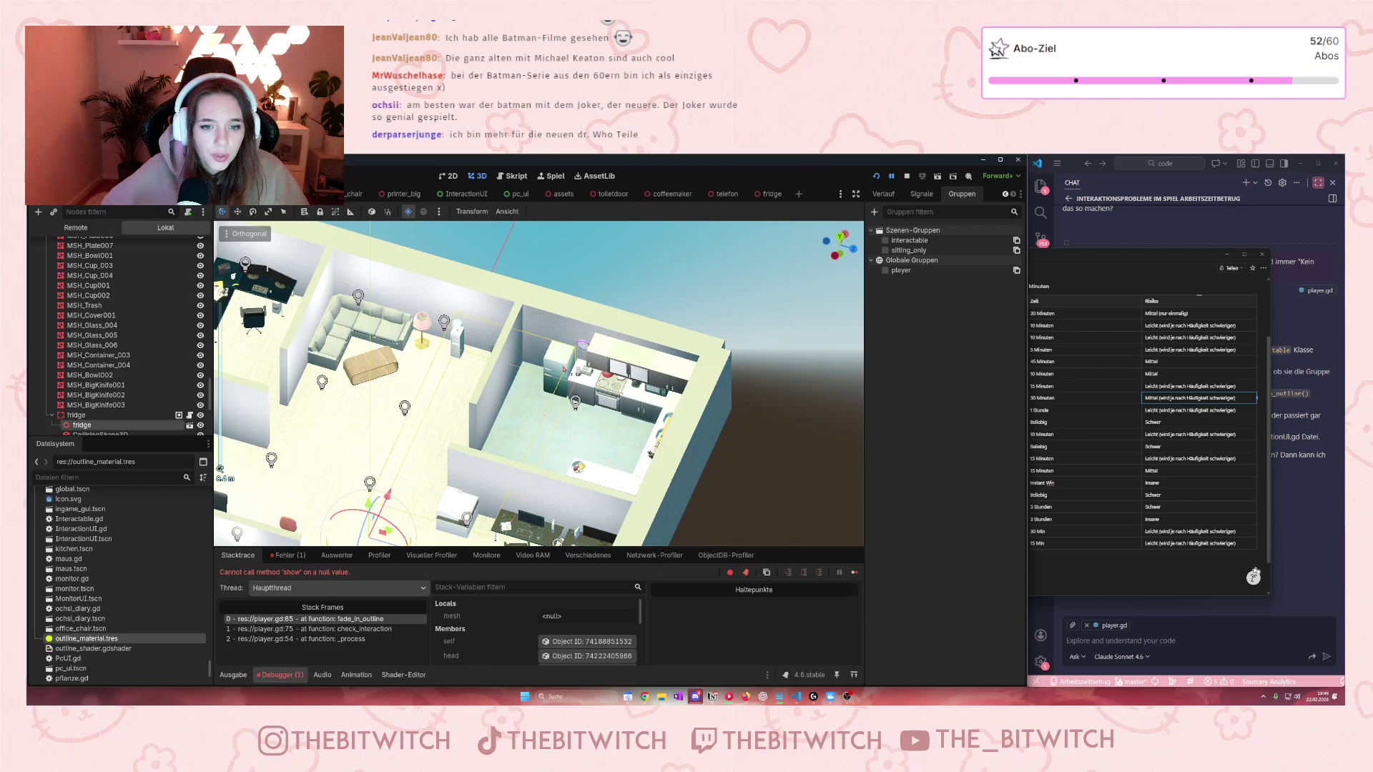
{"action": "scroll", "coordinate": [564, 369], "scroll_direction": "down", "scroll_amount": 4}
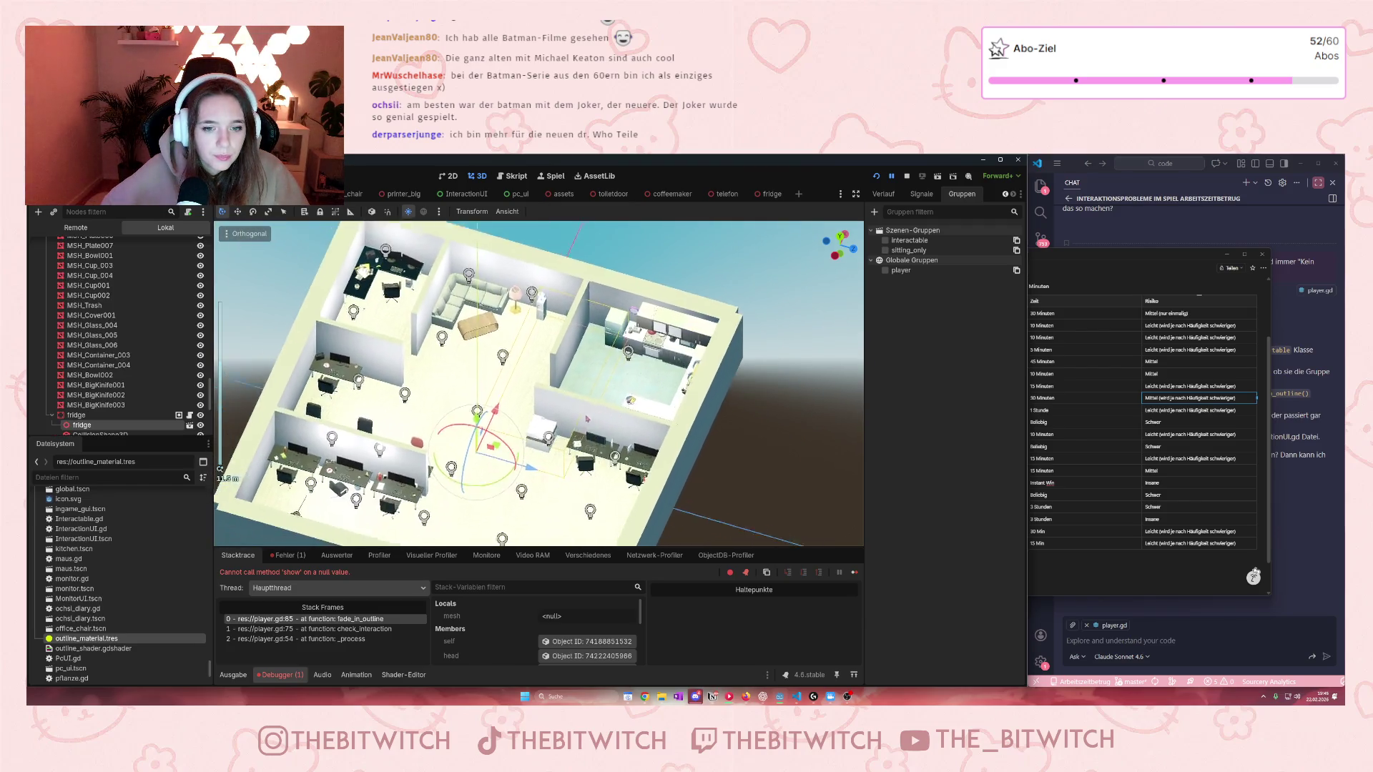
{"action": "scroll", "coordinate": [586, 418], "scroll_direction": "up", "scroll_amount": 5}
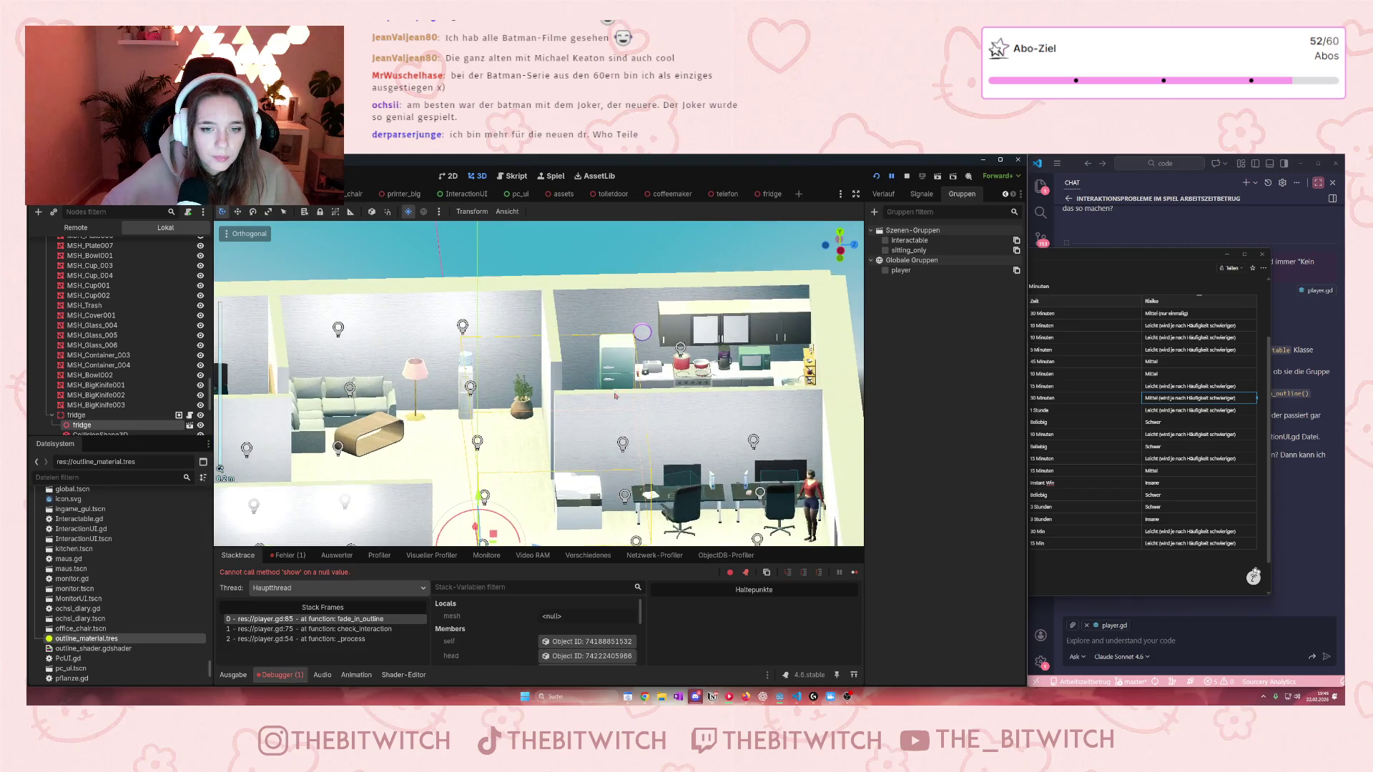
{"action": "mouse_move", "coordinate": [615, 395]}
{"action": "left_mouse_down"}
{"action": "mouse_move", "coordinate": [631, 432]}
{"action": "mouse_move", "coordinate": [622, 451]}
{"action": "left_mouse_up"}
{"action": "mouse_move", "coordinate": [474, 475]}
{"action": "left_mouse_down"}
{"action": "mouse_move", "coordinate": [487, 486]}
{"action": "mouse_move", "coordinate": [464, 505]}
{"action": "mouse_move", "coordinate": [476, 482]}
{"action": "left_mouse_up"}
Step: Centre the view on the fridge, save the office scene, and switch to the telefon scene
{"action": "scroll", "coordinate": [499, 446], "scroll_direction": "up", "scroll_amount": 5}
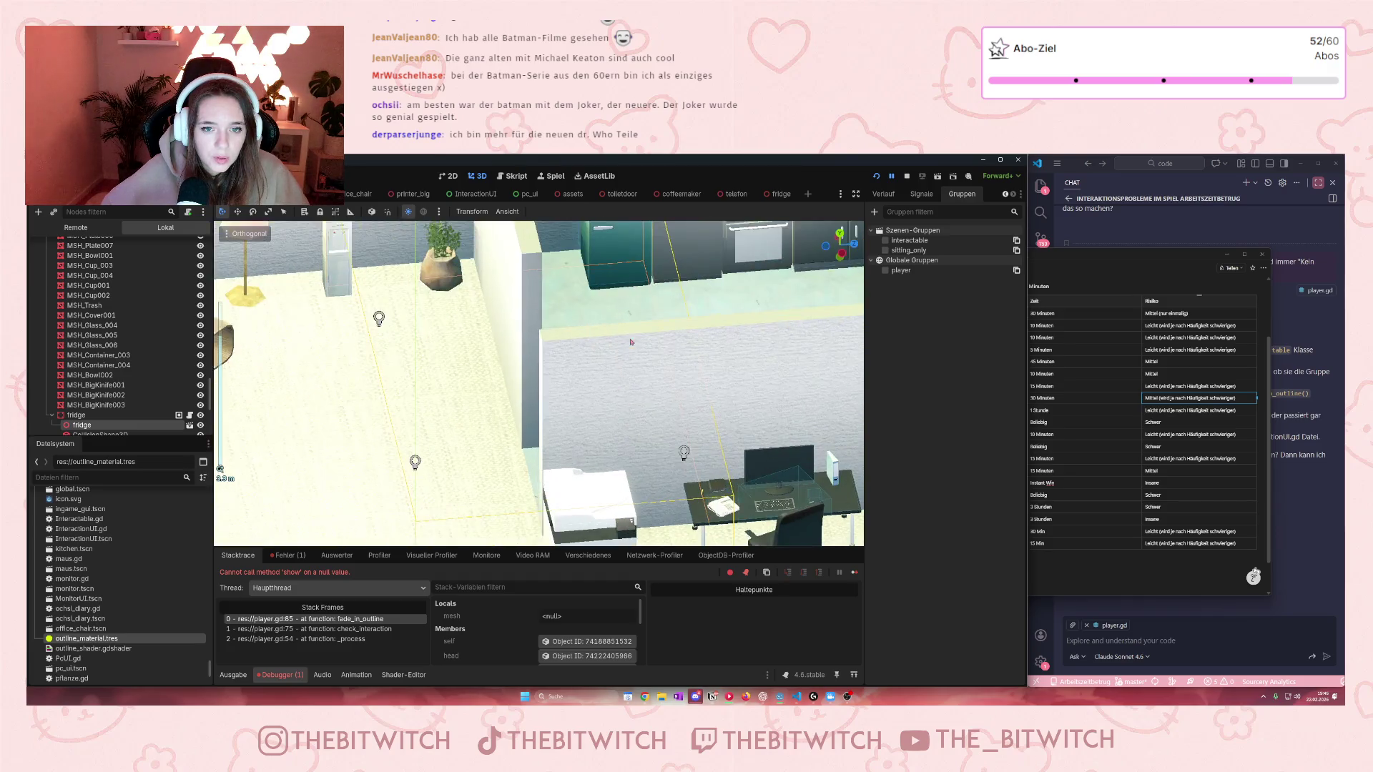
{"action": "scroll", "coordinate": [499, 446], "scroll_direction": "down", "scroll_amount": 5}
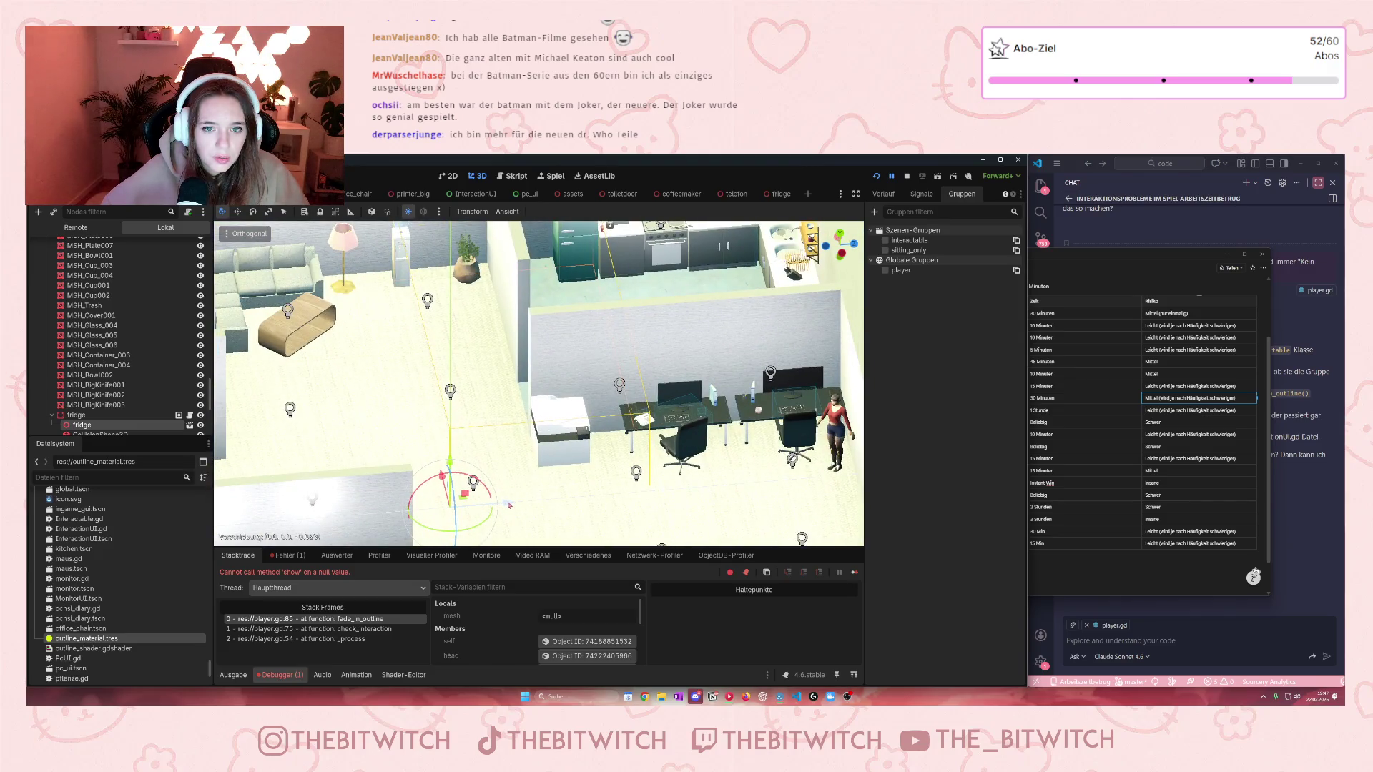
{"action": "scroll", "coordinate": [616, 368], "scroll_direction": "up", "scroll_amount": 2}
{"action": "key", "text": "f"}
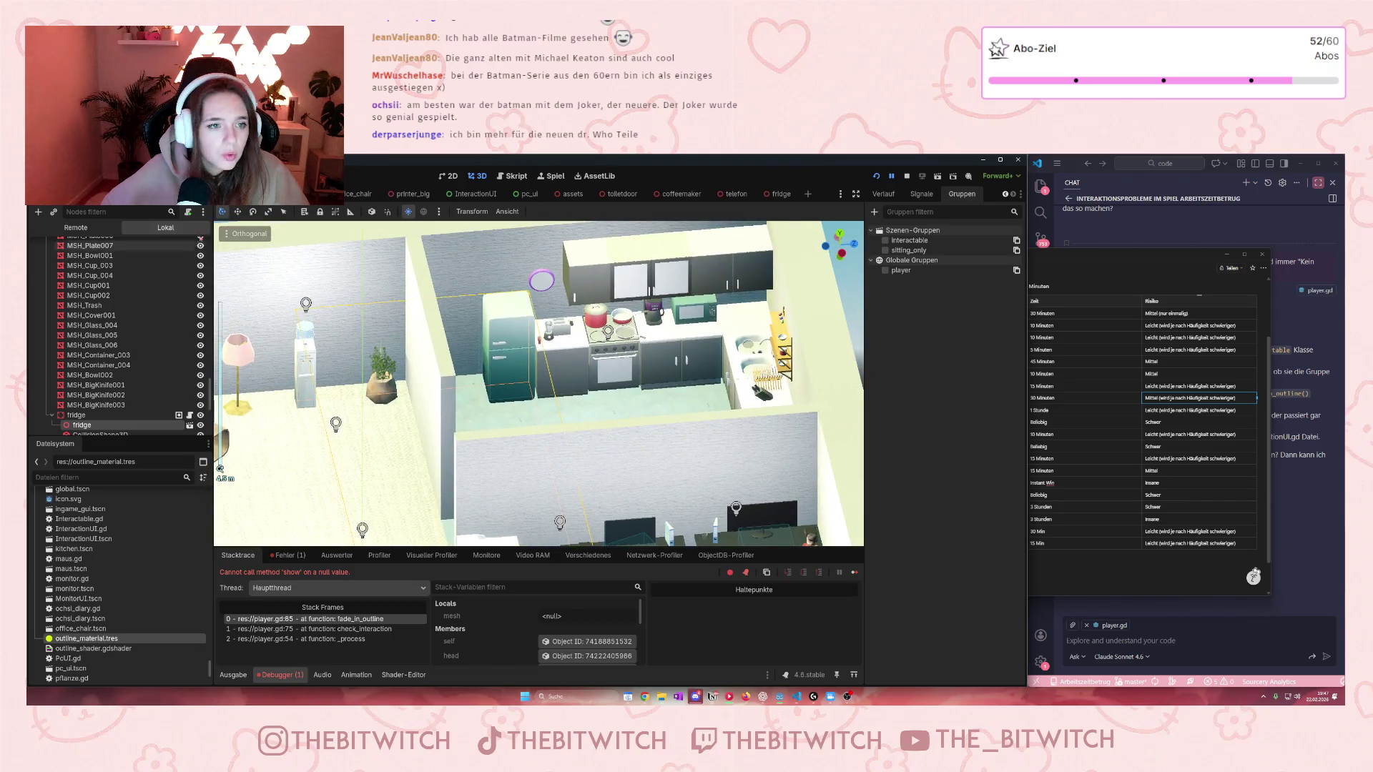
{"action": "key", "text": "ctrl+s"}
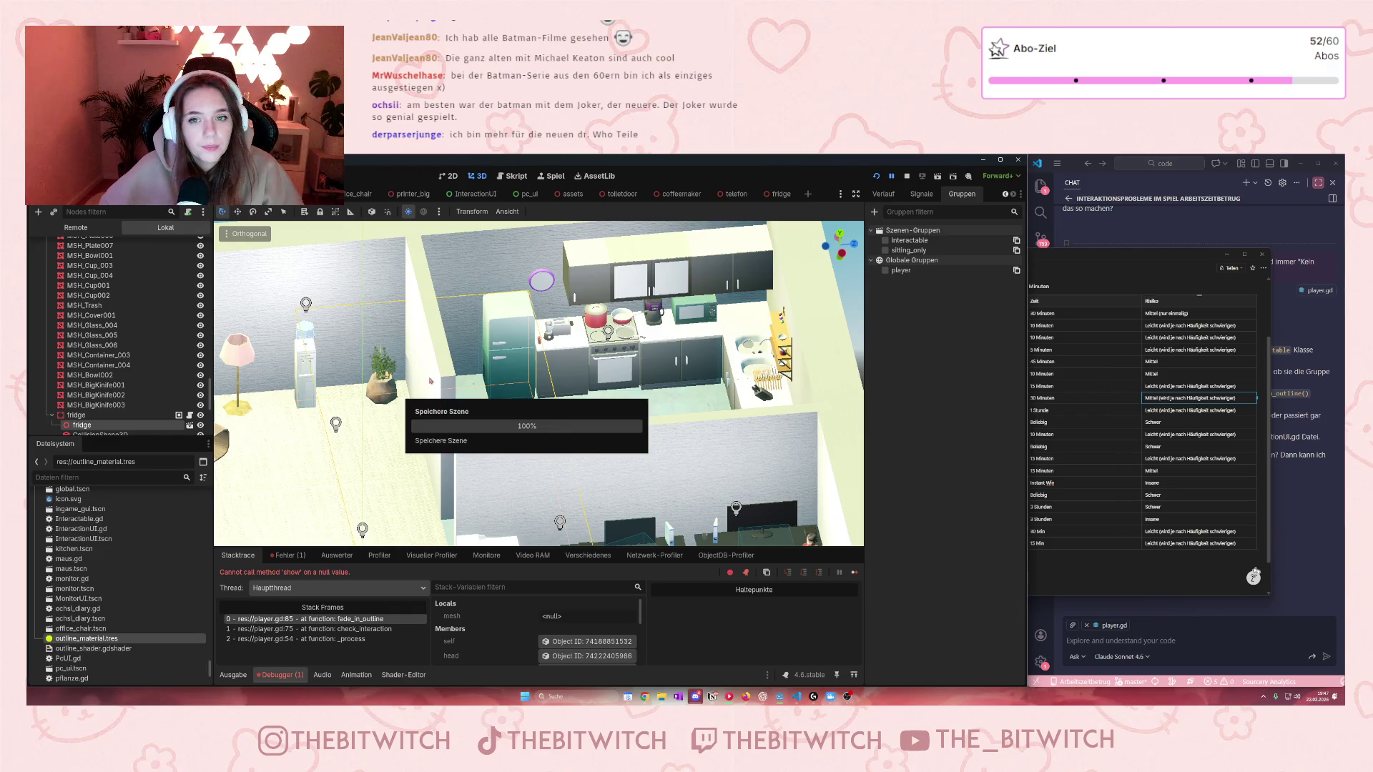
{"action": "left_click", "coordinate": [733, 194]}
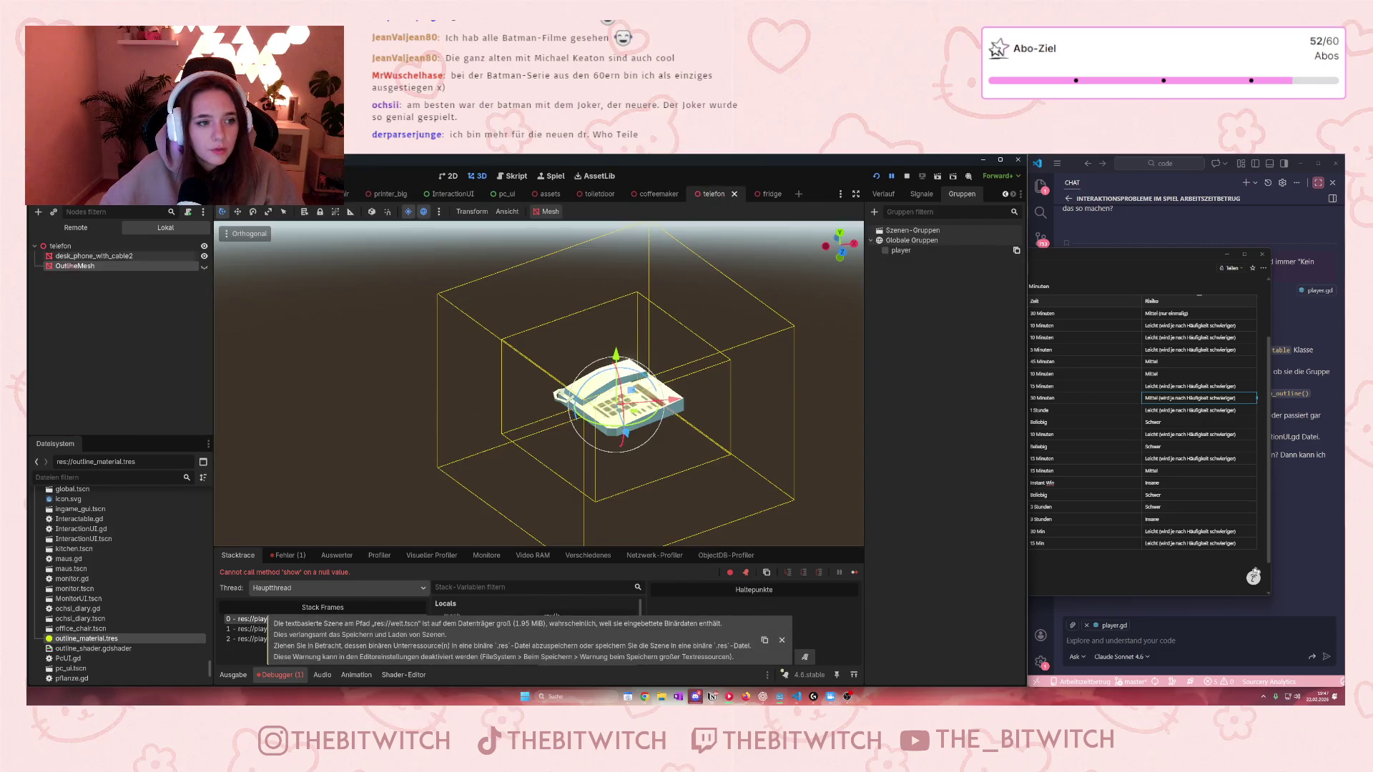
Step: Rename the fridge's MeshOutline node to OutlineMesh, save the fridge scene, and stop the game
{"action": "left_click", "coordinate": [764, 194]}
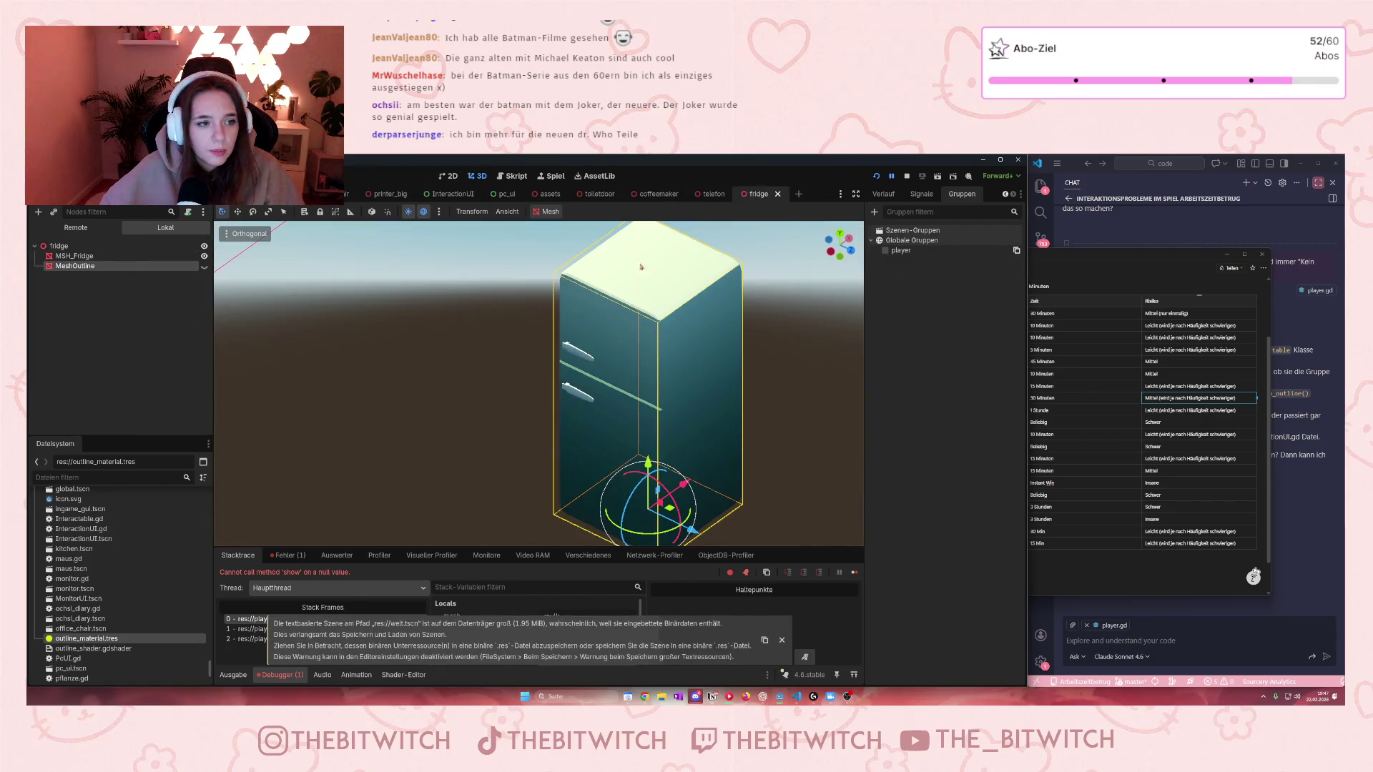
{"action": "double_click", "coordinate": [82, 266]}
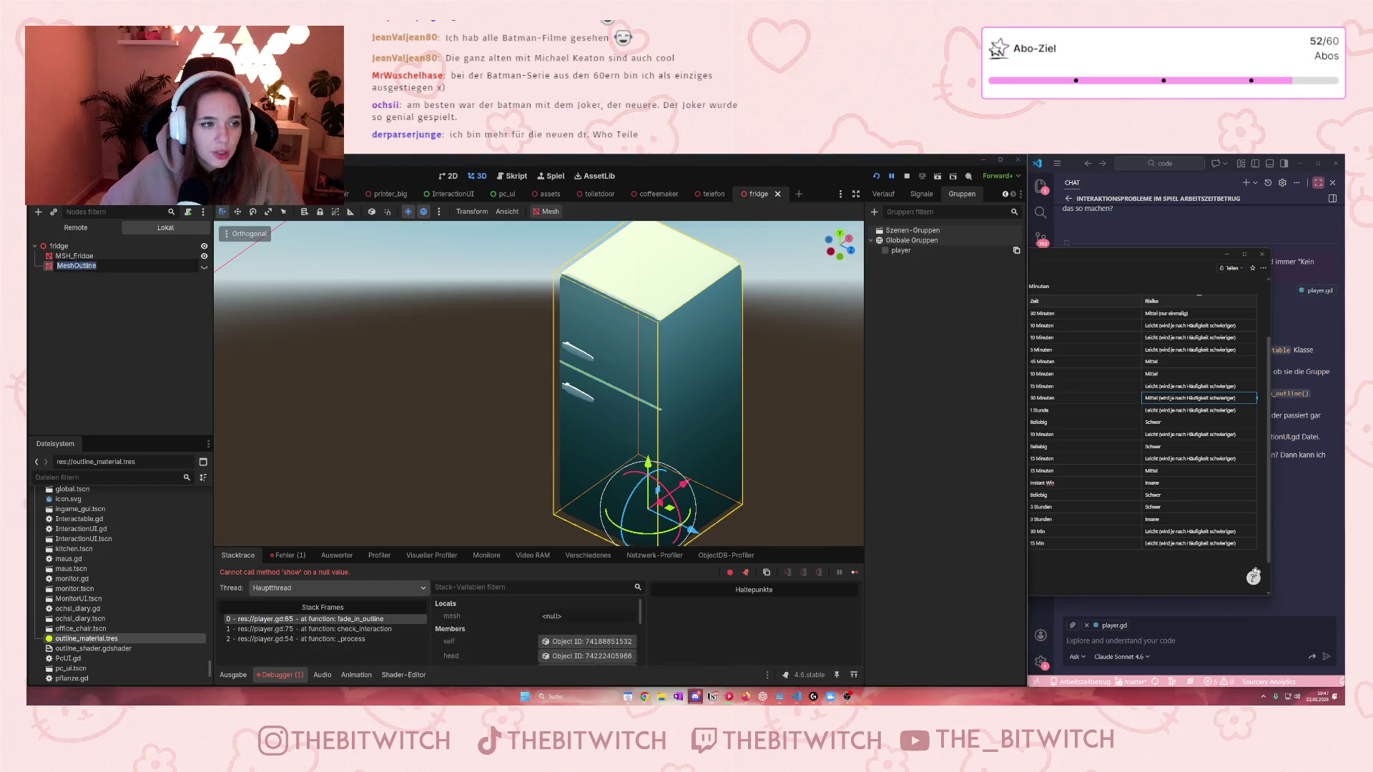
{"action": "type", "text": "O"}
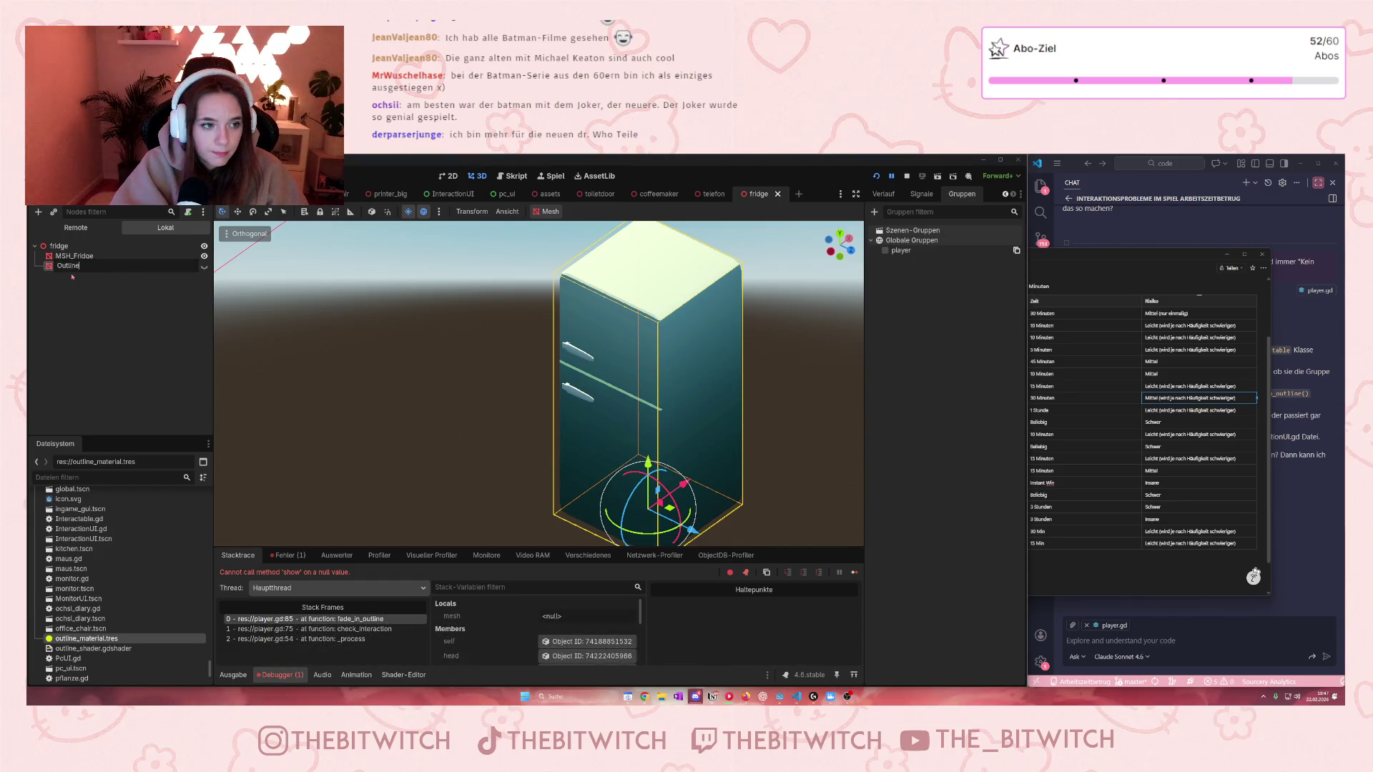
{"action": "type", "text": "Mesh"}
{"action": "key", "text": "Return"}
{"action": "key", "text": "ctrl+s"}
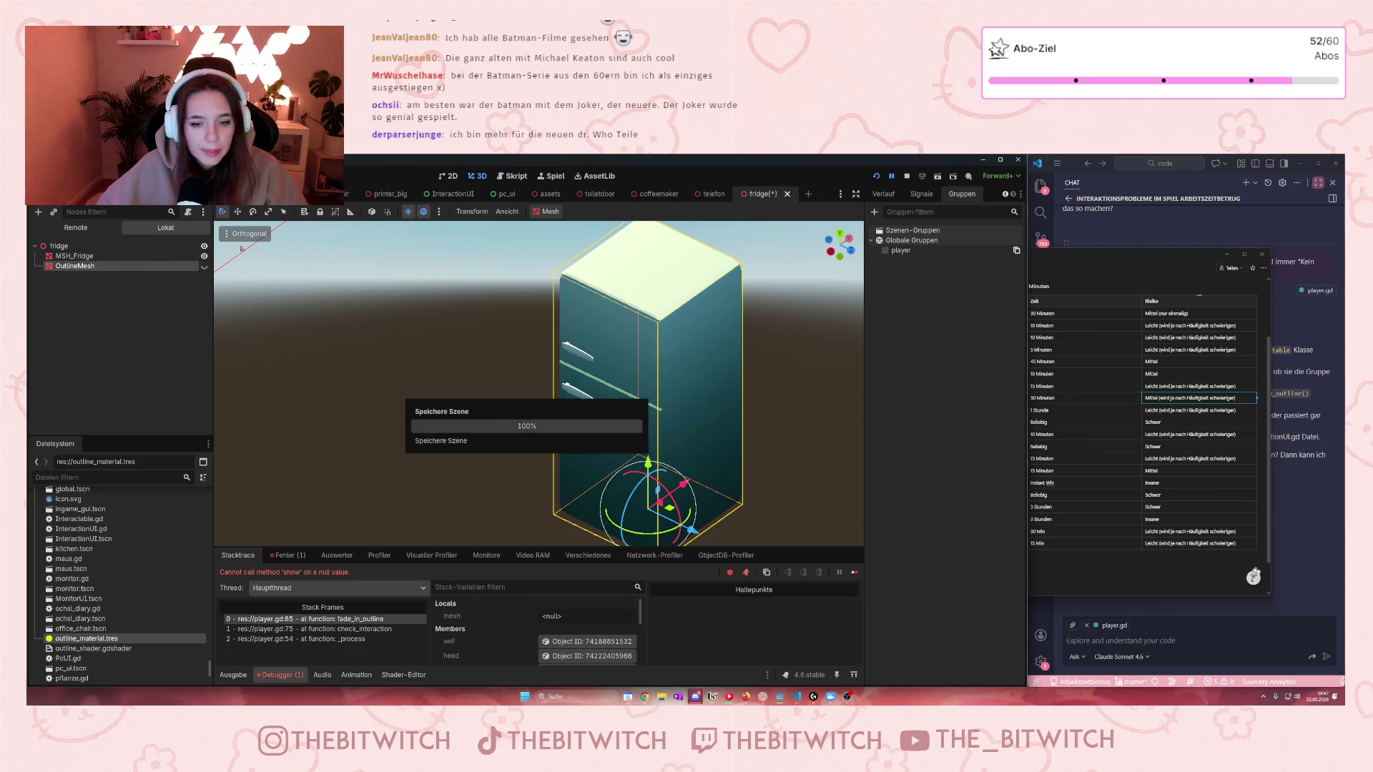
{"action": "left_click", "coordinate": [907, 176]}
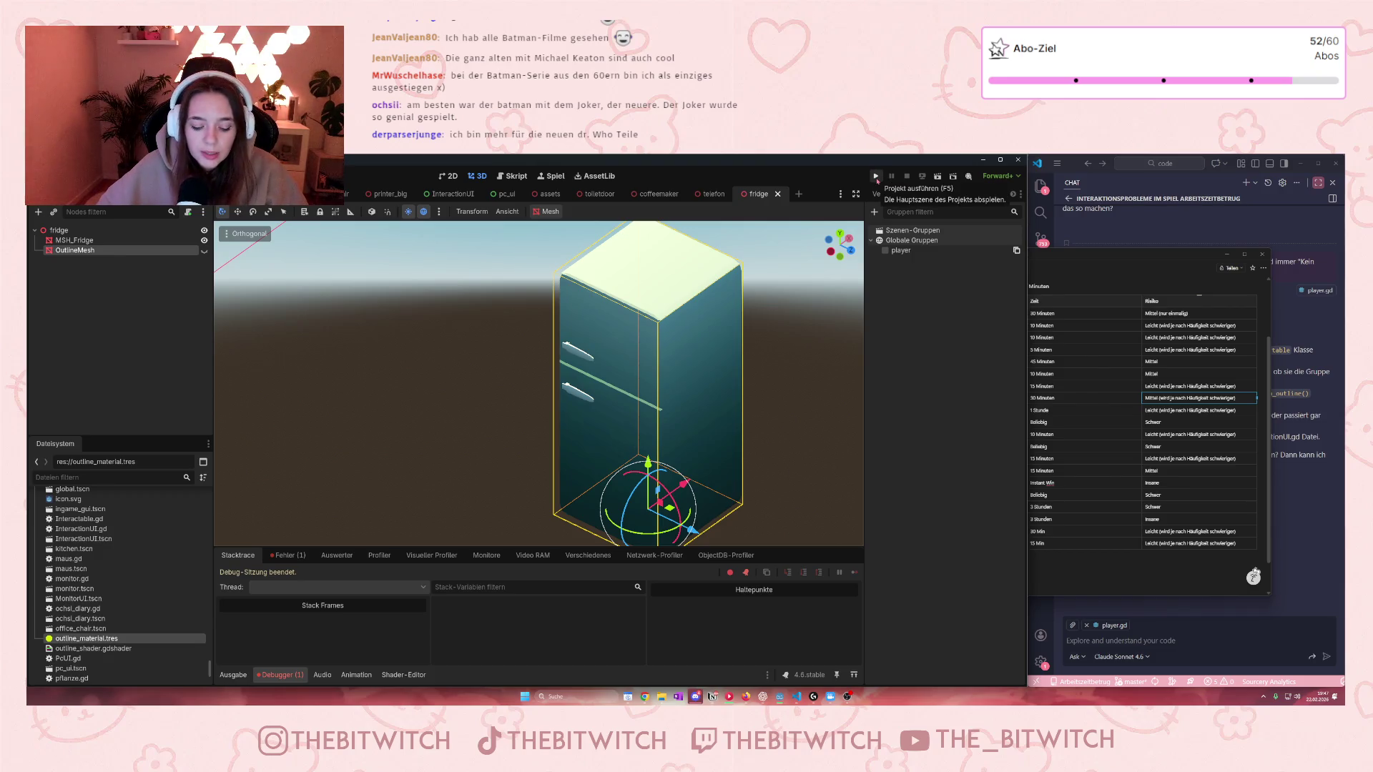
Step: Run the project, walk to the kitchen and trigger the fridge's Reparieren action
{"action": "left_click", "coordinate": [875, 176]}
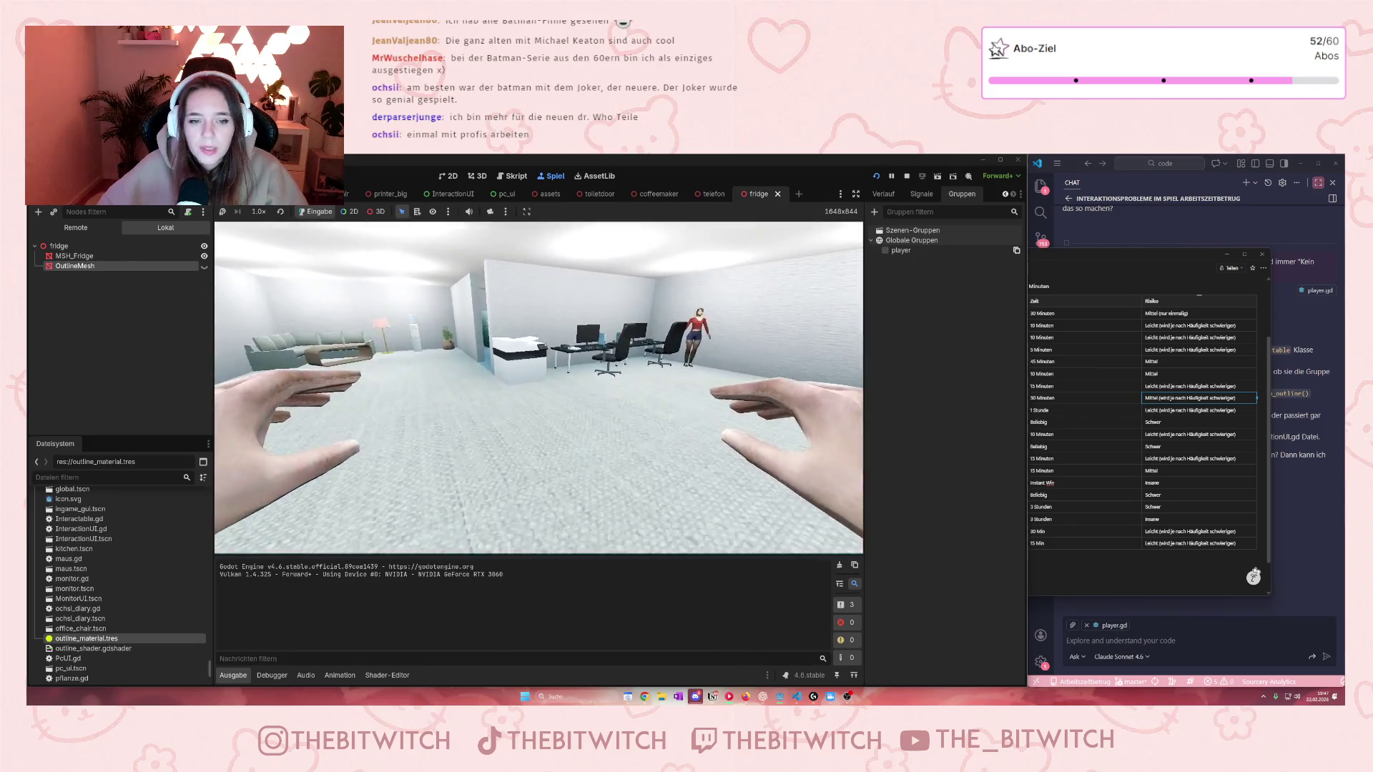
{"action": "key", "text": "w"}
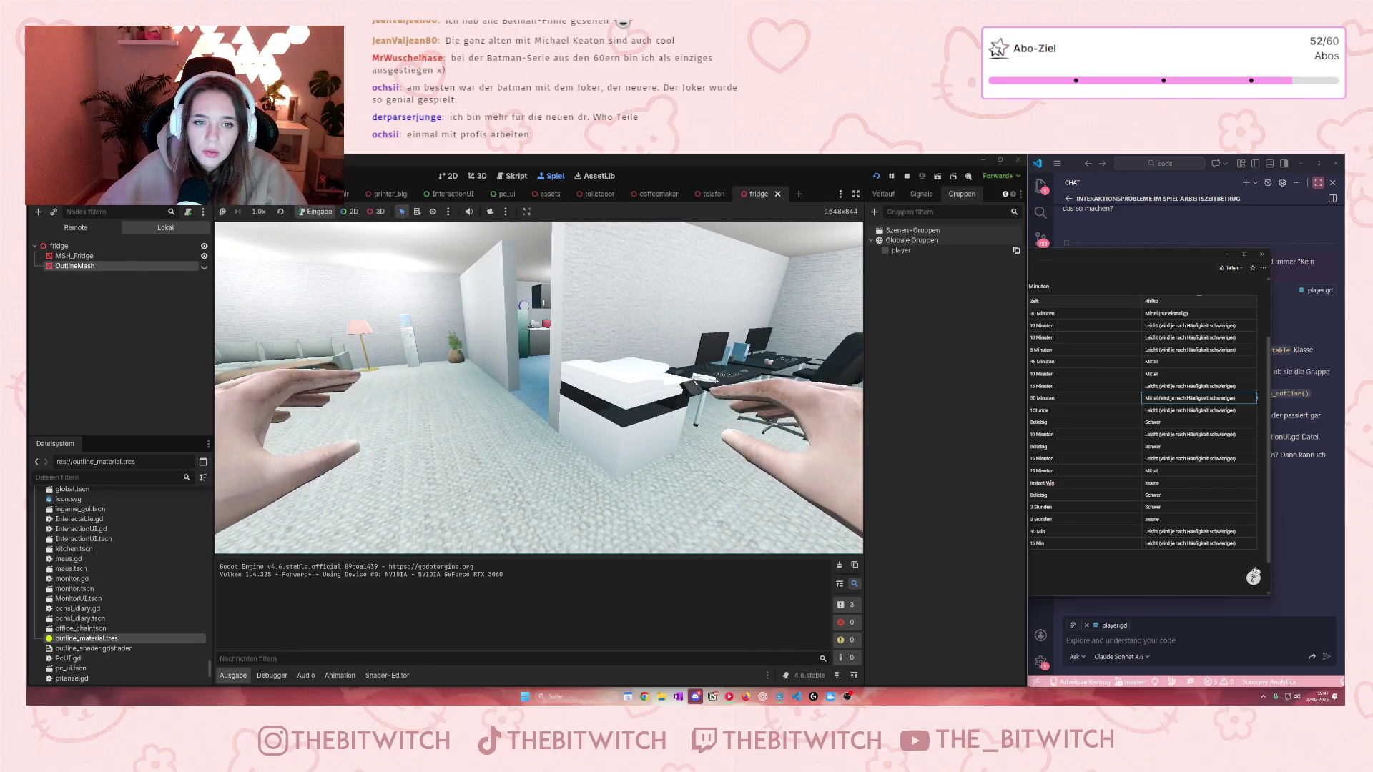
{"action": "key", "text": "w"}
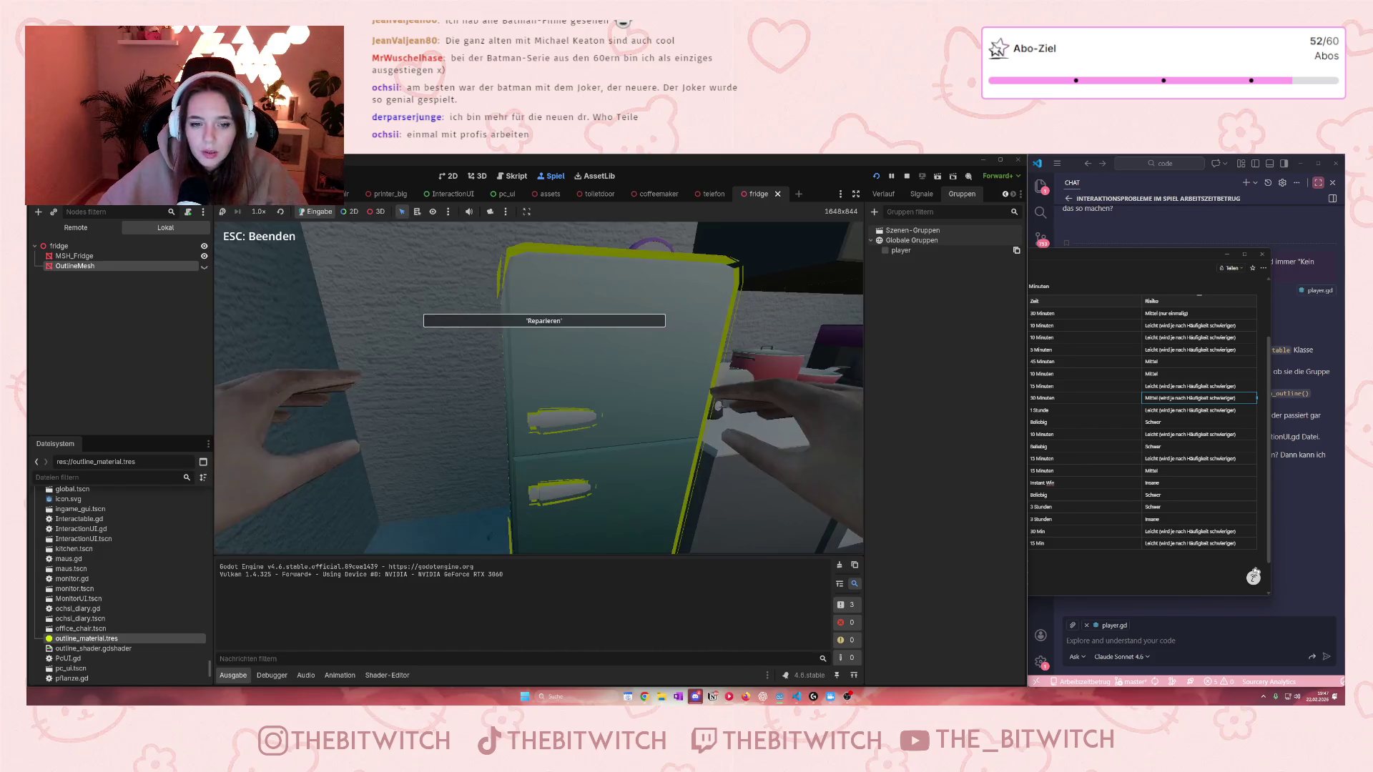
{"action": "key", "text": "e"}
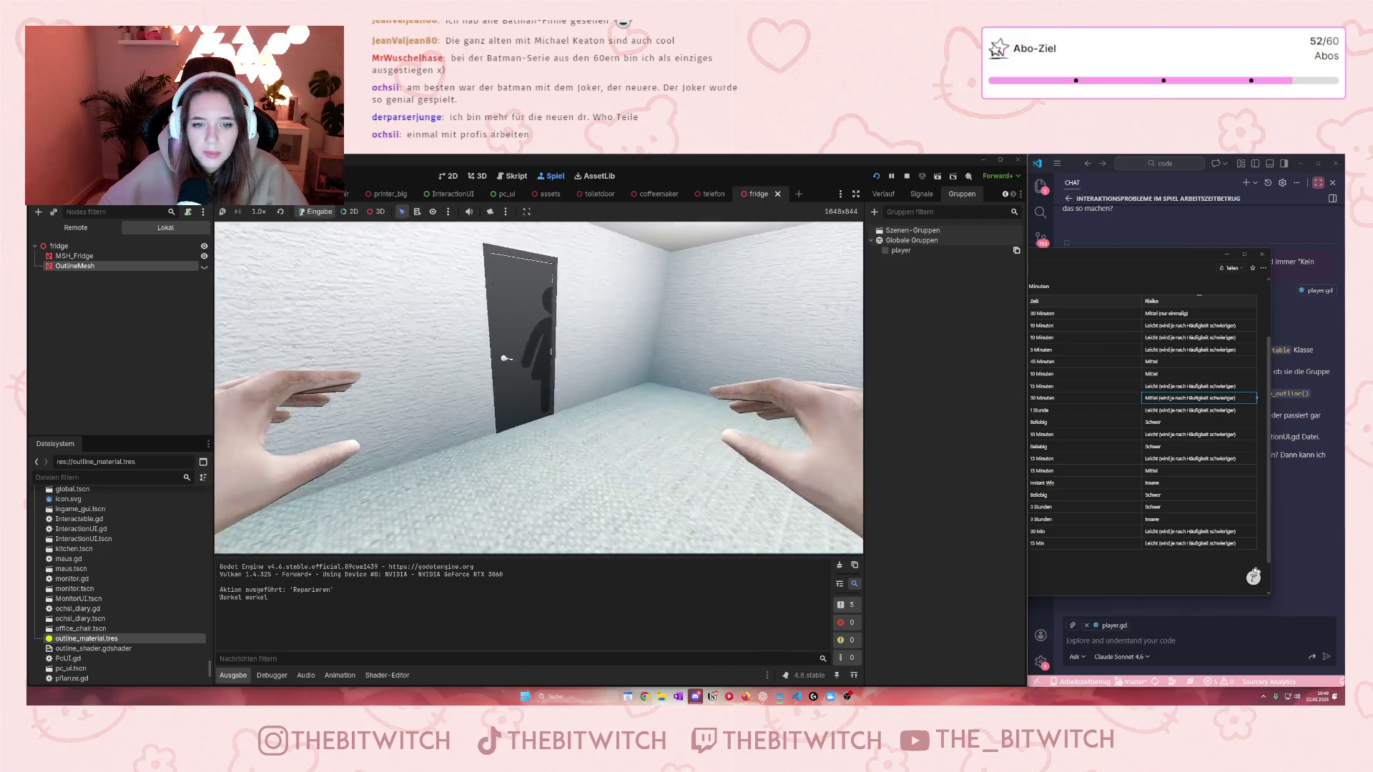
Step: Chat with the colleague about home office, read the desk book, then stop the game
{"action": "key", "text": "w"}
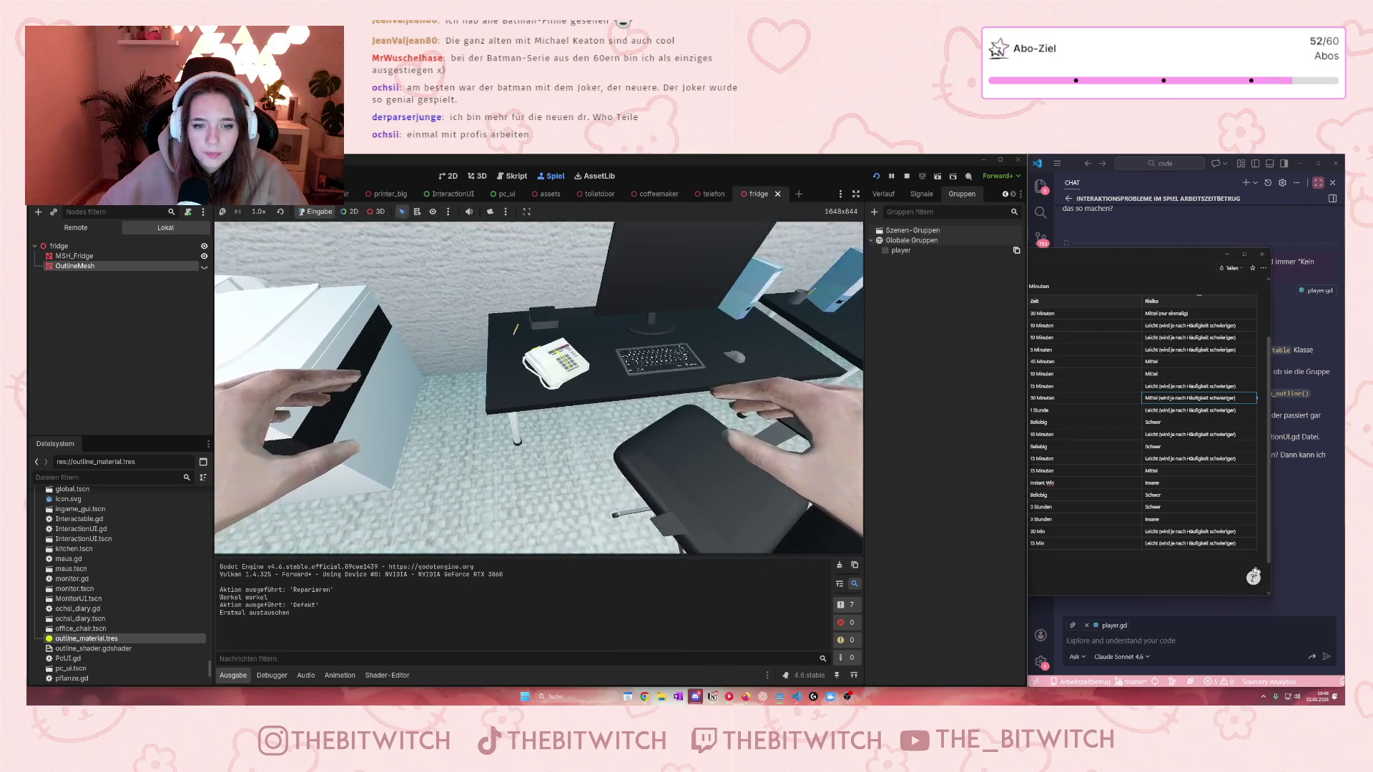
{"action": "key", "text": "e"}
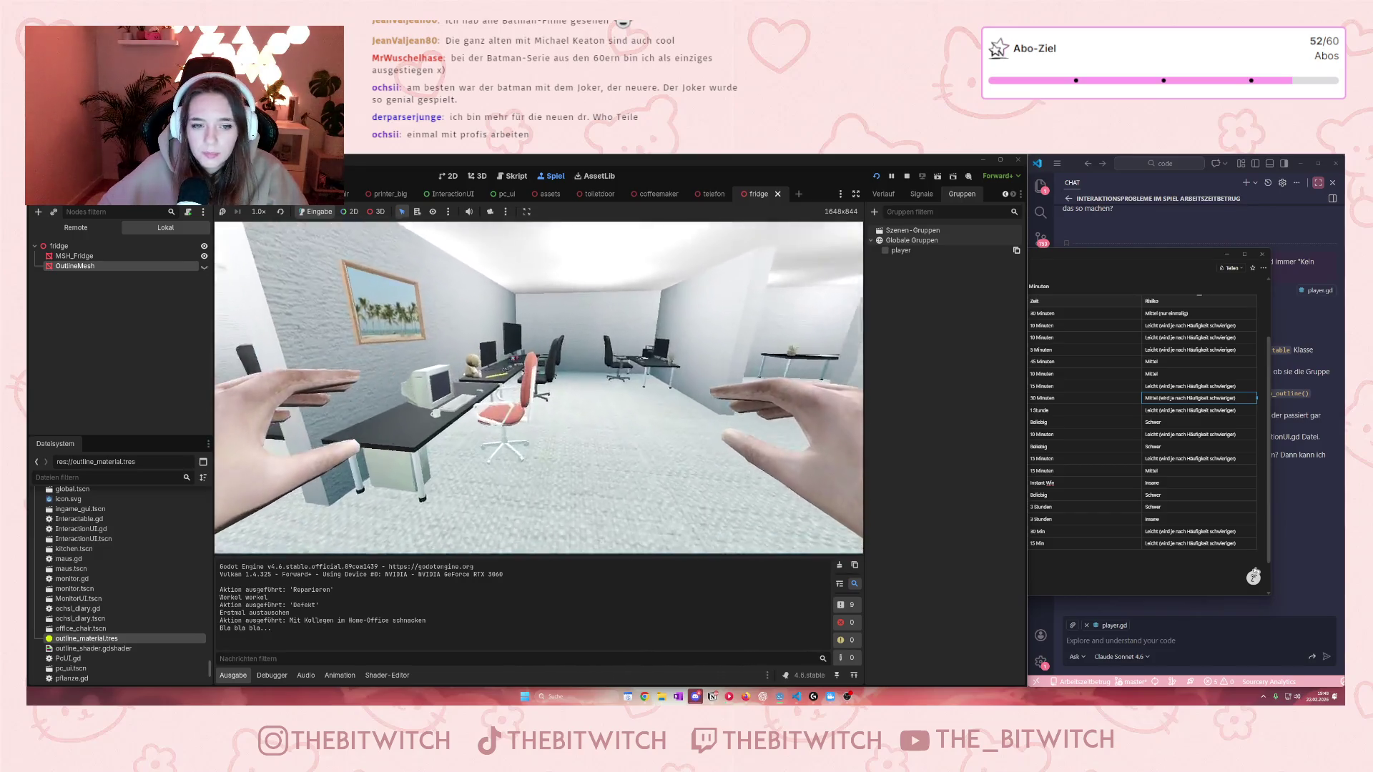
{"action": "mouse_move", "coordinate": [539, 387]}
{"action": "key", "text": "w"}
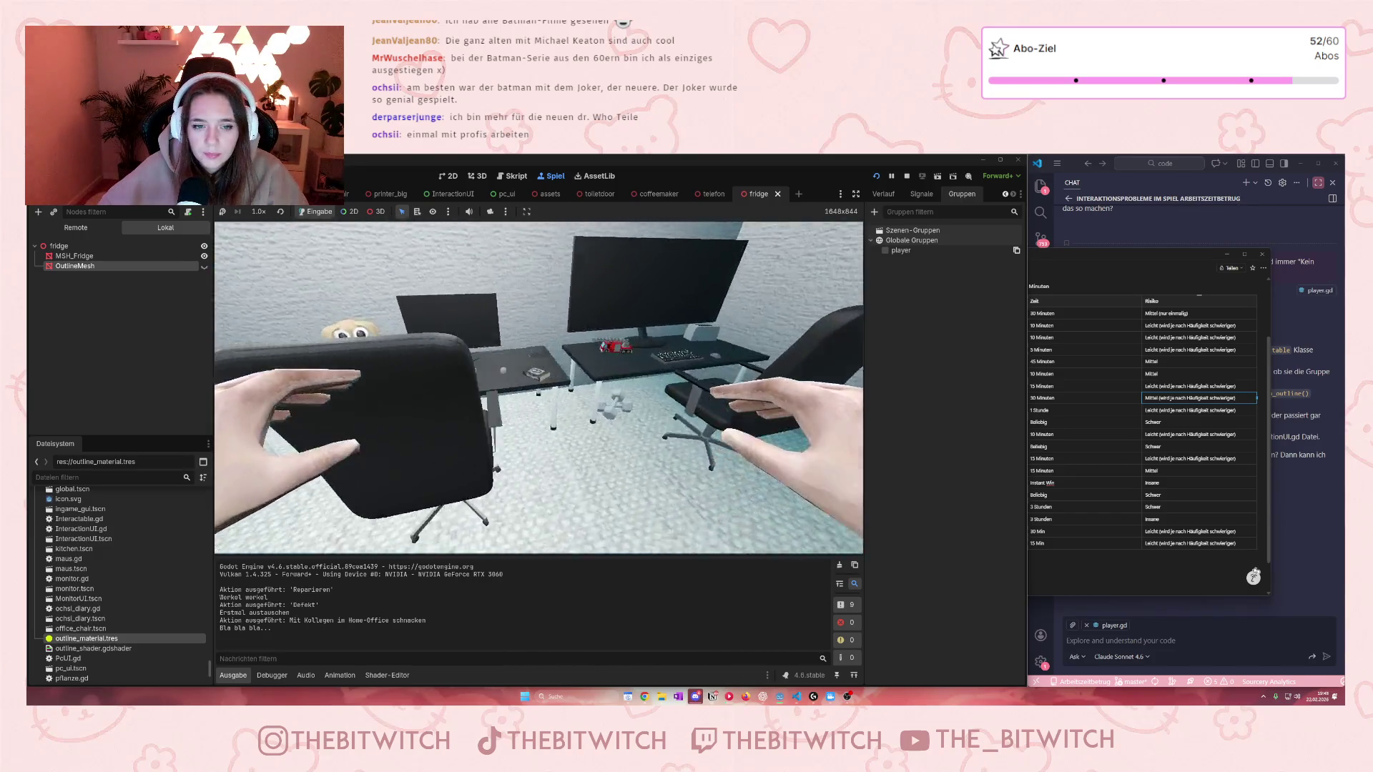
{"action": "key", "text": "e"}
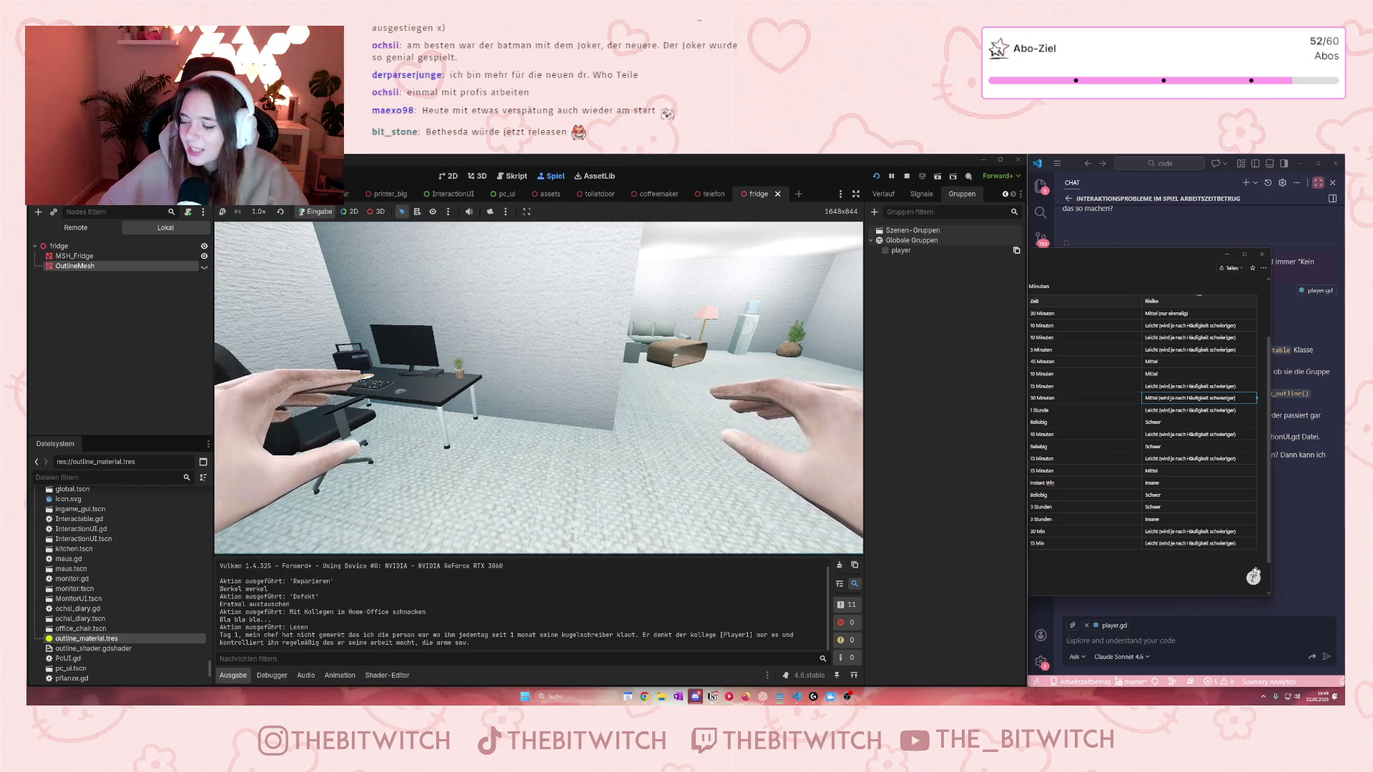
{"action": "key", "text": "w"}
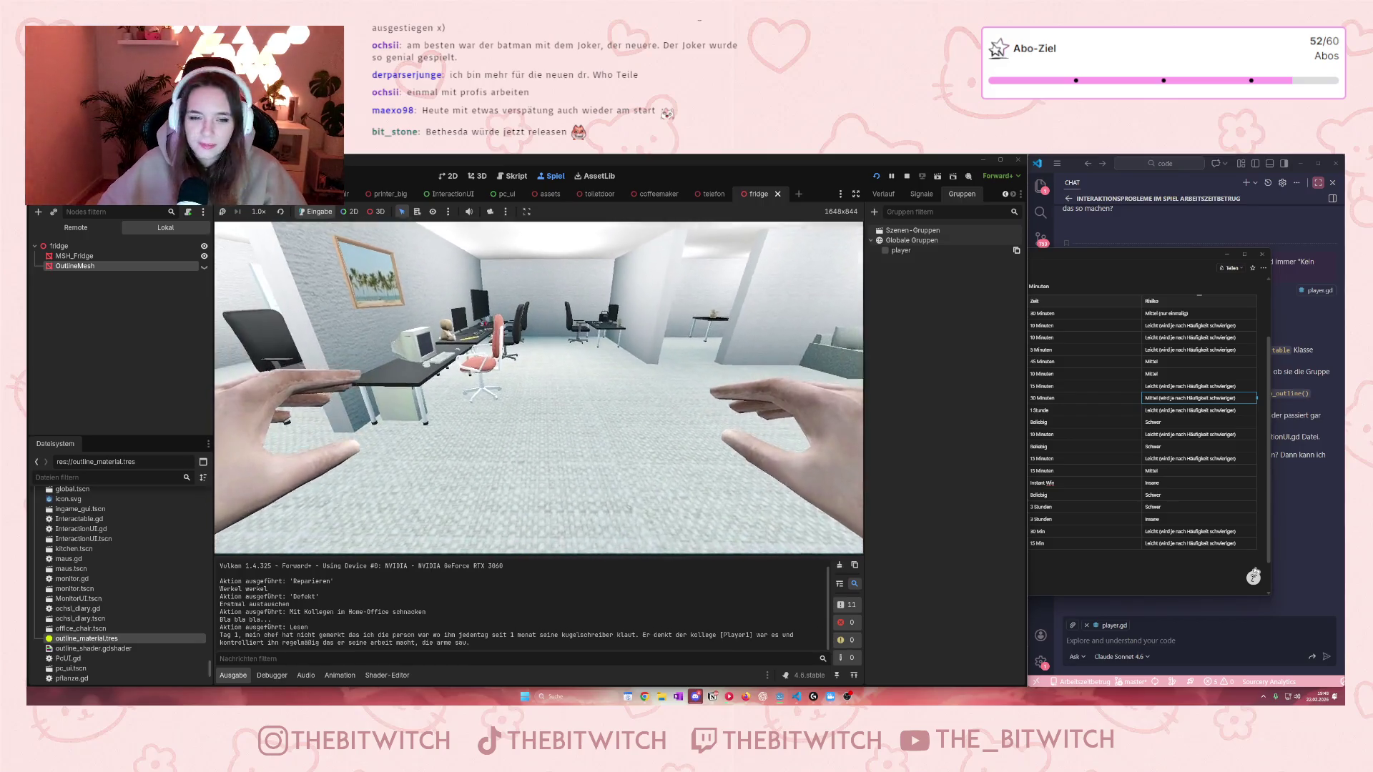
{"action": "left_click", "coordinate": [906, 176]}
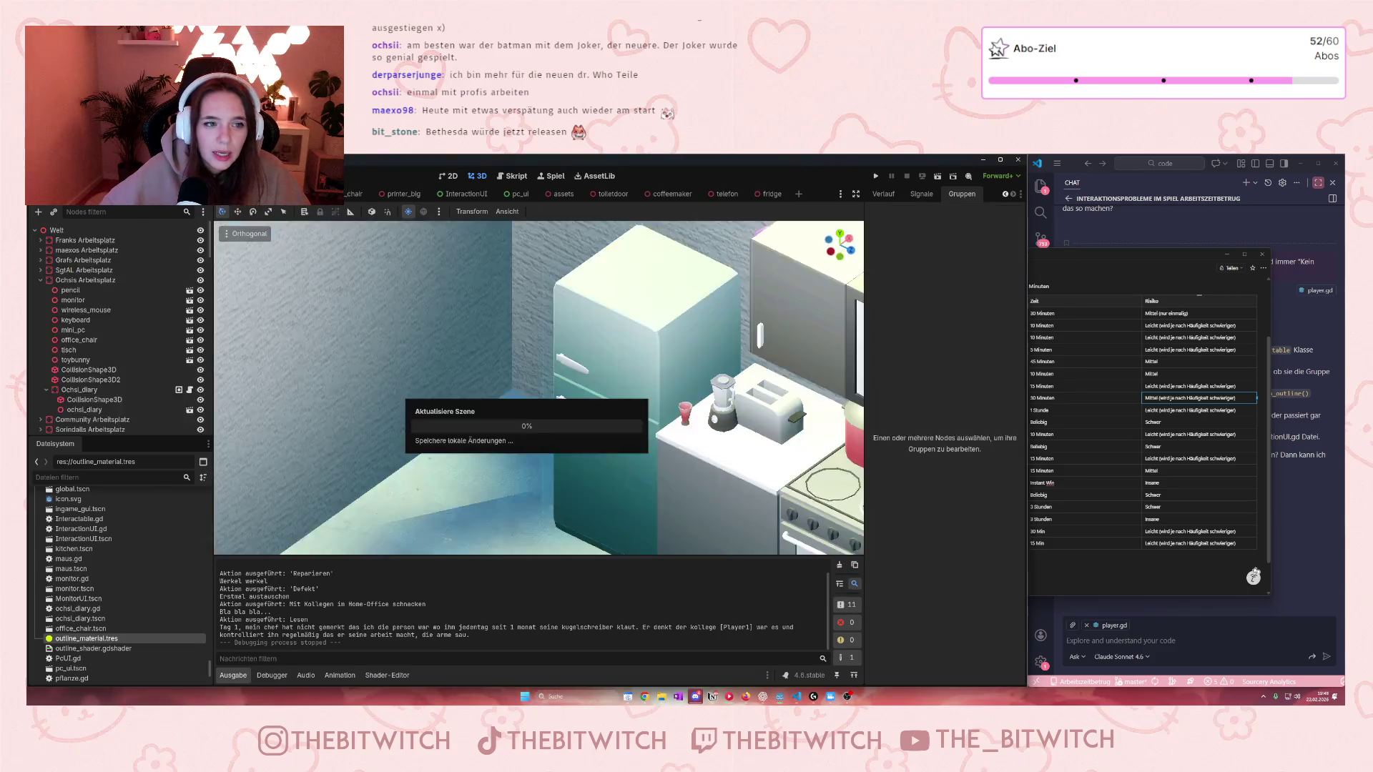
Step: Bring the Notion Projektplan page to the front, later switching over to Firefox
{"action": "left_click", "coordinate": [1077, 259]}
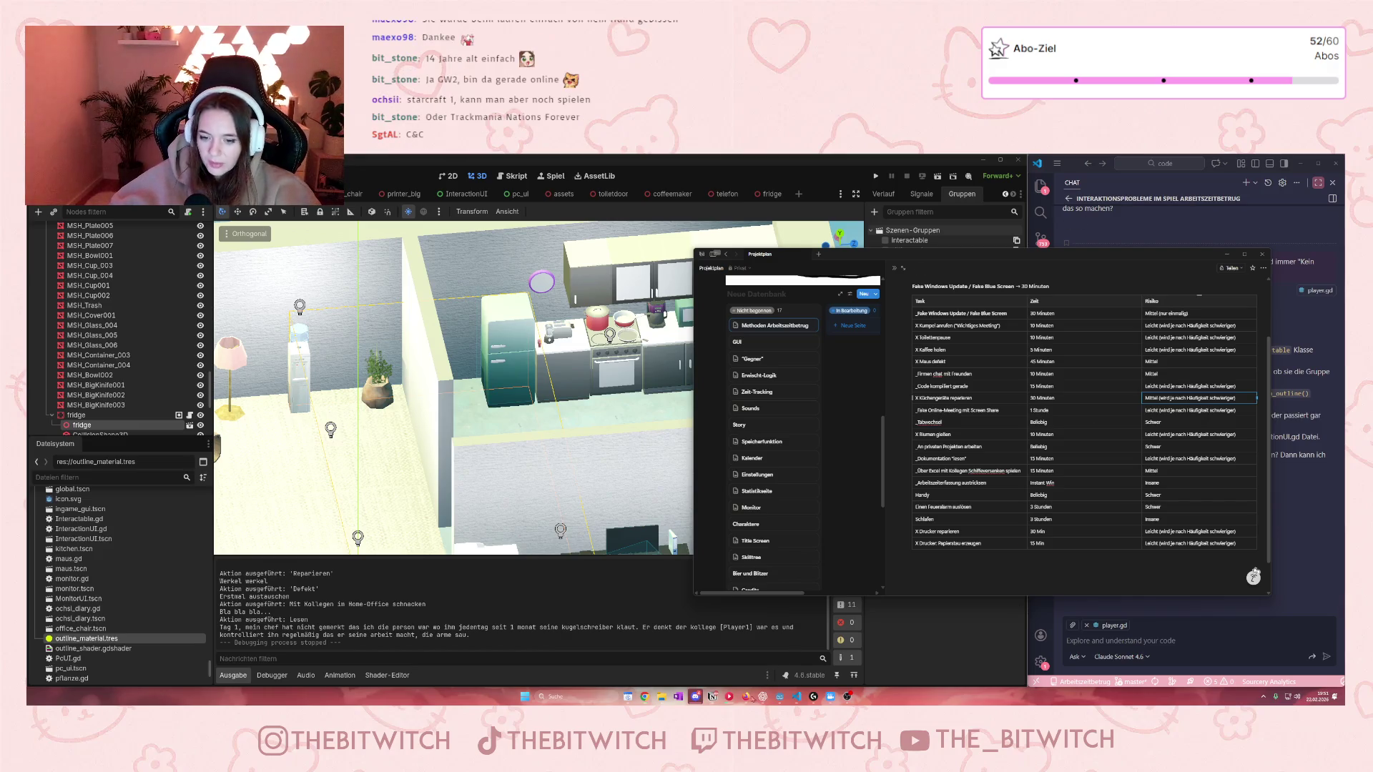
{"action": "left_click", "coordinate": [746, 696]}
Step: Search Google for 'starcraft 1' in a new tab and select the Brood War release sentence
{"action": "left_click", "coordinate": [1254, 162]}
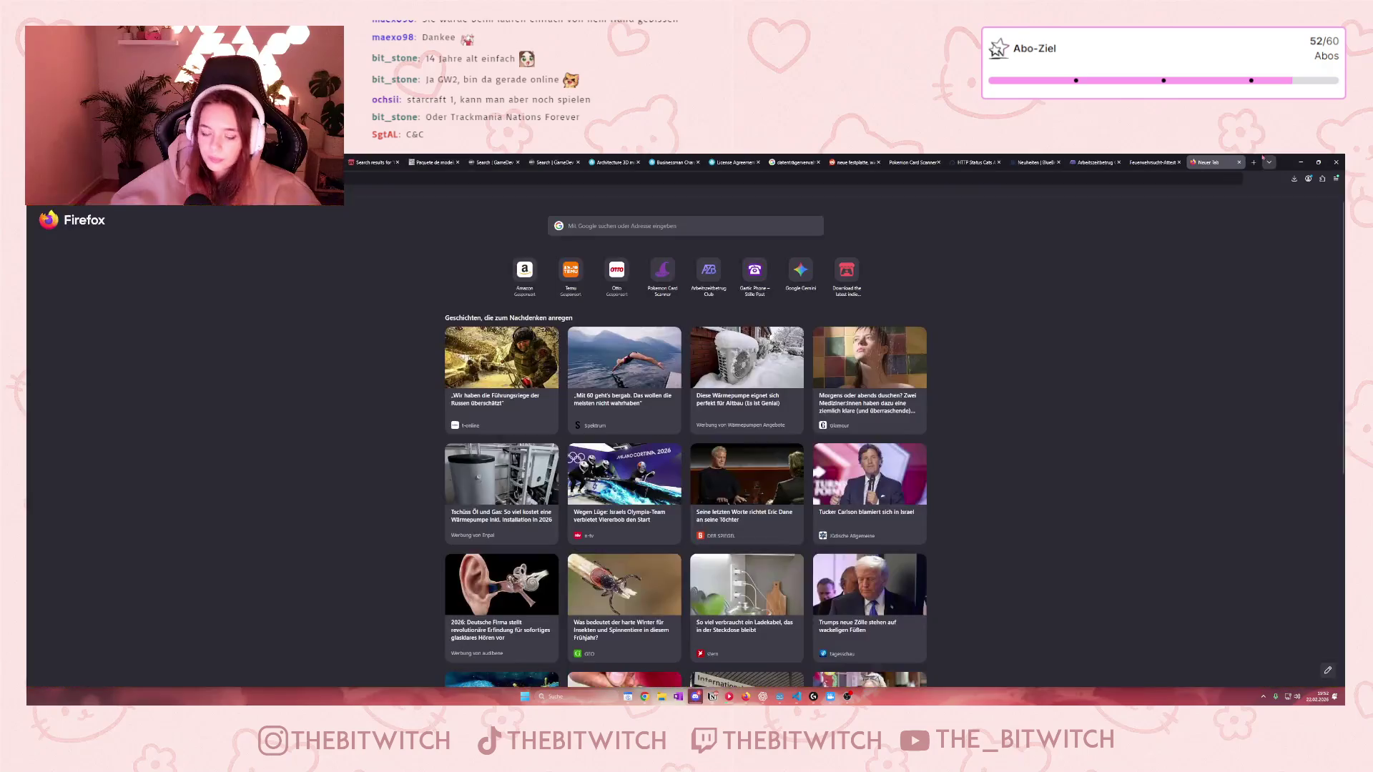
{"action": "type", "text": "starcraft"}
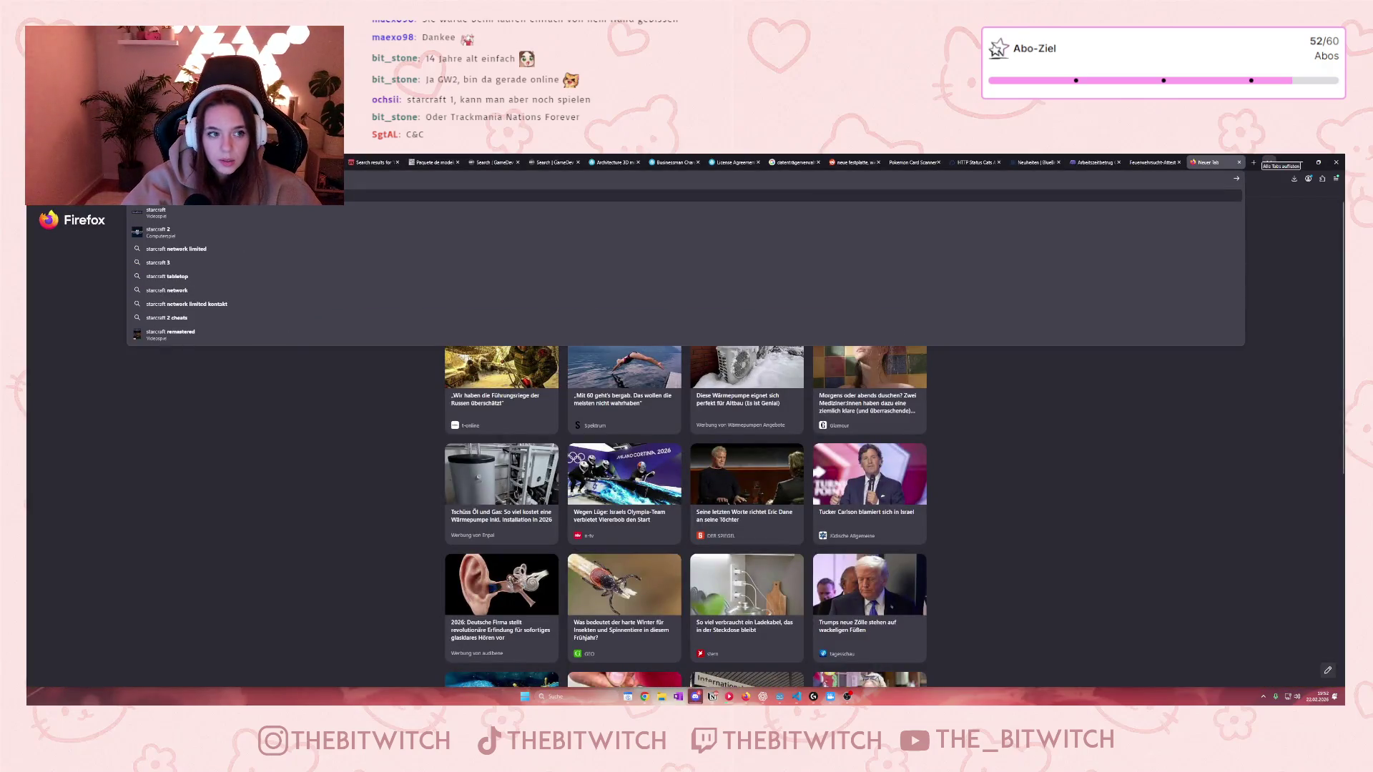
{"action": "type", "text": " 1"}
{"action": "key", "text": "Return"}
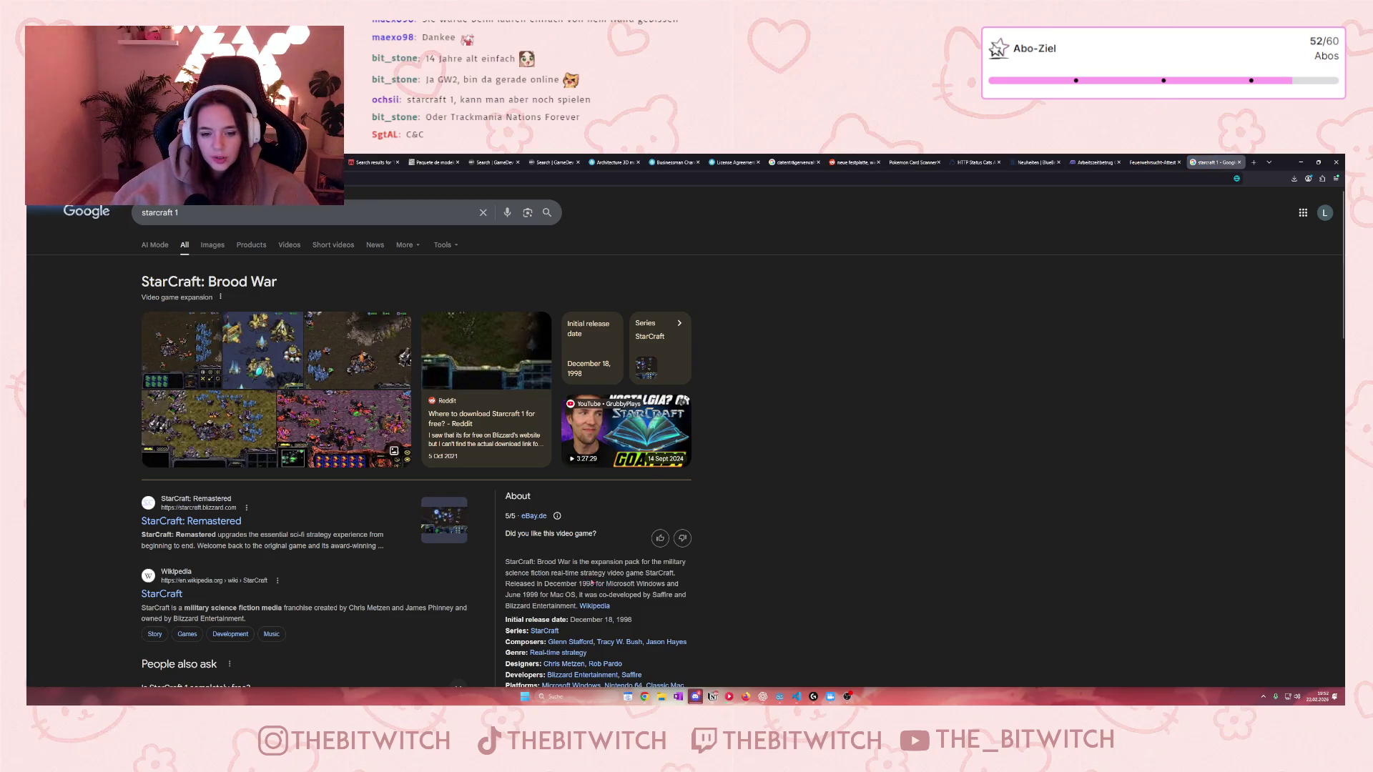
{"action": "left_click_drag", "start_coordinate": [585, 583], "coordinate": [594, 573]}
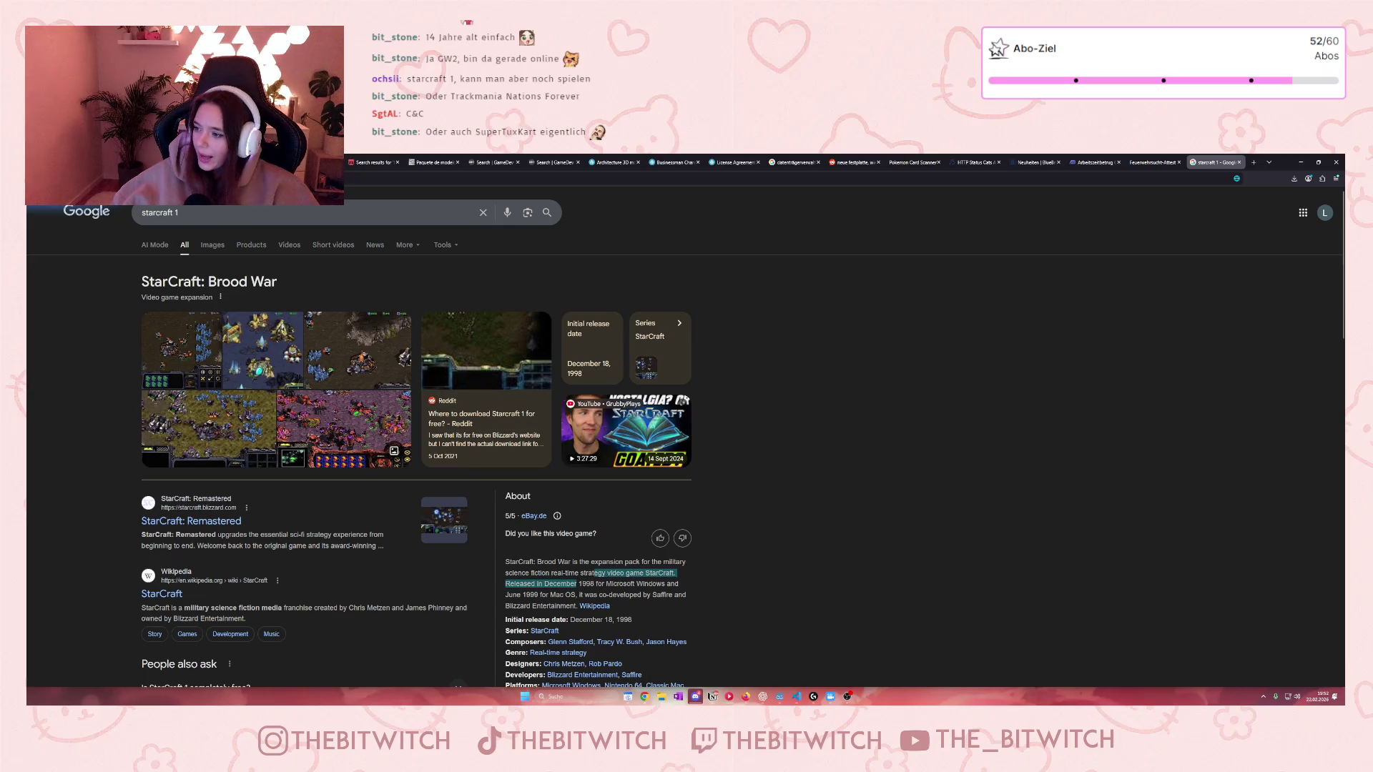
{"action": "key", "text": "alt+Tab"}
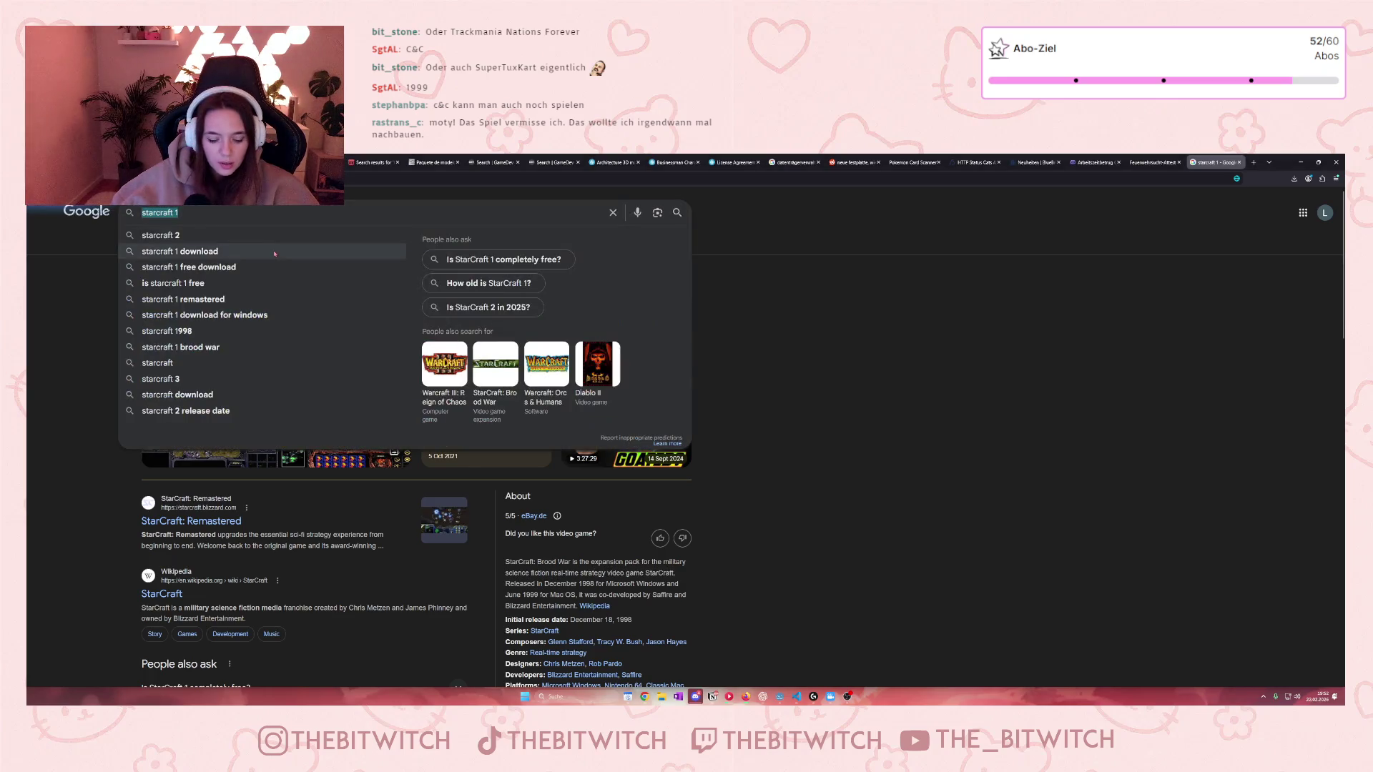
Step: Search Google for 'supertuxkart' and select its 2007 release year
{"action": "type", "text": "supertuxkart"}
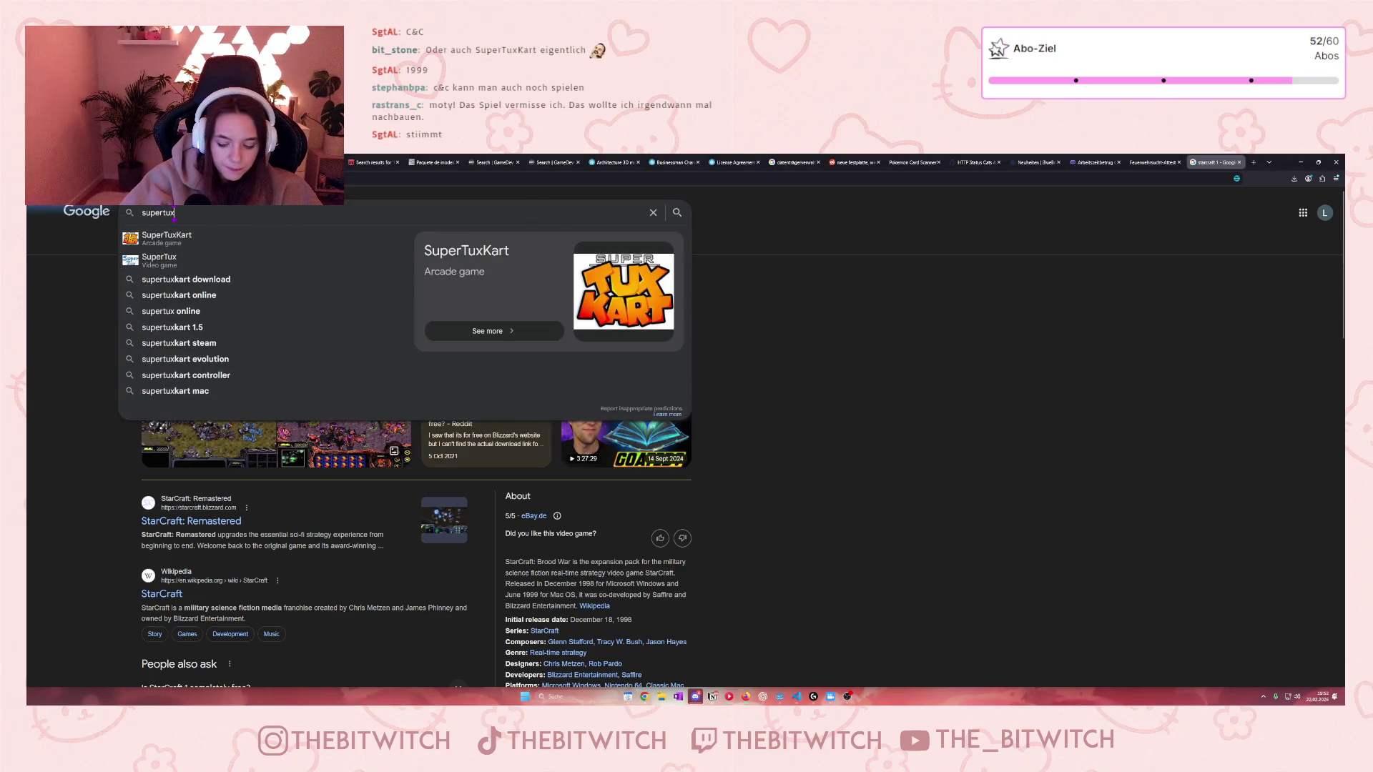
{"action": "key", "text": "Return"}
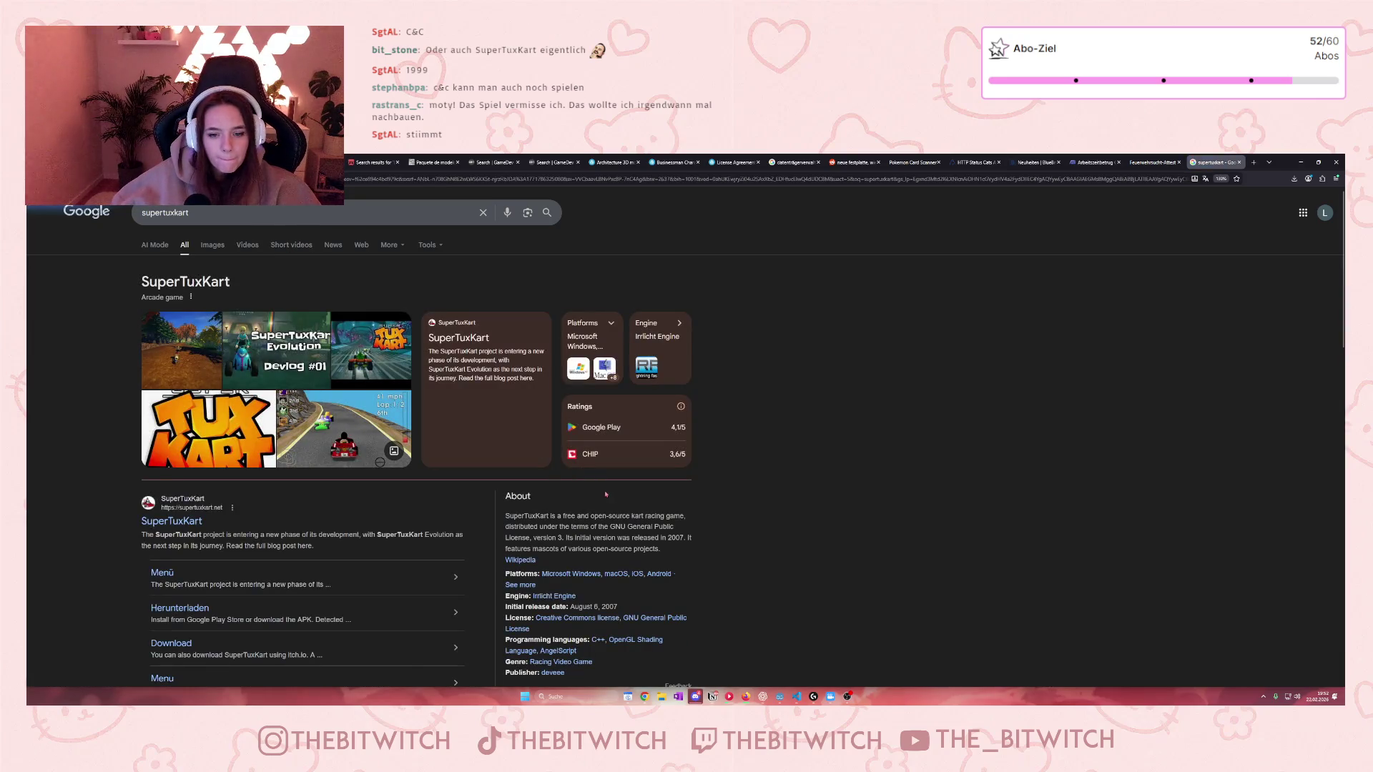
{"action": "double_click", "coordinate": [676, 537]}
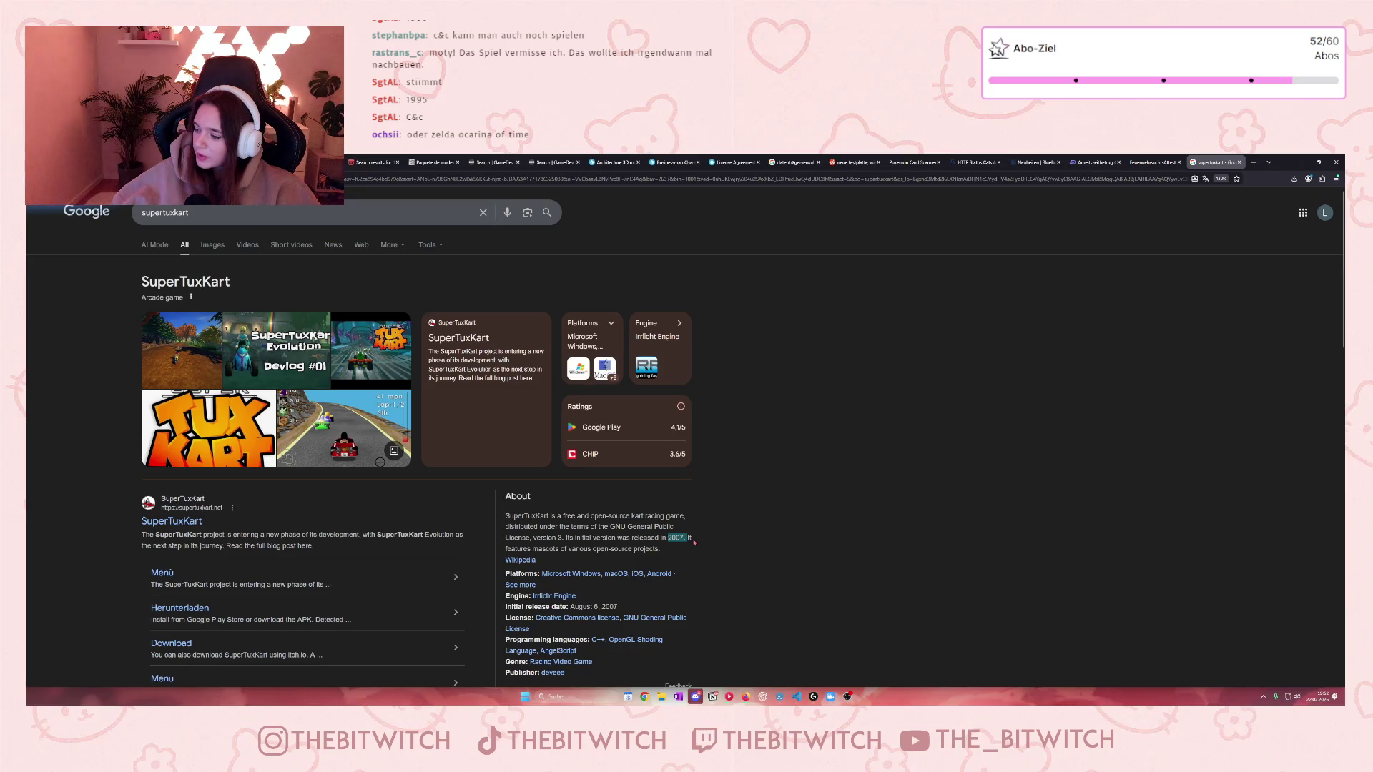
Step: Replace the query with 'moty', then refine it to 'moty game'
{"action": "left_click_drag", "start_coordinate": [189, 212], "coordinate": [142, 212]}
{"action": "type", "text": "moty"}
{"action": "key", "text": "Return"}
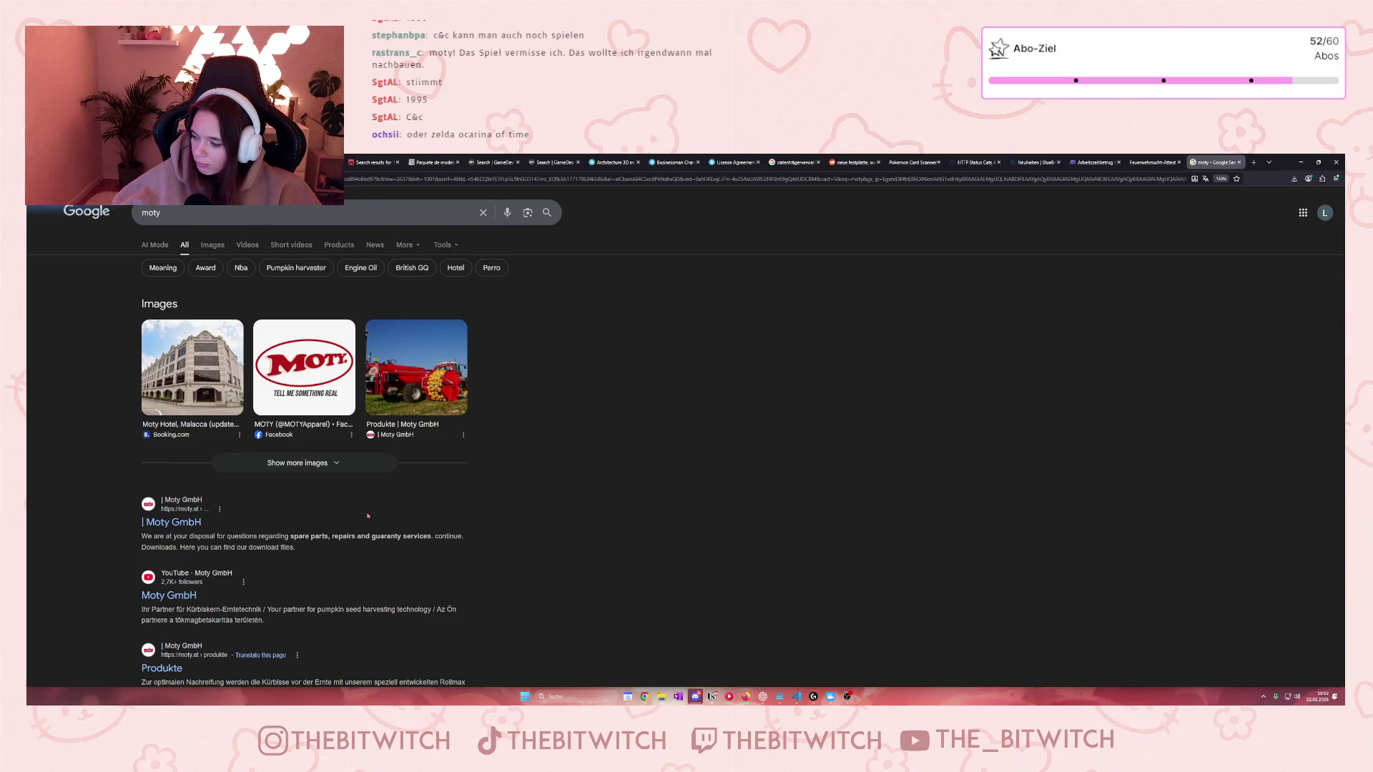
{"action": "scroll", "coordinate": [368, 515], "scroll_direction": "down", "scroll_amount": 3}
{"action": "scroll", "coordinate": [353, 503], "scroll_direction": "up", "scroll_amount": 3}
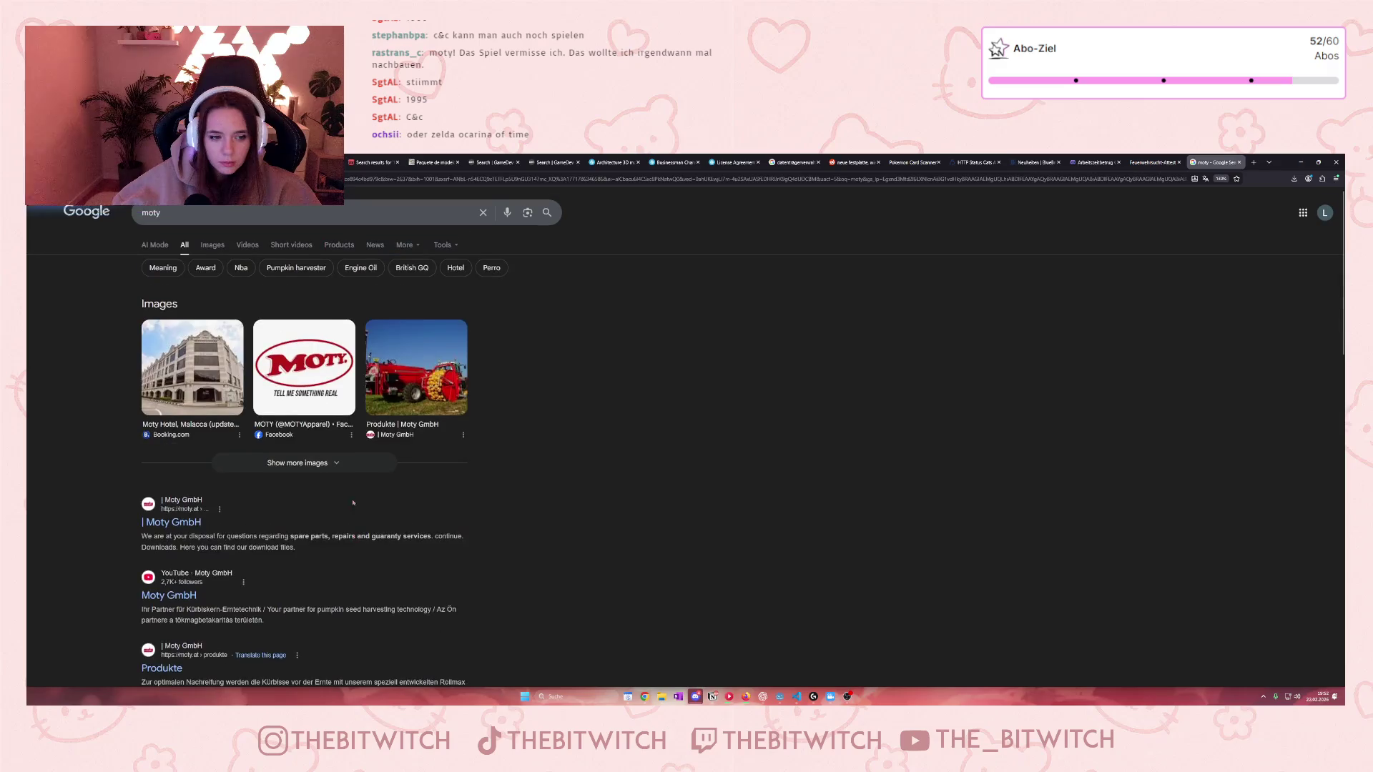
{"action": "left_click", "coordinate": [178, 213]}
{"action": "type", "text": "game"}
{"action": "key", "text": "Return"}
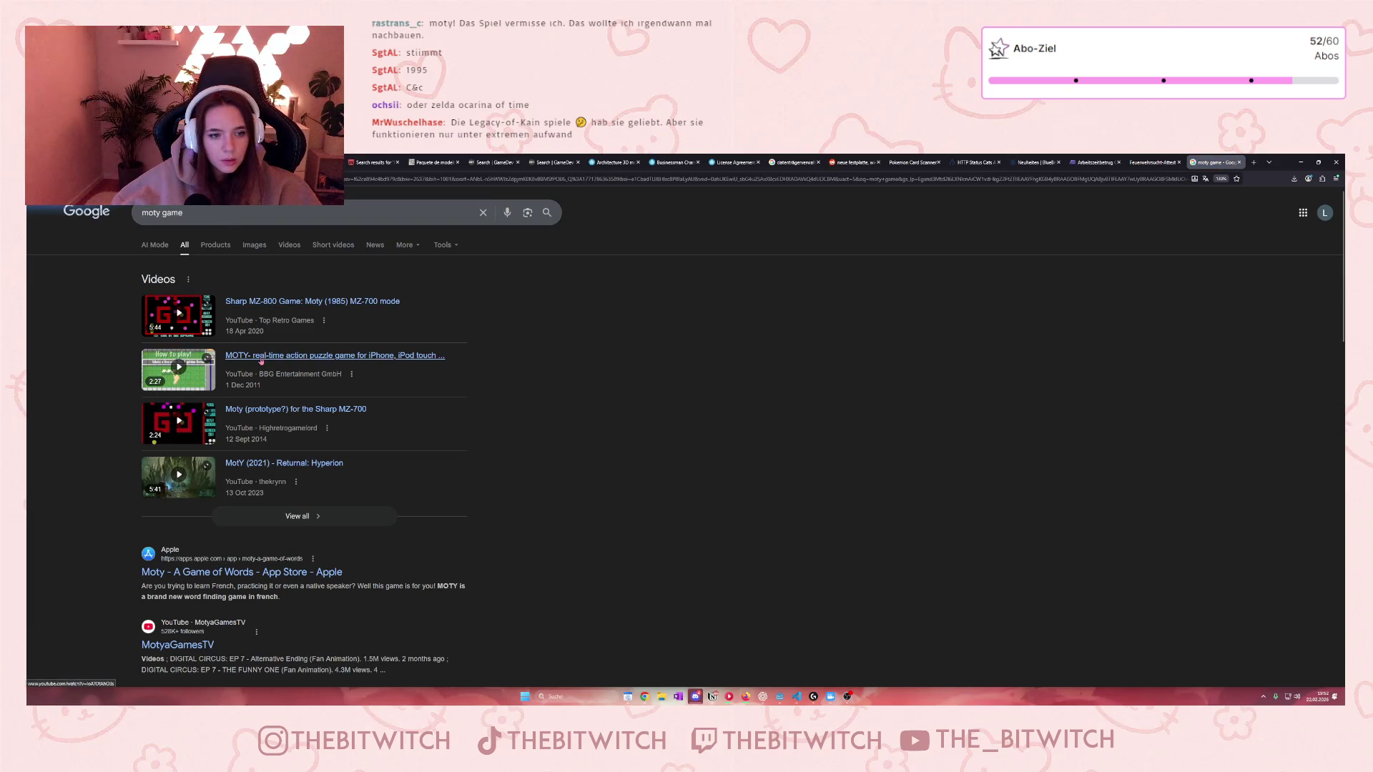
Step: Browse the moty game results, then replace the query with 'trackmania nations forever'
{"action": "scroll", "coordinate": [533, 517], "scroll_direction": "down", "scroll_amount": 1}
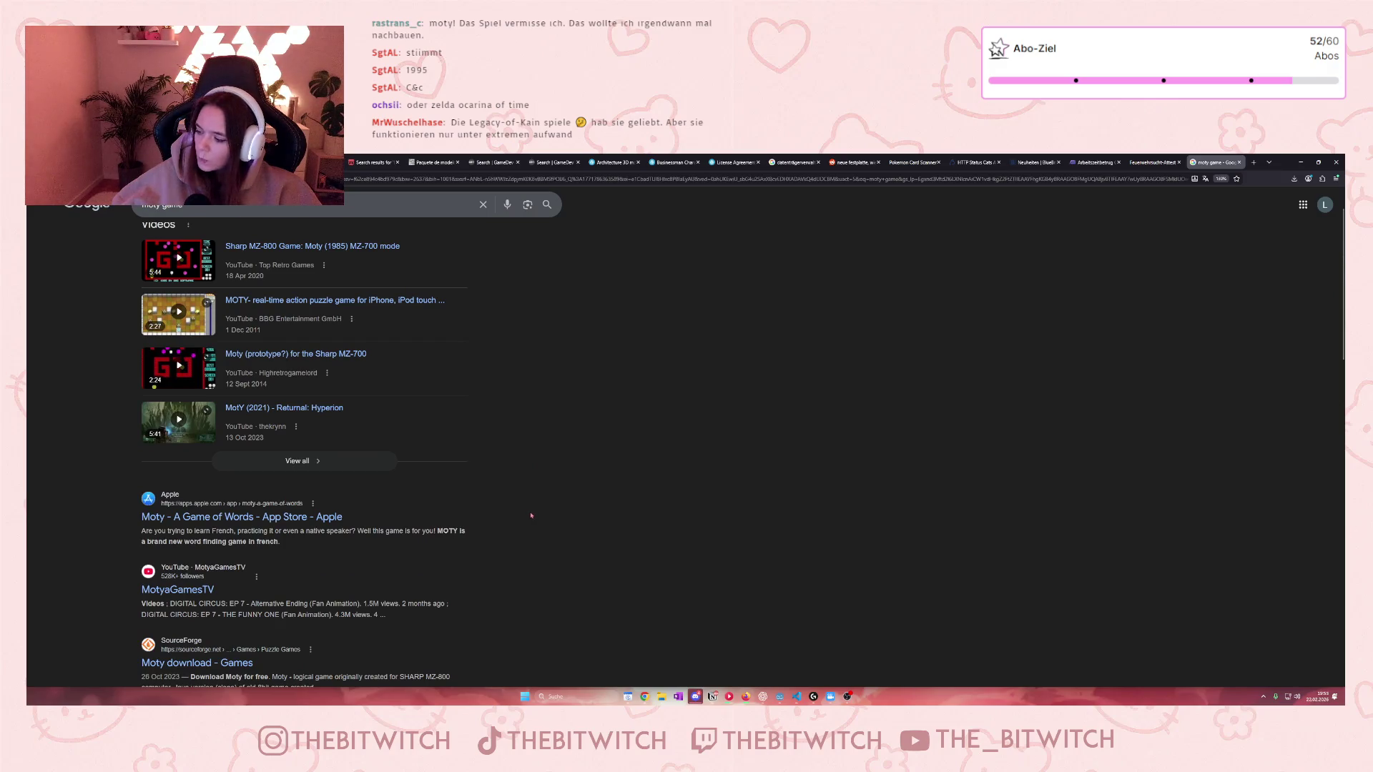
{"action": "scroll", "coordinate": [531, 515], "scroll_direction": "up", "scroll_amount": 1}
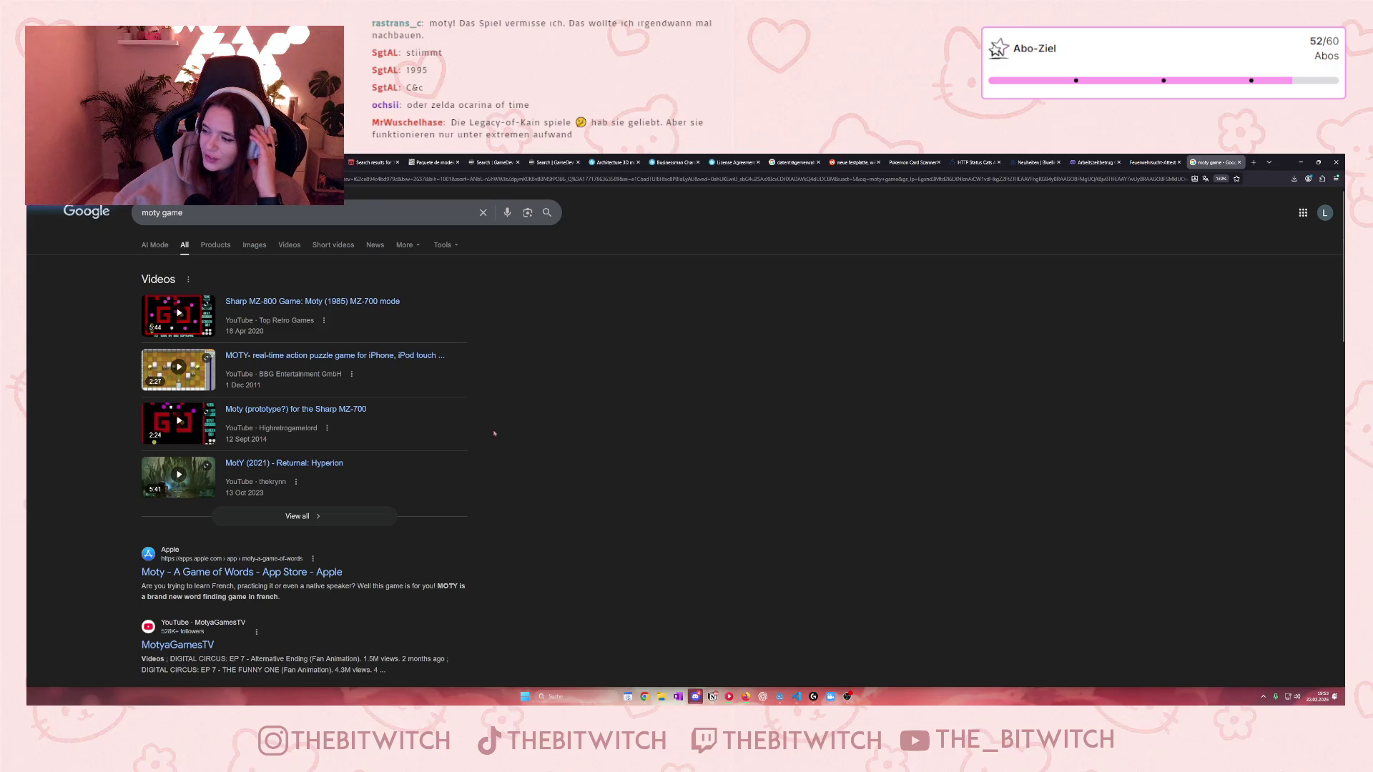
{"action": "left_click_drag", "start_coordinate": [183, 213], "coordinate": [142, 213]}
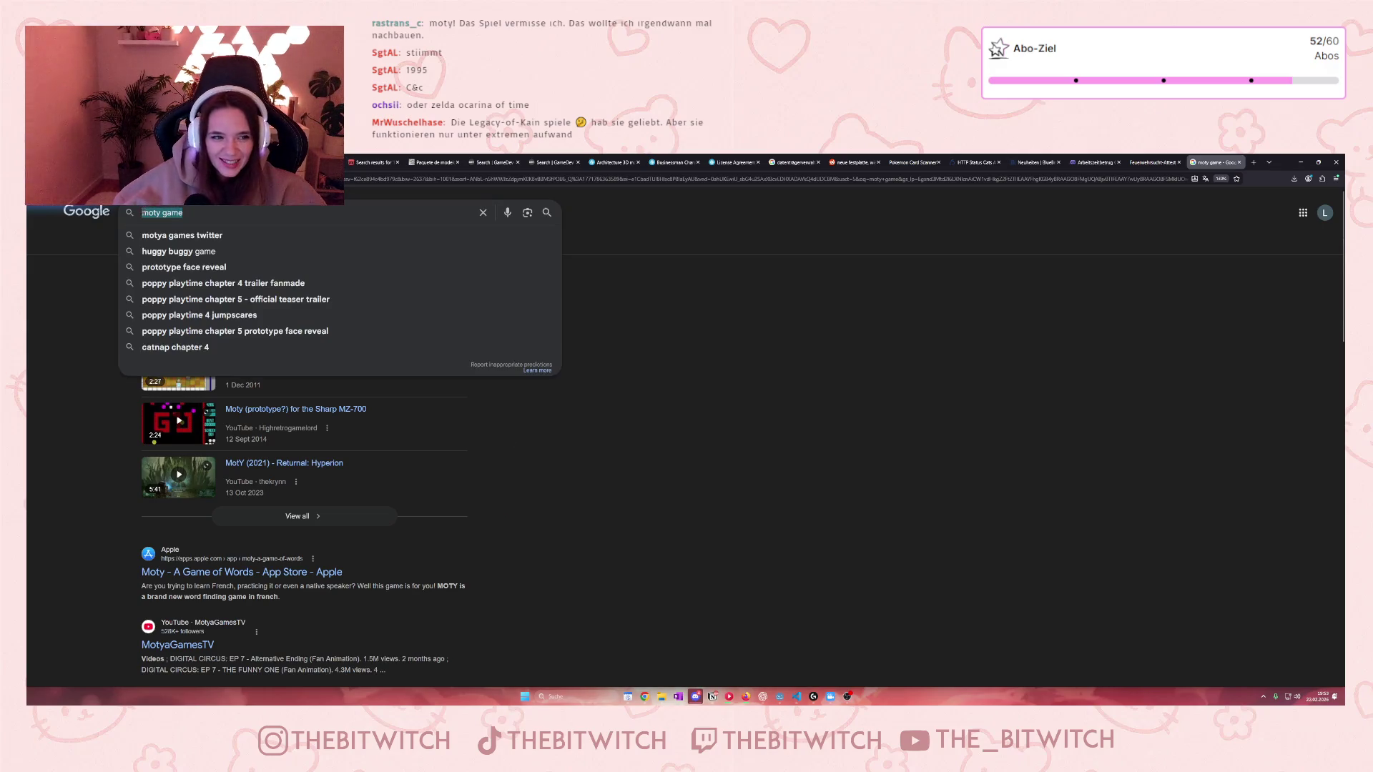
{"action": "type", "text": "trackman"}
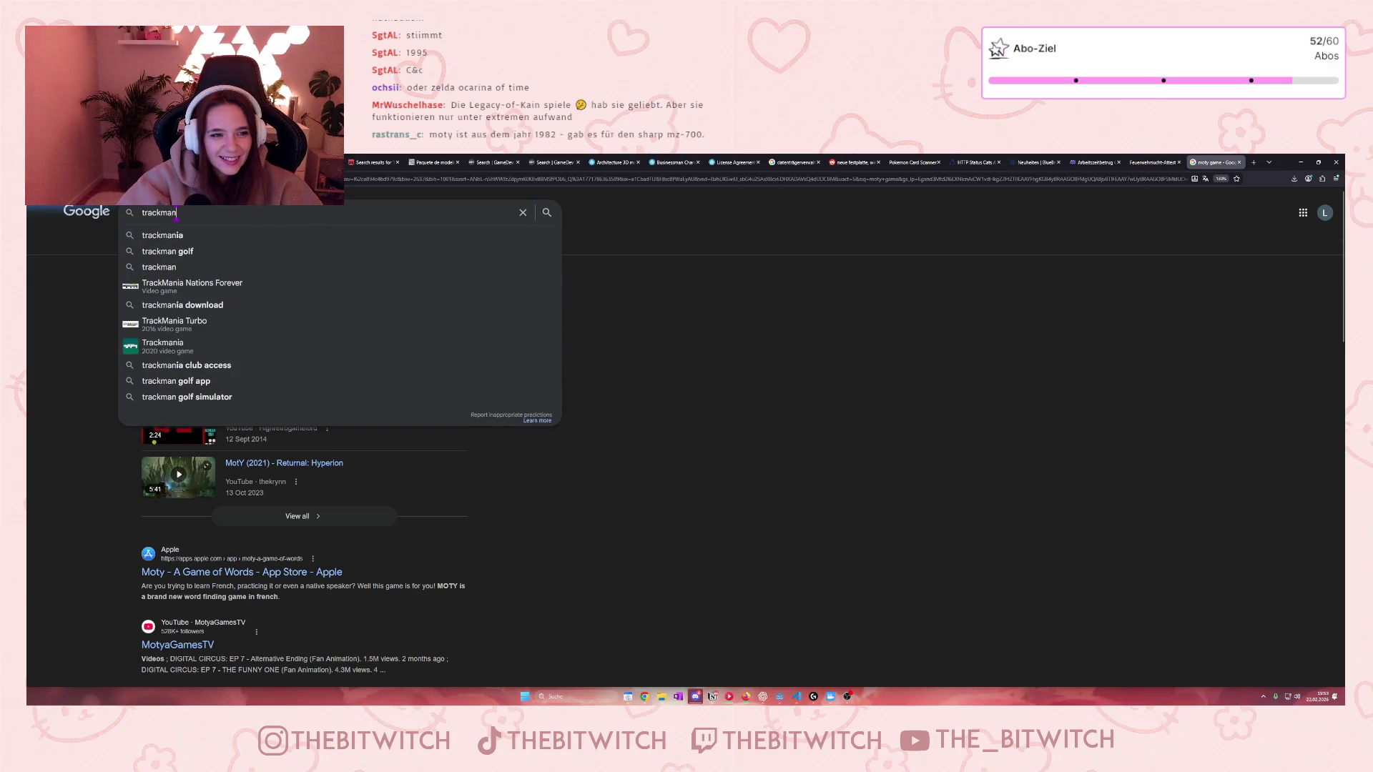
{"action": "type", "text": "ia nations forever"}
Step: Run the 'trackmania nations forever' search and select the query for replacement
{"action": "key", "text": "Return"}
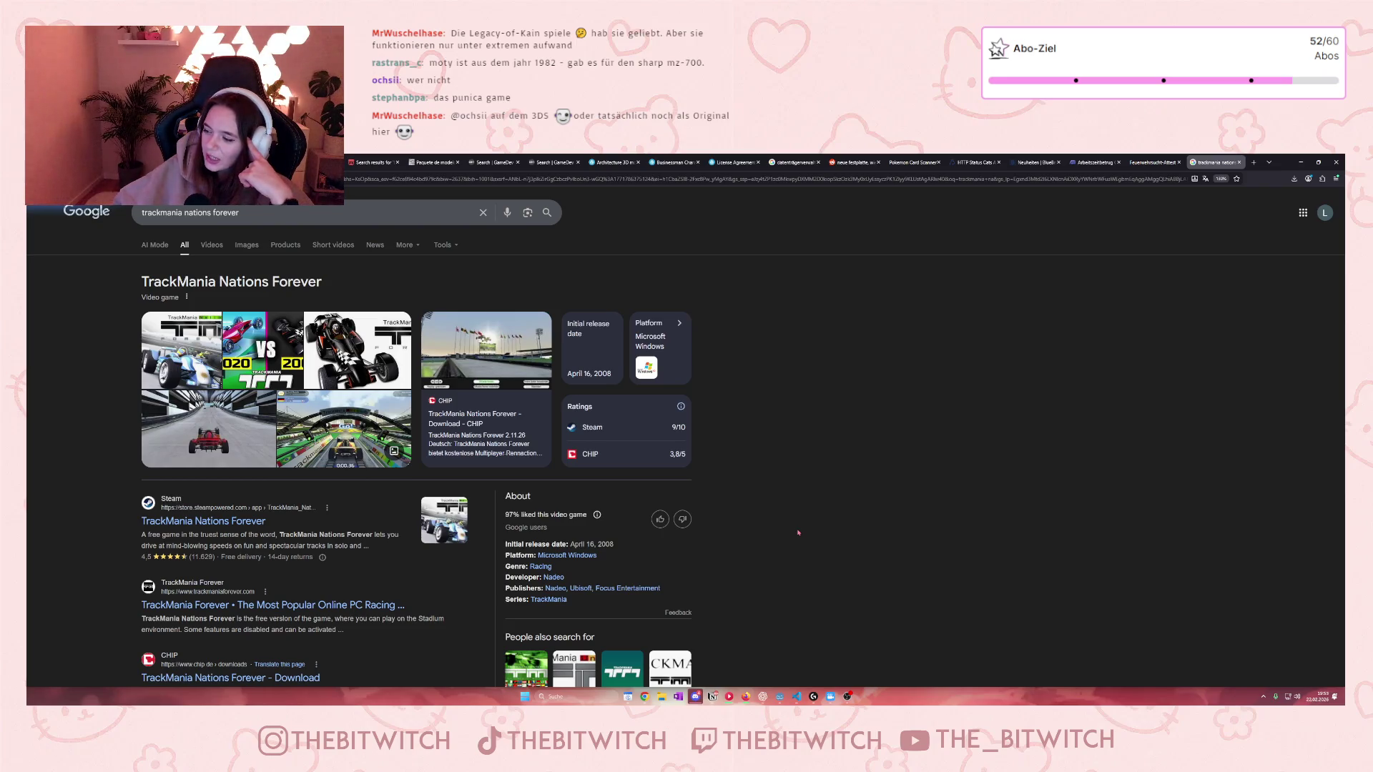
{"action": "triple_click", "coordinate": [159, 223]}
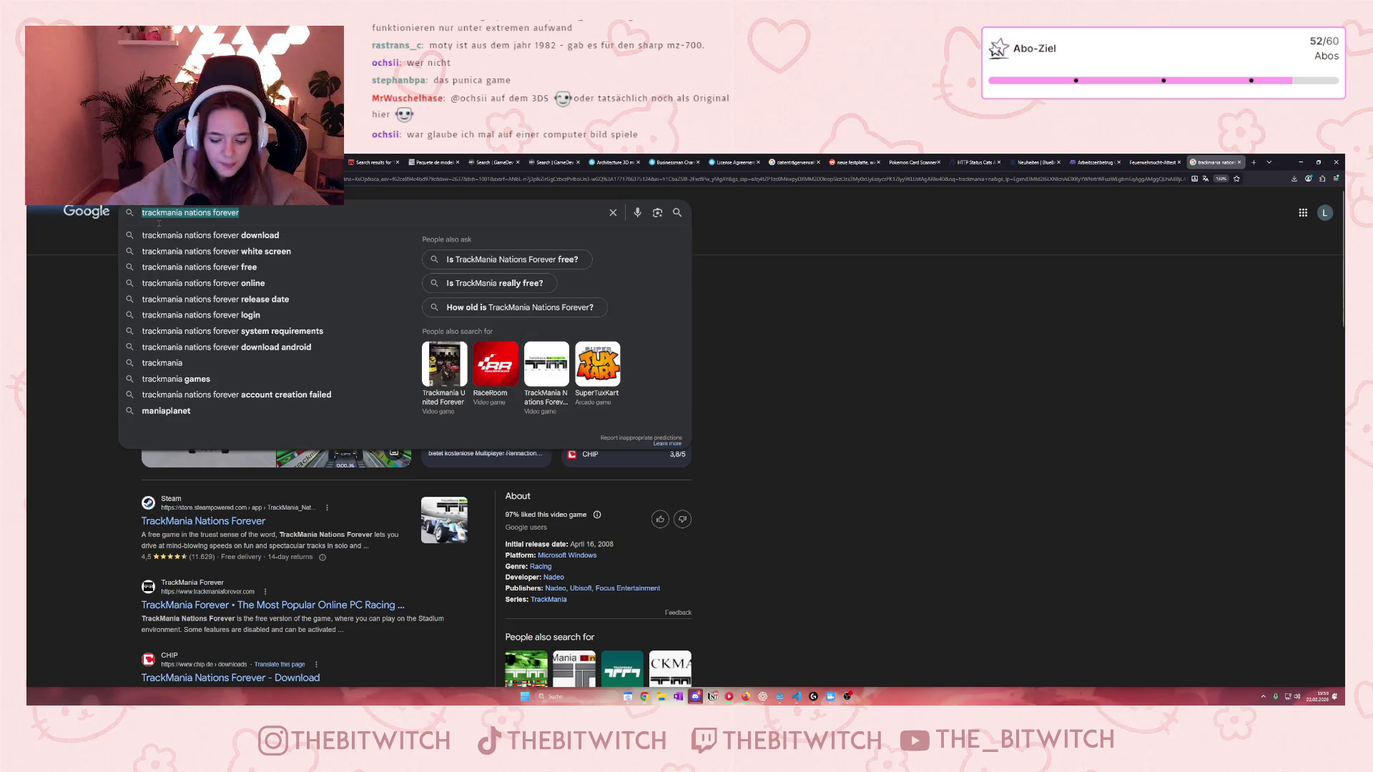
Step: Search for The Legend of Zelda: Ocarina of Time via the 'zelda ocarina' suggestion
{"action": "type", "text": "zelda ocari"}
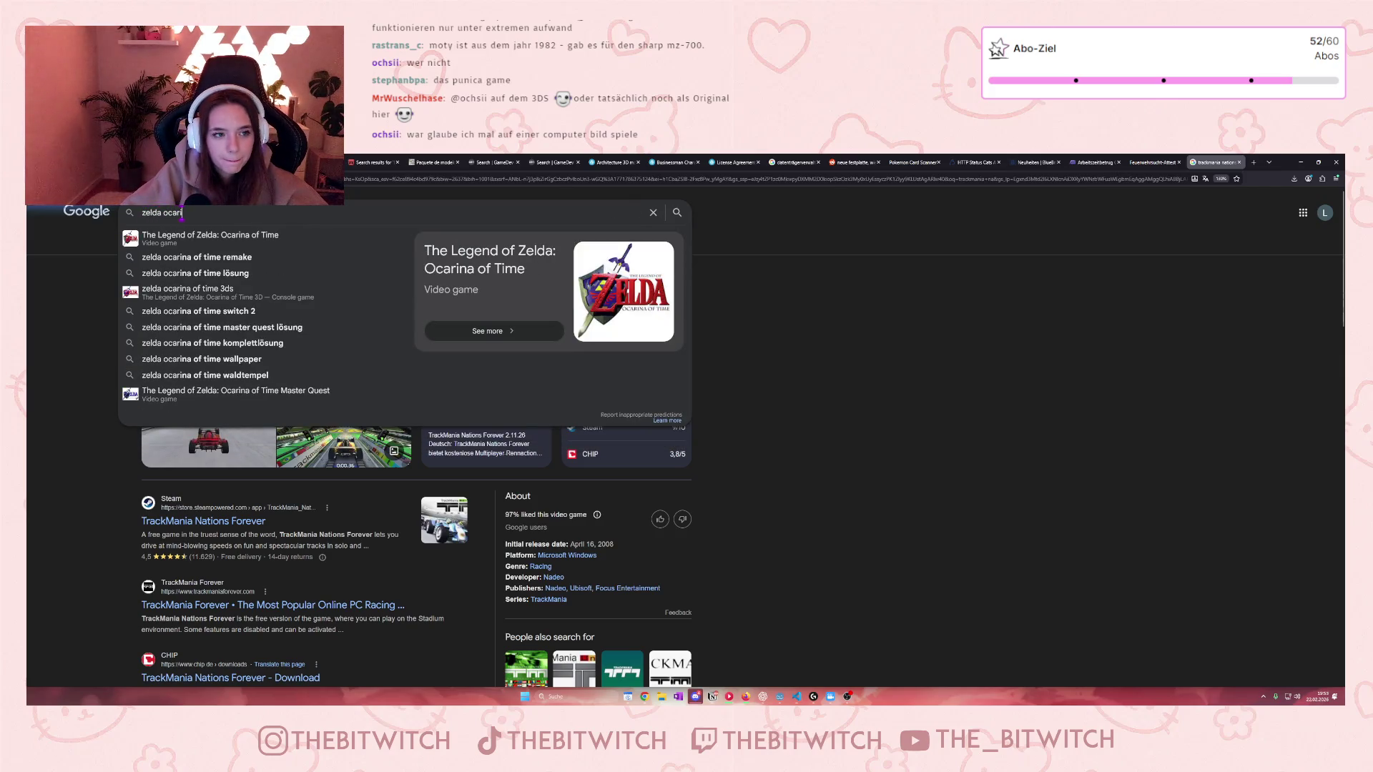
{"action": "type", "text": "na"}
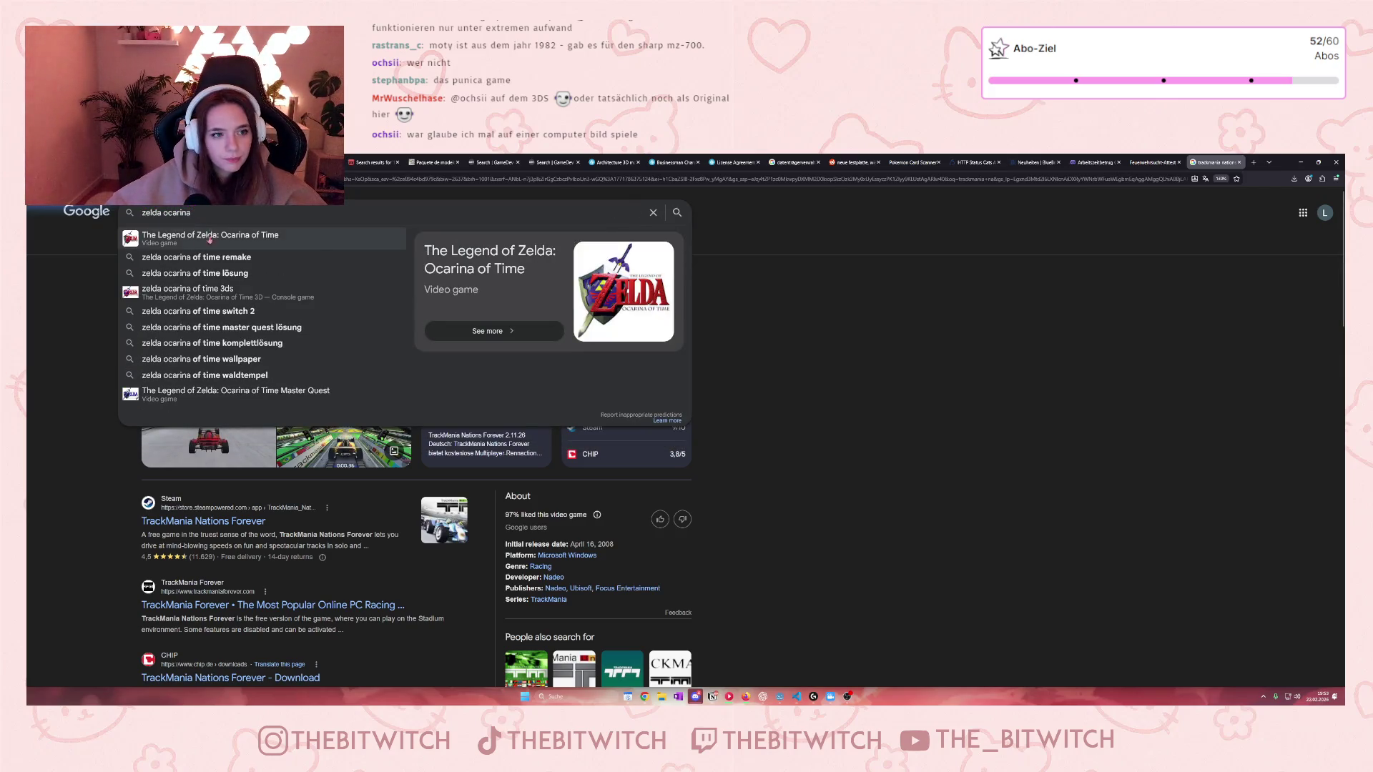
{"action": "left_click", "coordinate": [210, 236]}
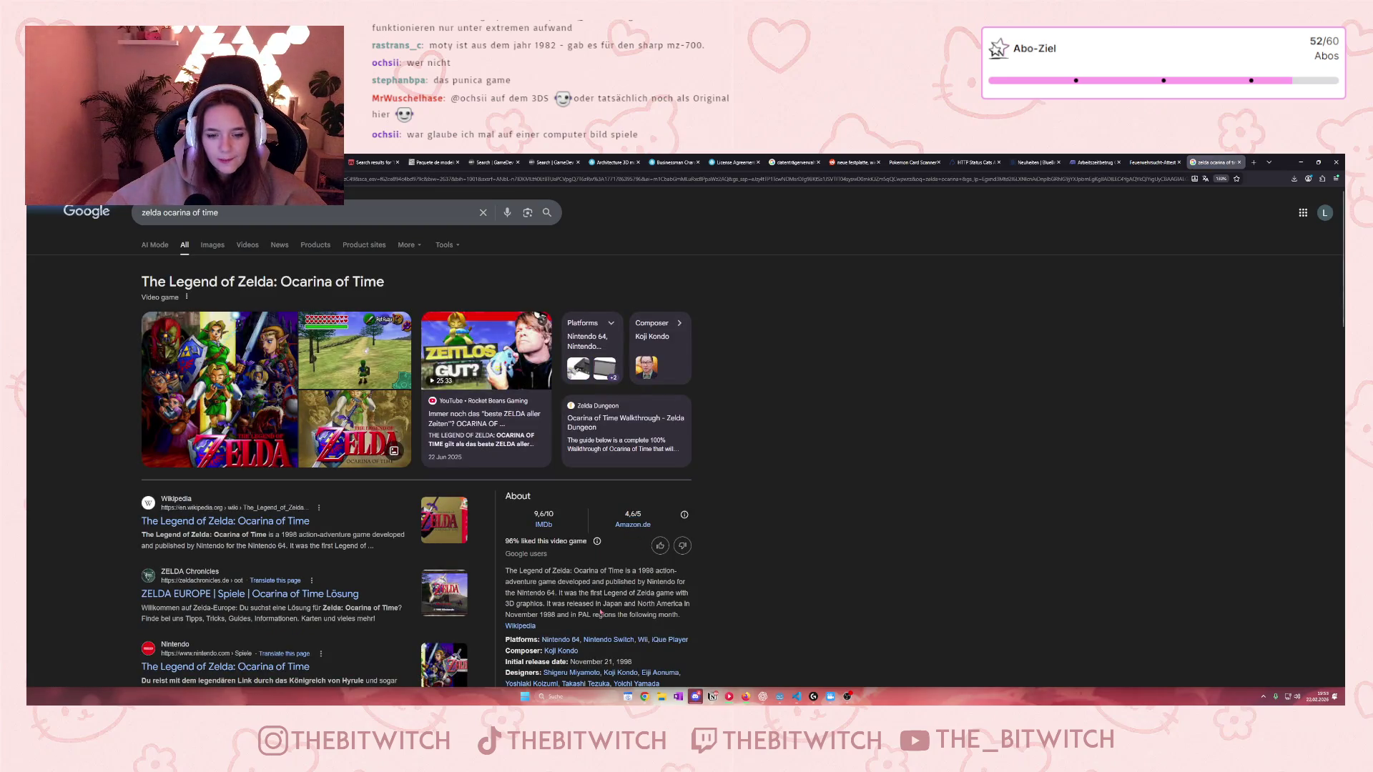
{"action": "scroll", "coordinate": [600, 613], "scroll_direction": "down", "scroll_amount": 1}
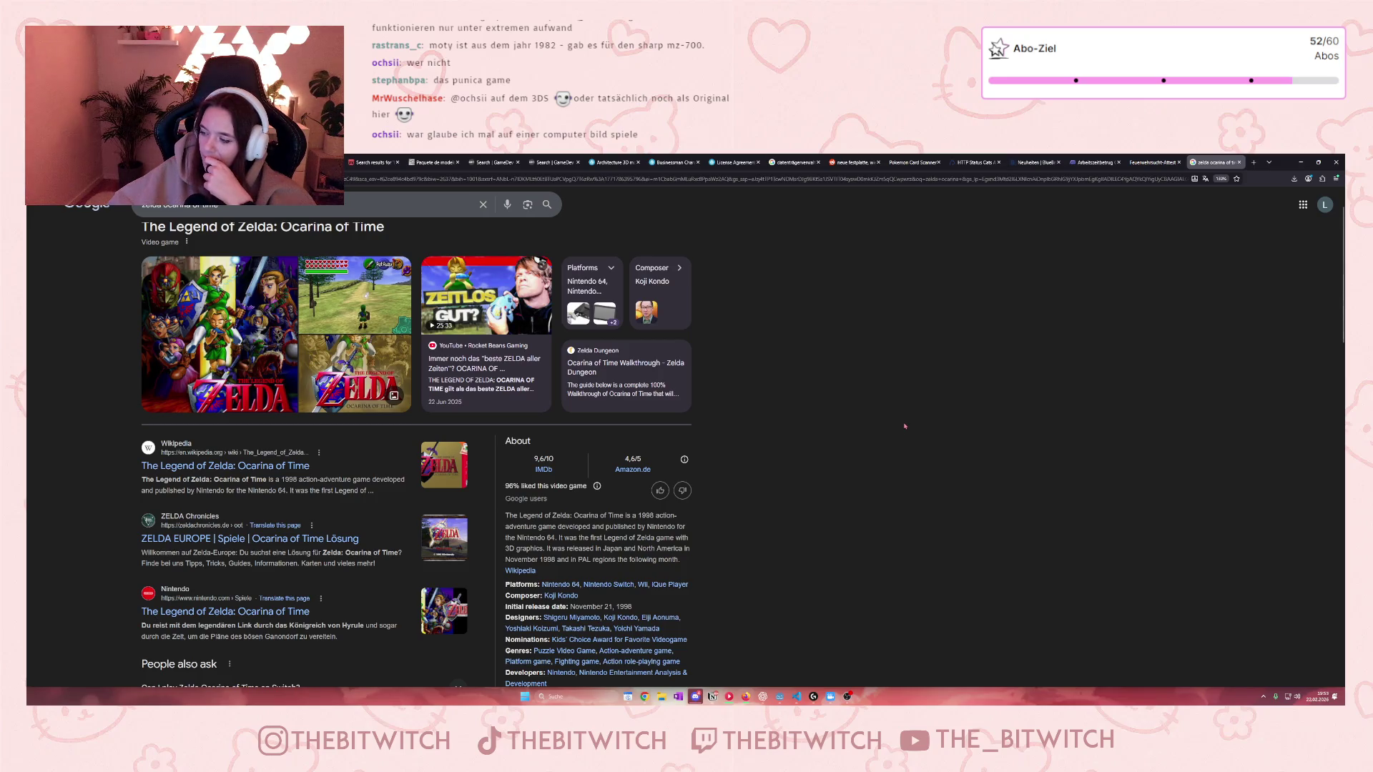
Step: Search Google for 'punica game' instead, then select the query again
{"action": "left_click", "coordinate": [387, 205]}
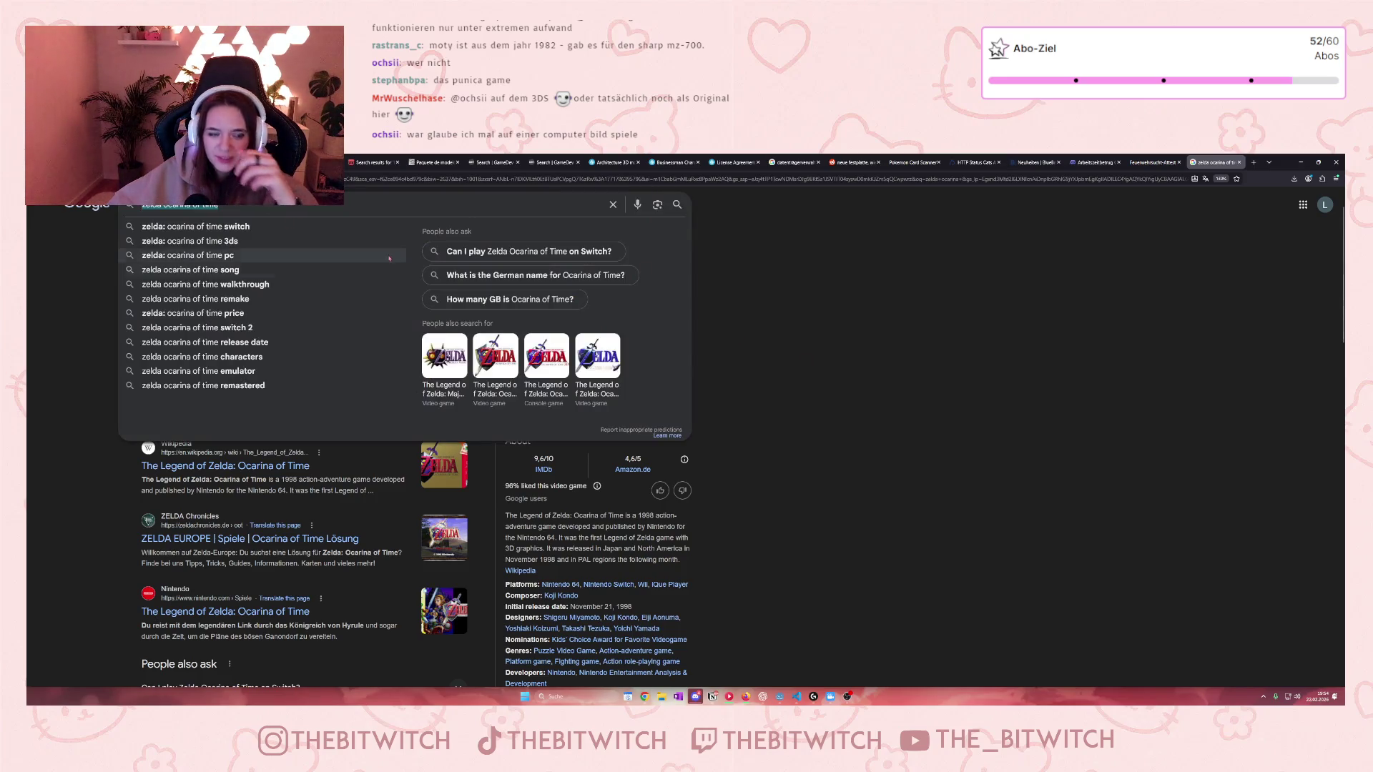
{"action": "type", "text": "punica"}
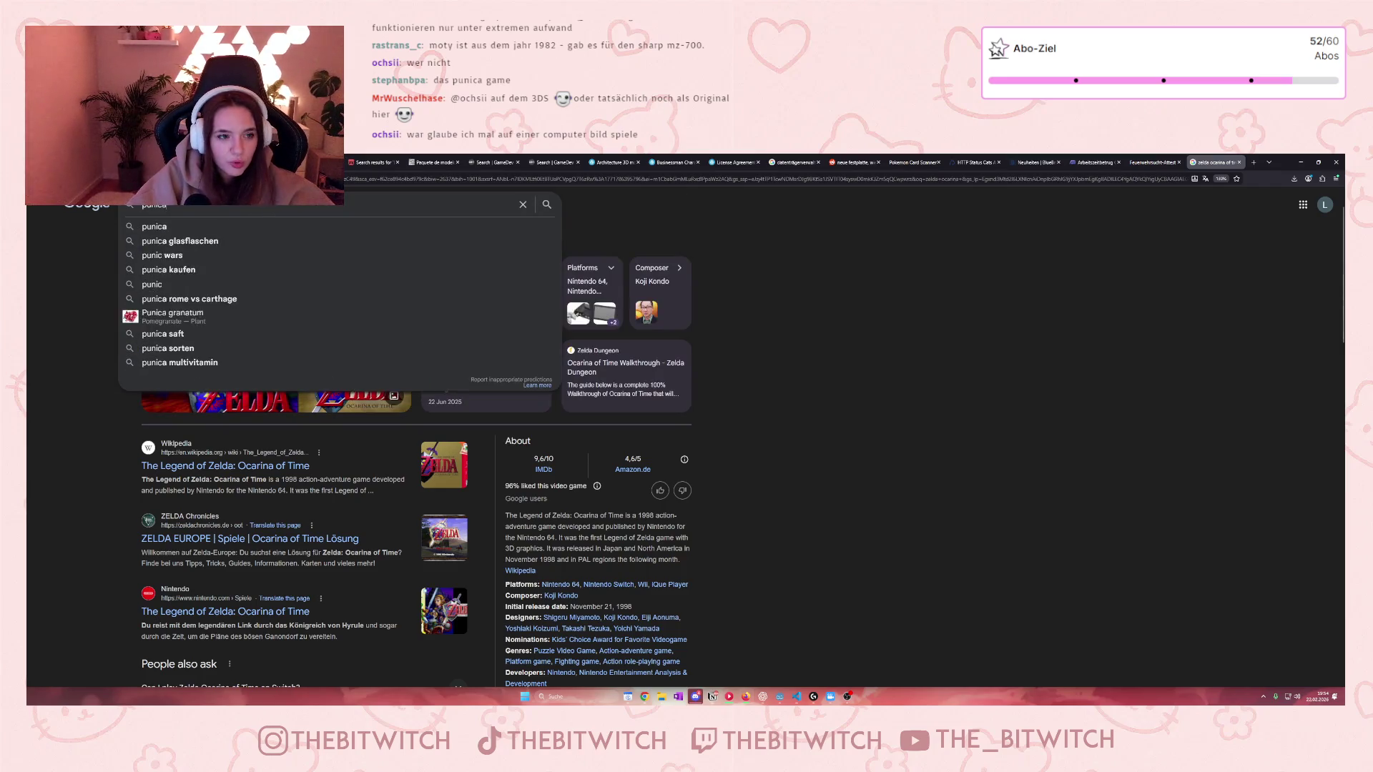
{"action": "type", "text": " game"}
{"action": "key", "text": "Return"}
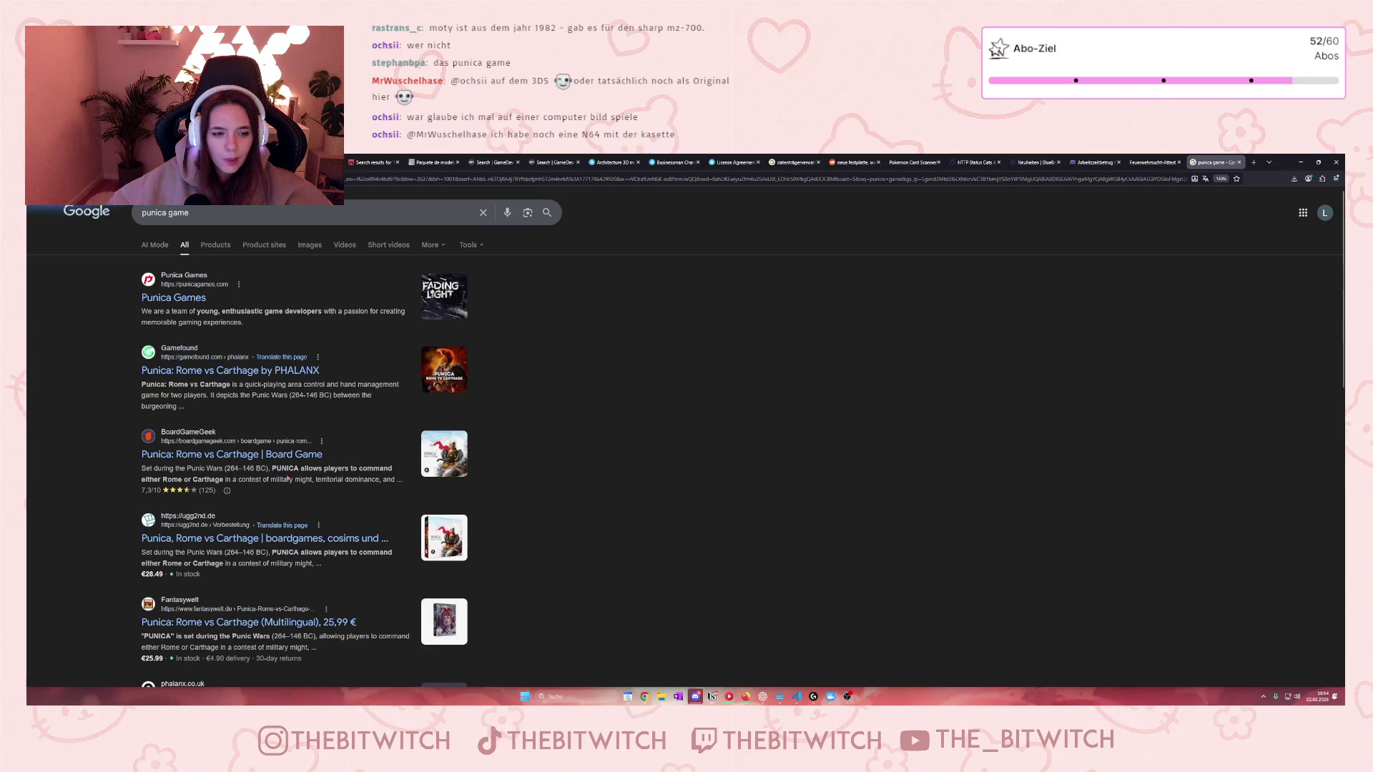
{"action": "scroll", "coordinate": [608, 465], "scroll_direction": "down", "scroll_amount": 3}
{"action": "scroll", "coordinate": [600, 465], "scroll_direction": "up", "scroll_amount": 3}
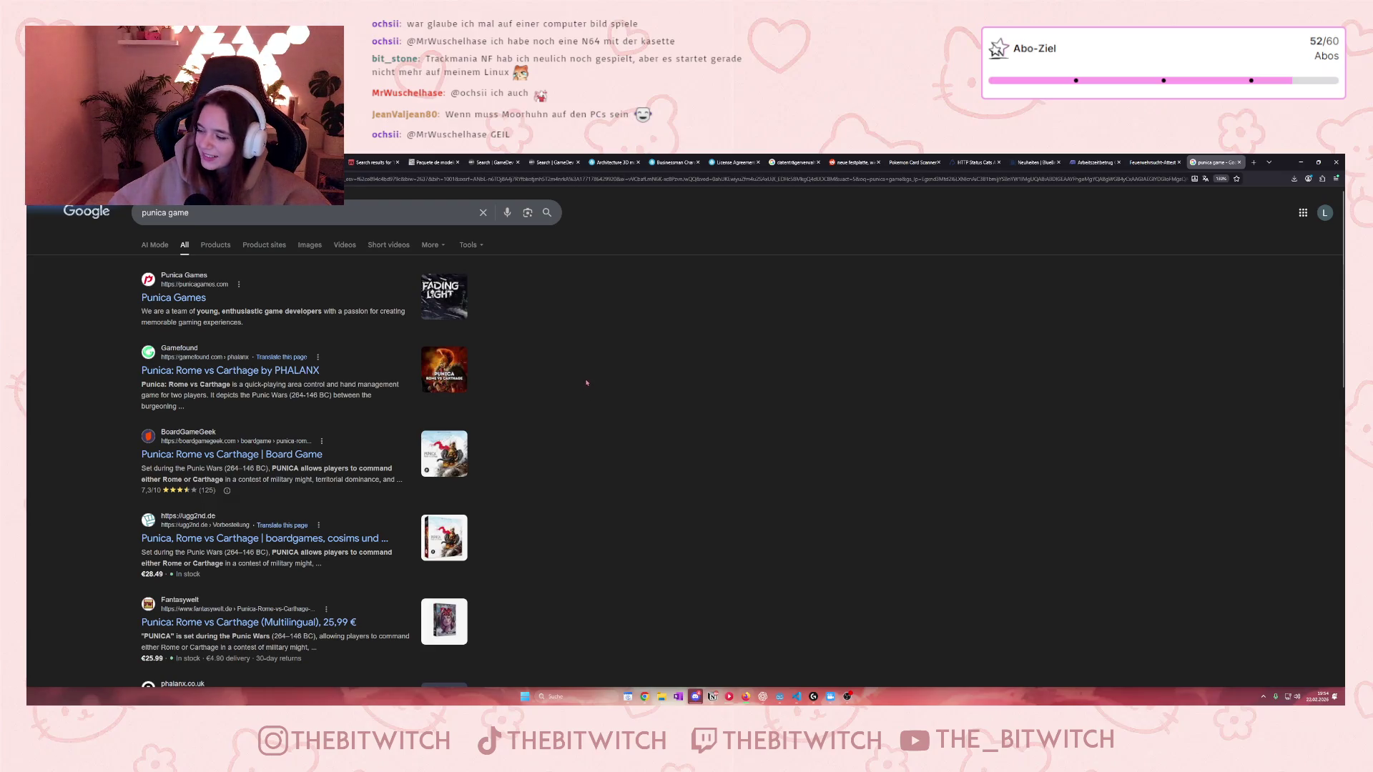
{"action": "key", "text": "slash"}
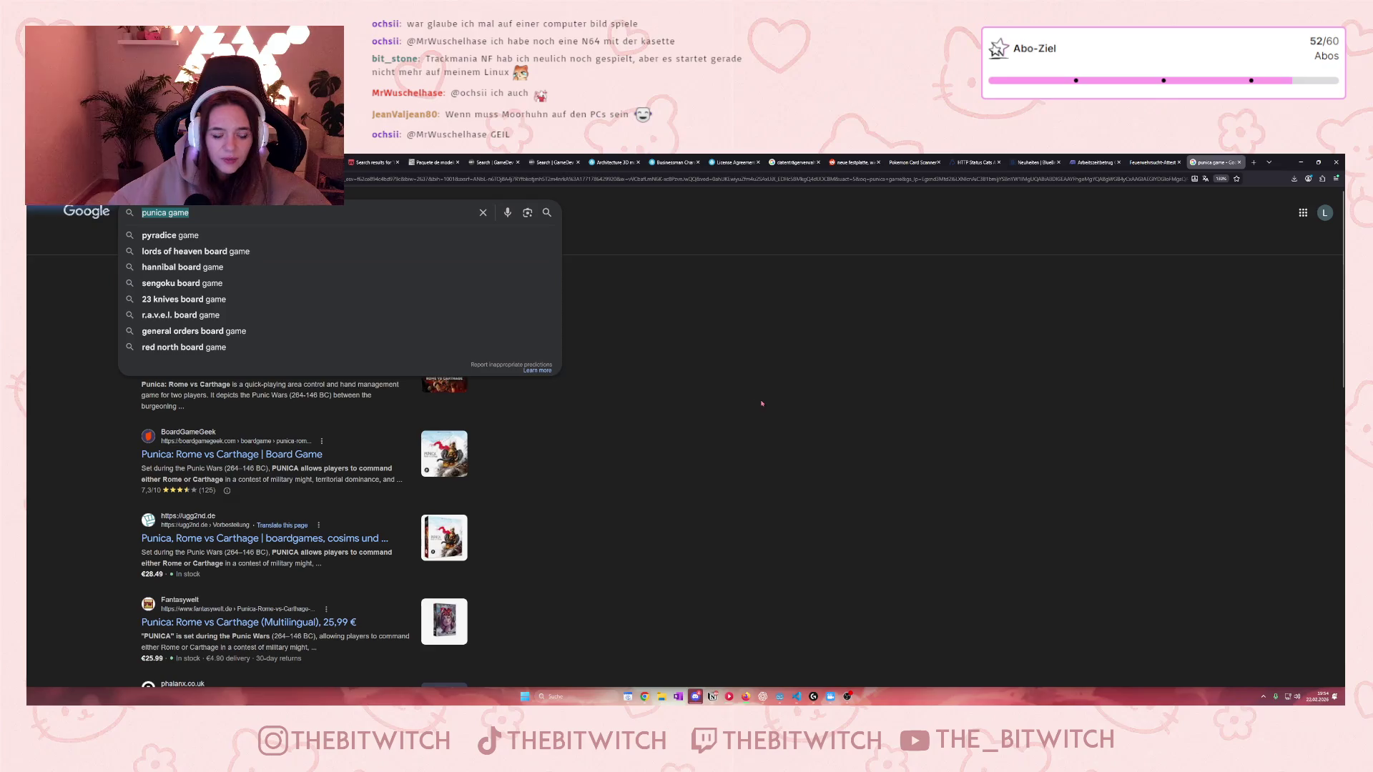
Step: Search 'largo win' and pick the Largo Winch: Empire Under Threat result, noting its September 2002 release
{"action": "type", "text": "largo win"}
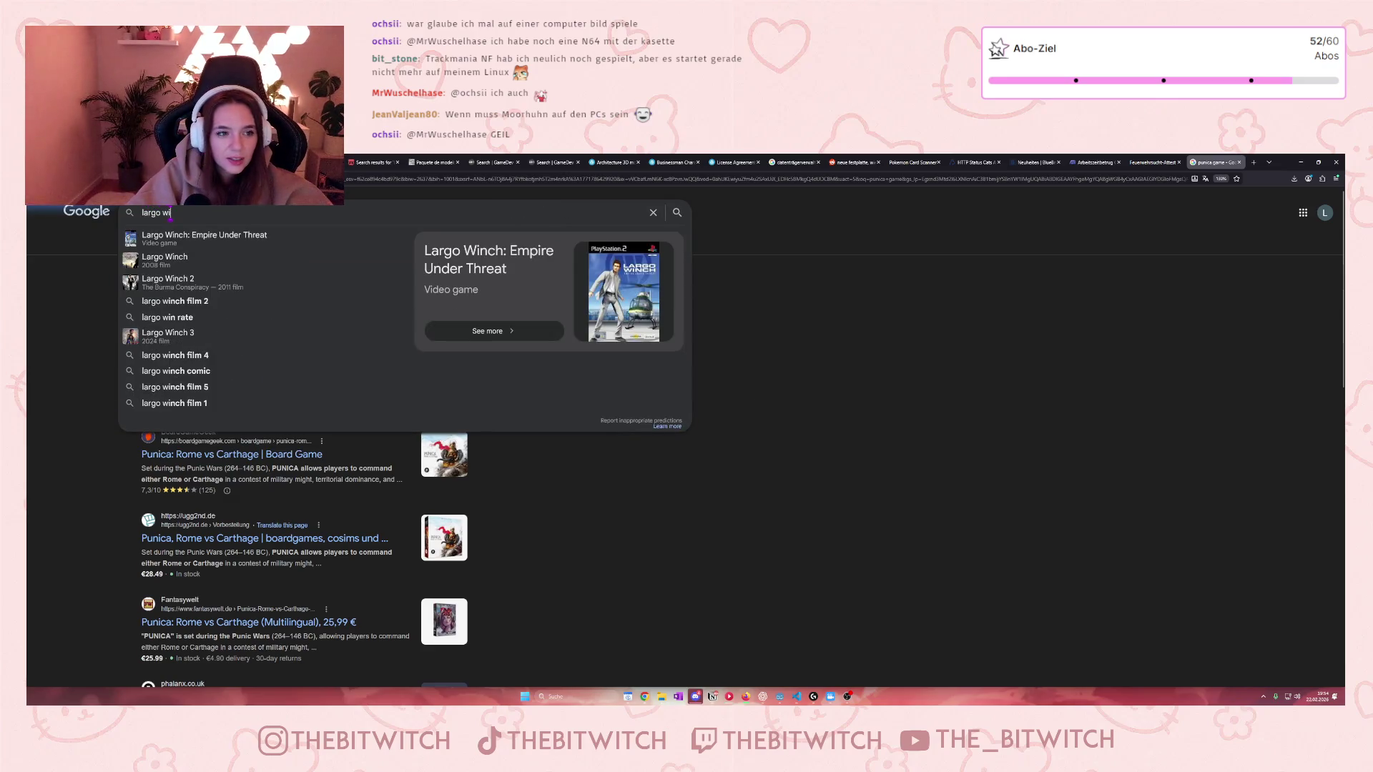
{"action": "left_click", "coordinate": [204, 238]}
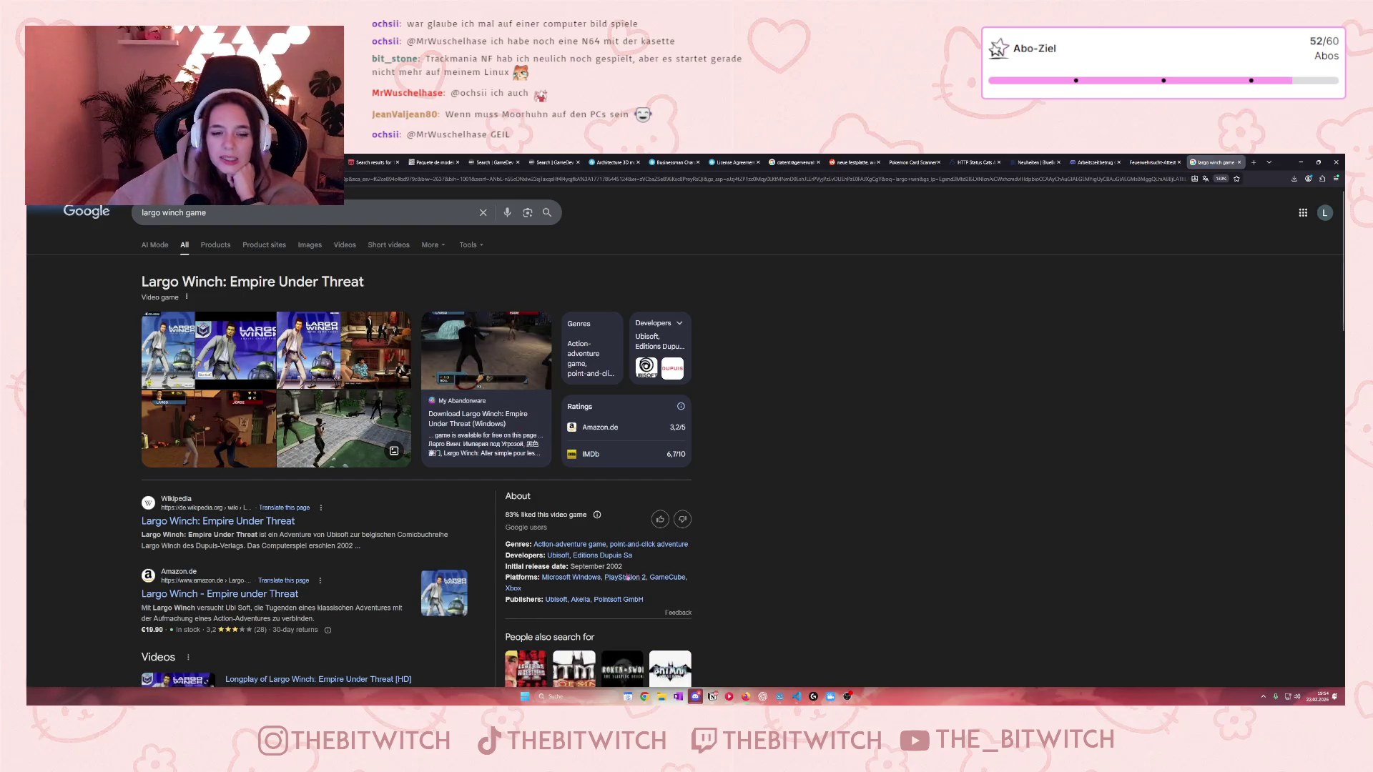
{"action": "left_click_drag", "start_coordinate": [589, 570], "coordinate": [652, 571]}
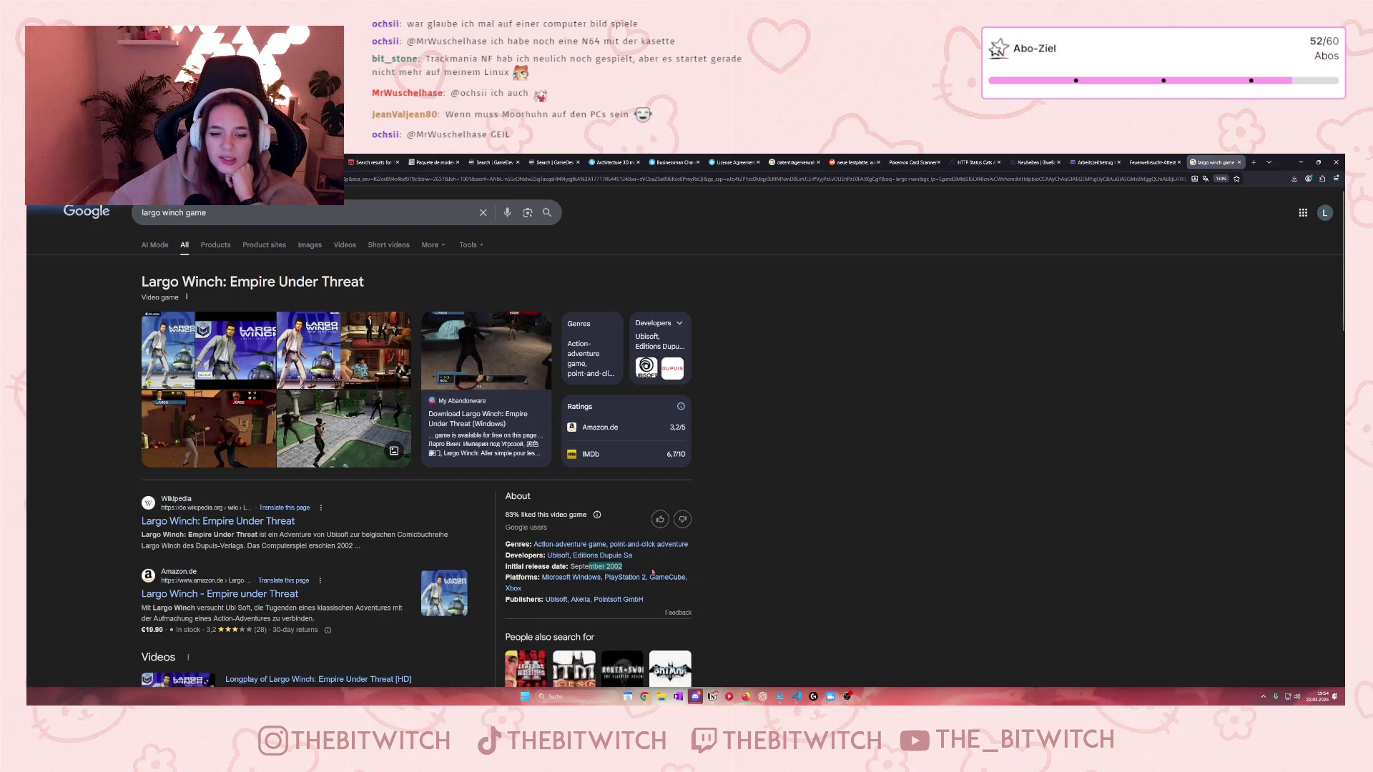
{"action": "left_click", "coordinate": [780, 545]}
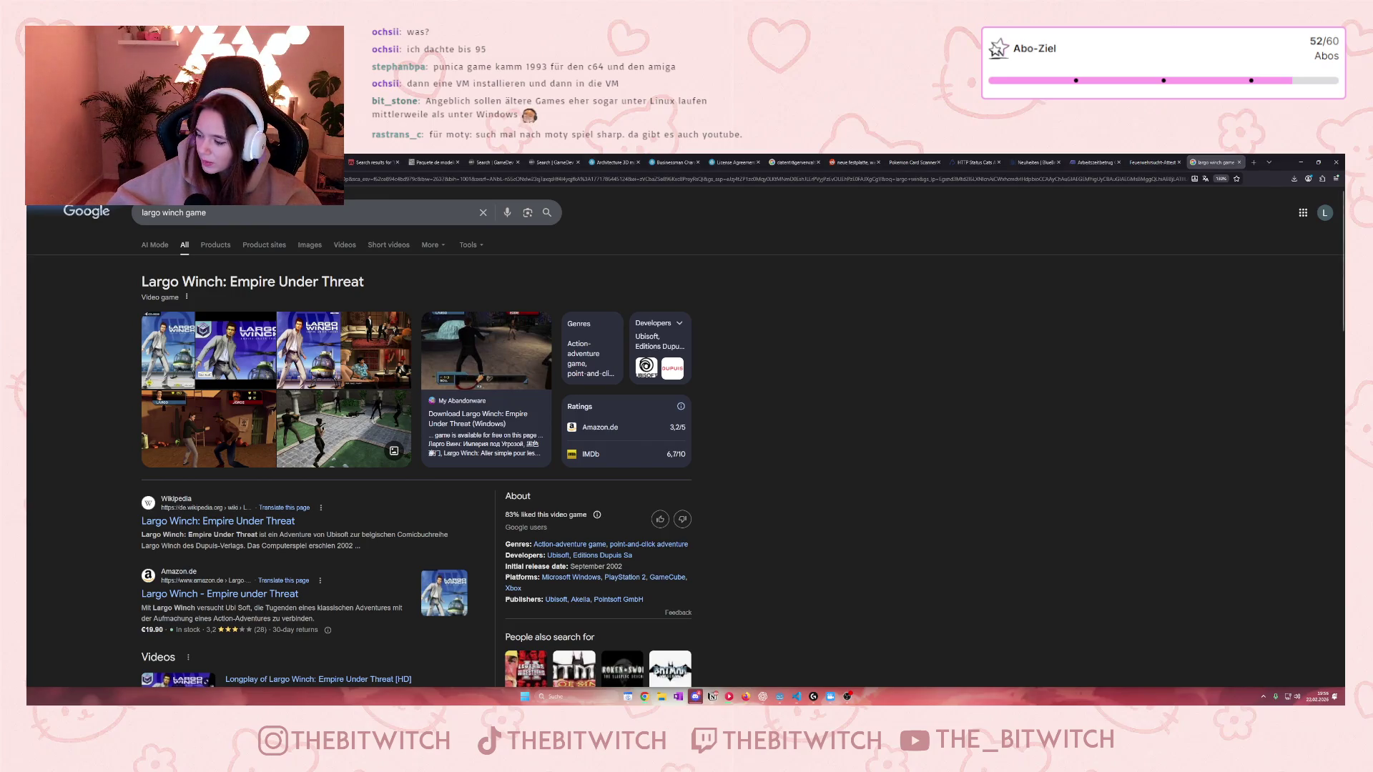
{"action": "left_click", "coordinate": [207, 213]}
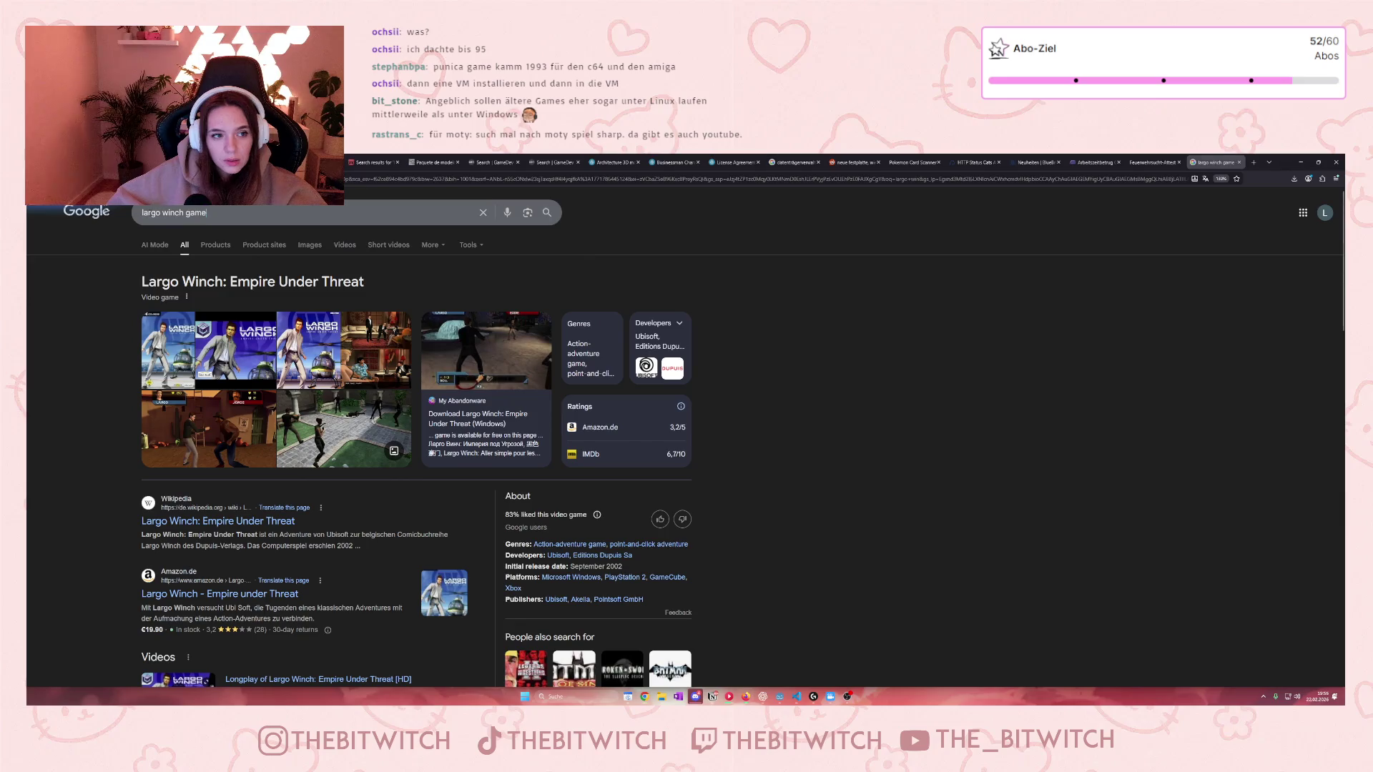
Step: Search for 'moty spiel sharp', skim the results, then close that search tab
{"action": "type", "text": "moty spiel sharp"}
{"action": "key", "text": "Return"}
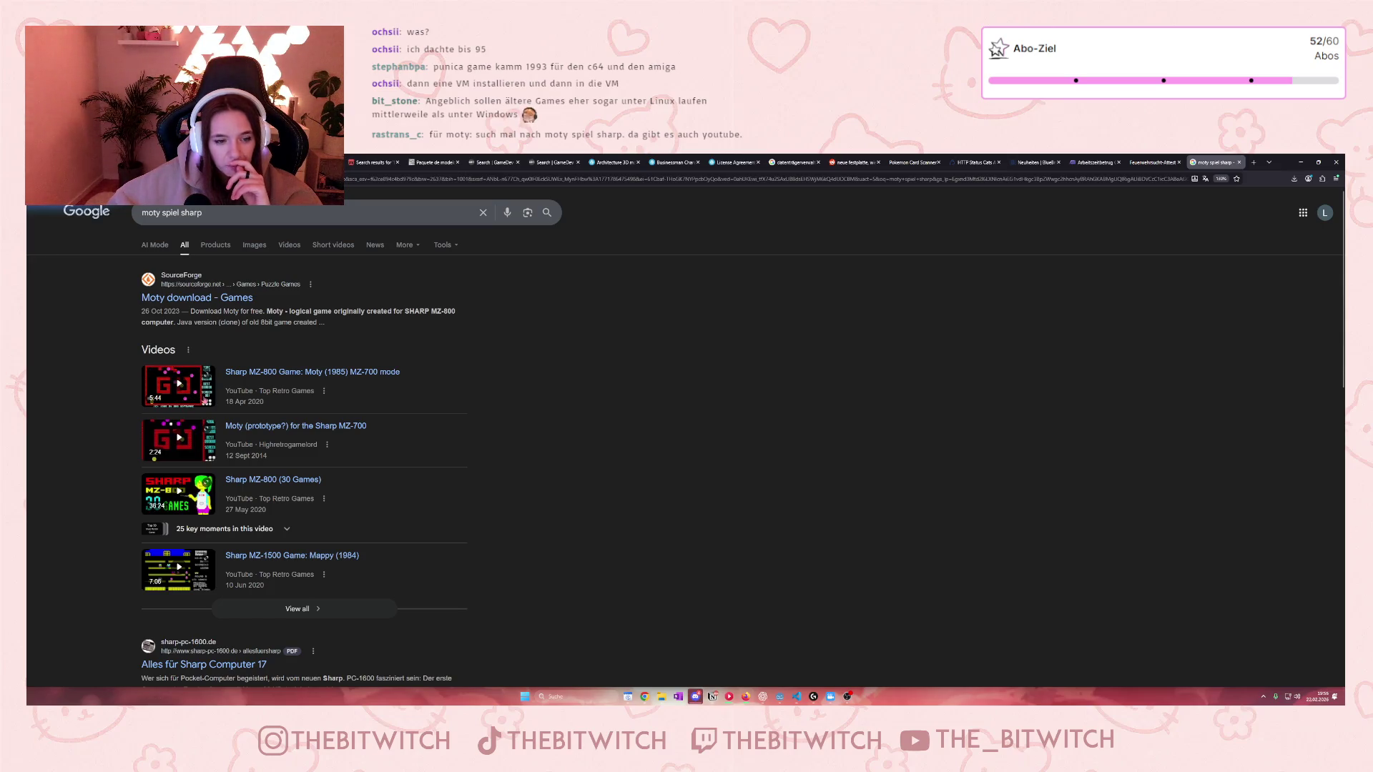
{"action": "scroll", "coordinate": [206, 400], "scroll_direction": "down", "scroll_amount": 2}
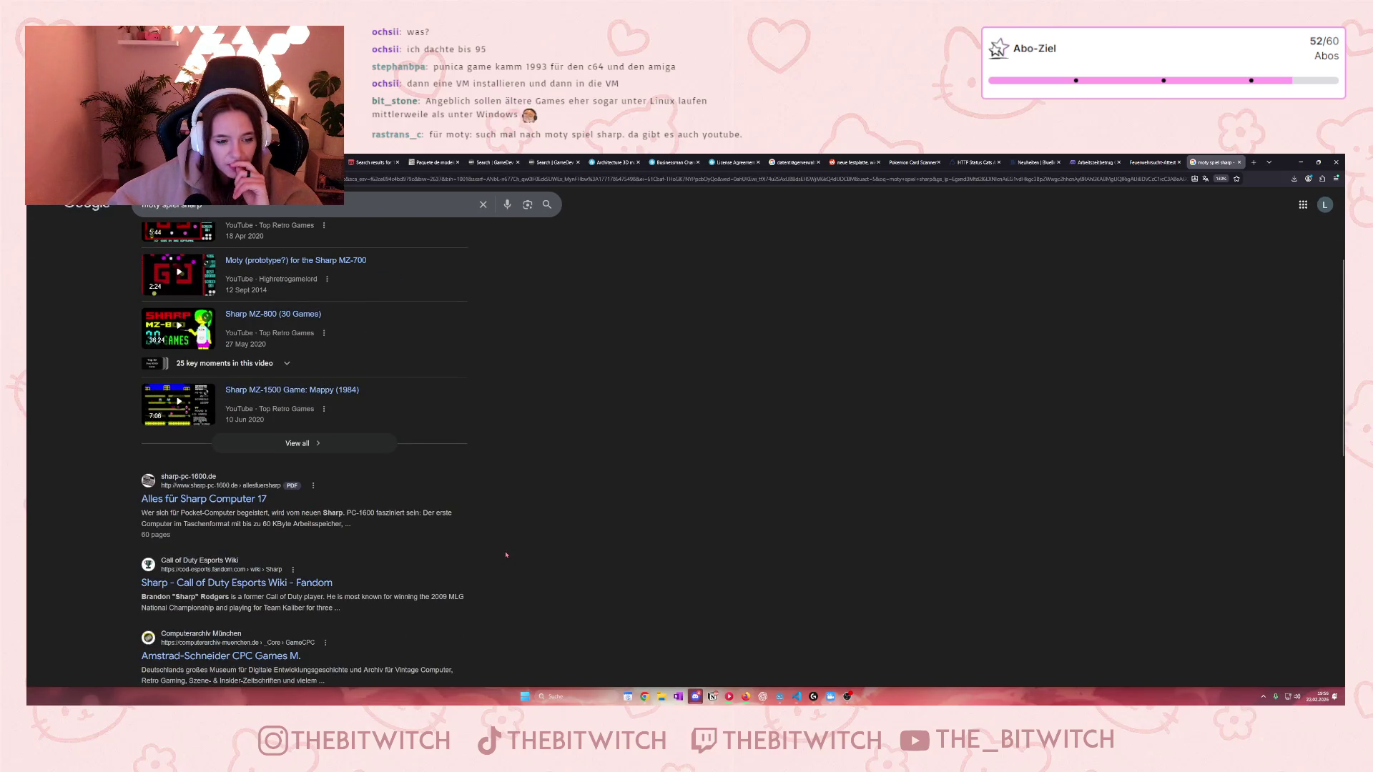
{"action": "scroll", "coordinate": [505, 551], "scroll_direction": "up", "scroll_amount": 2}
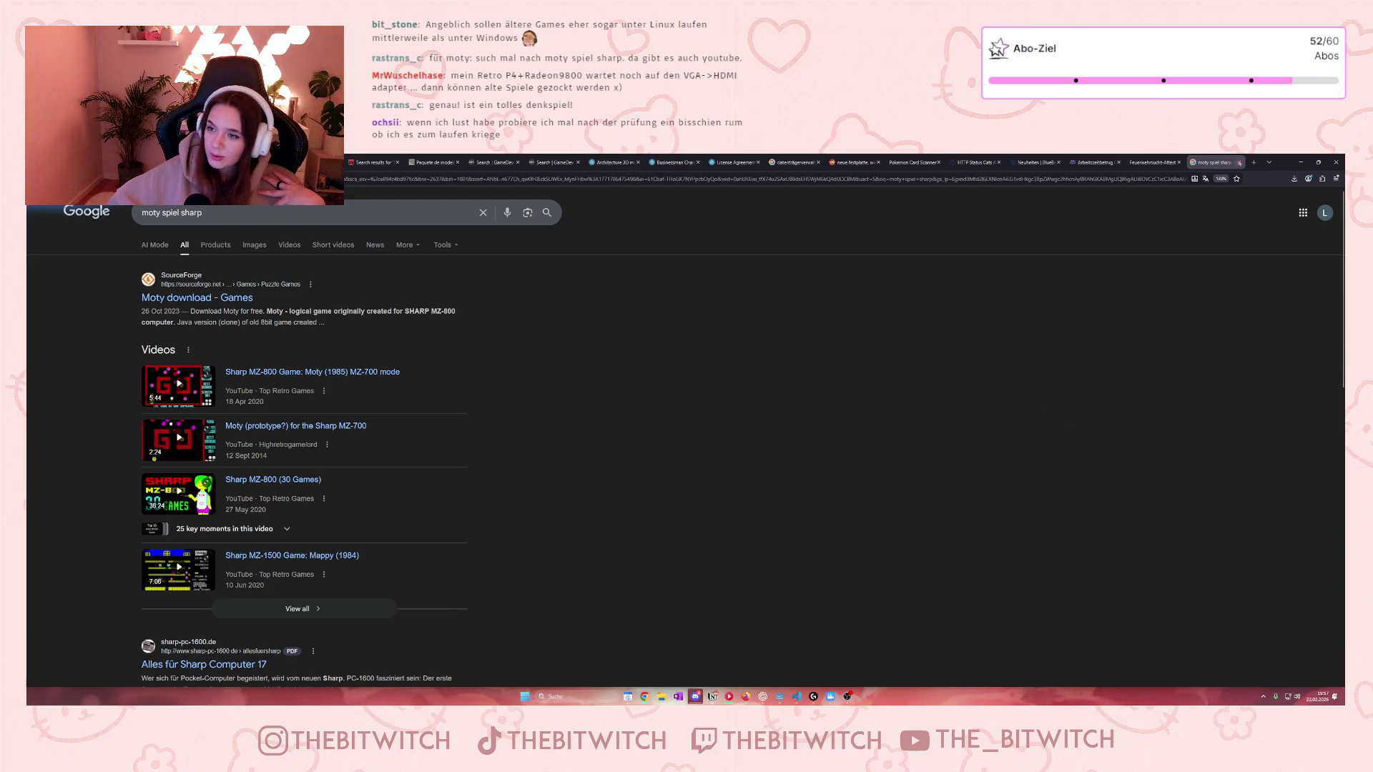
{"action": "left_click", "coordinate": [1240, 163]}
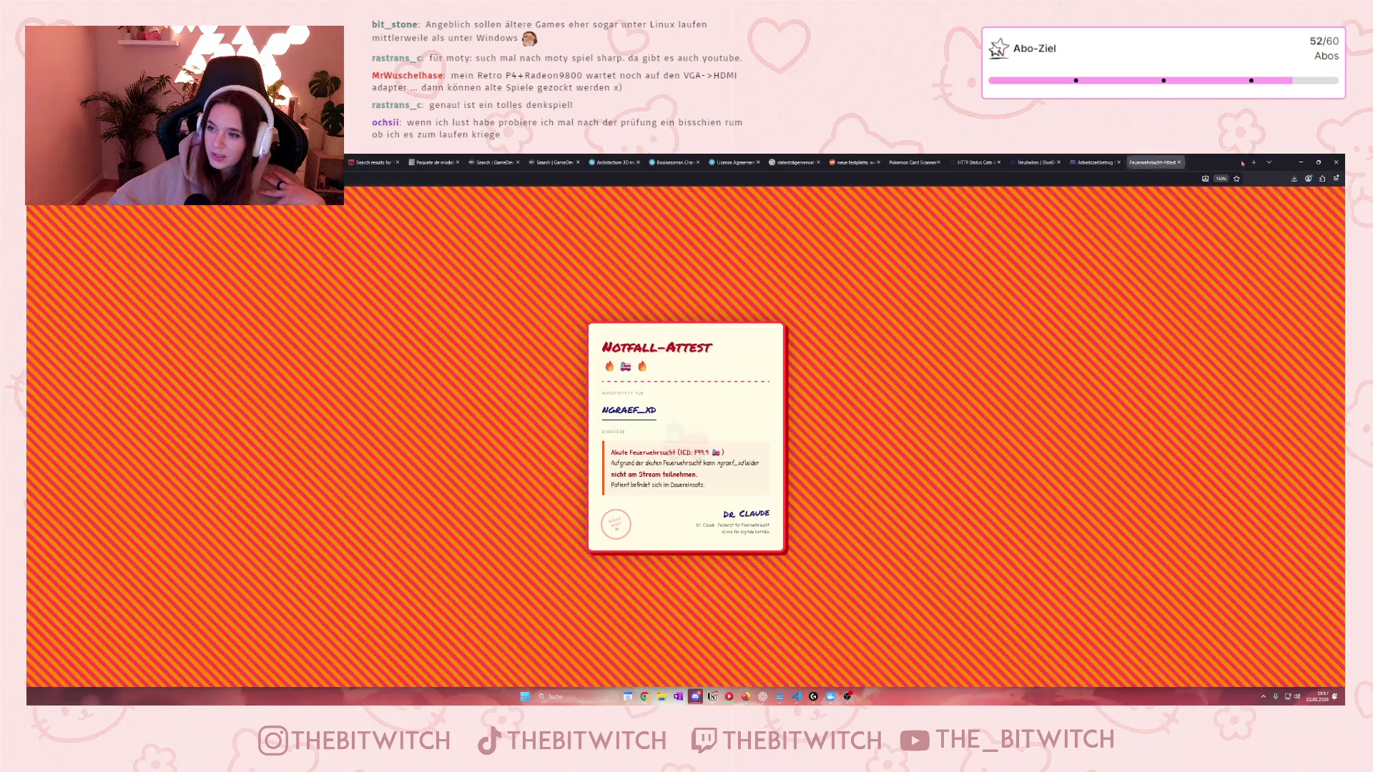
{"action": "left_click", "coordinate": [1301, 162]}
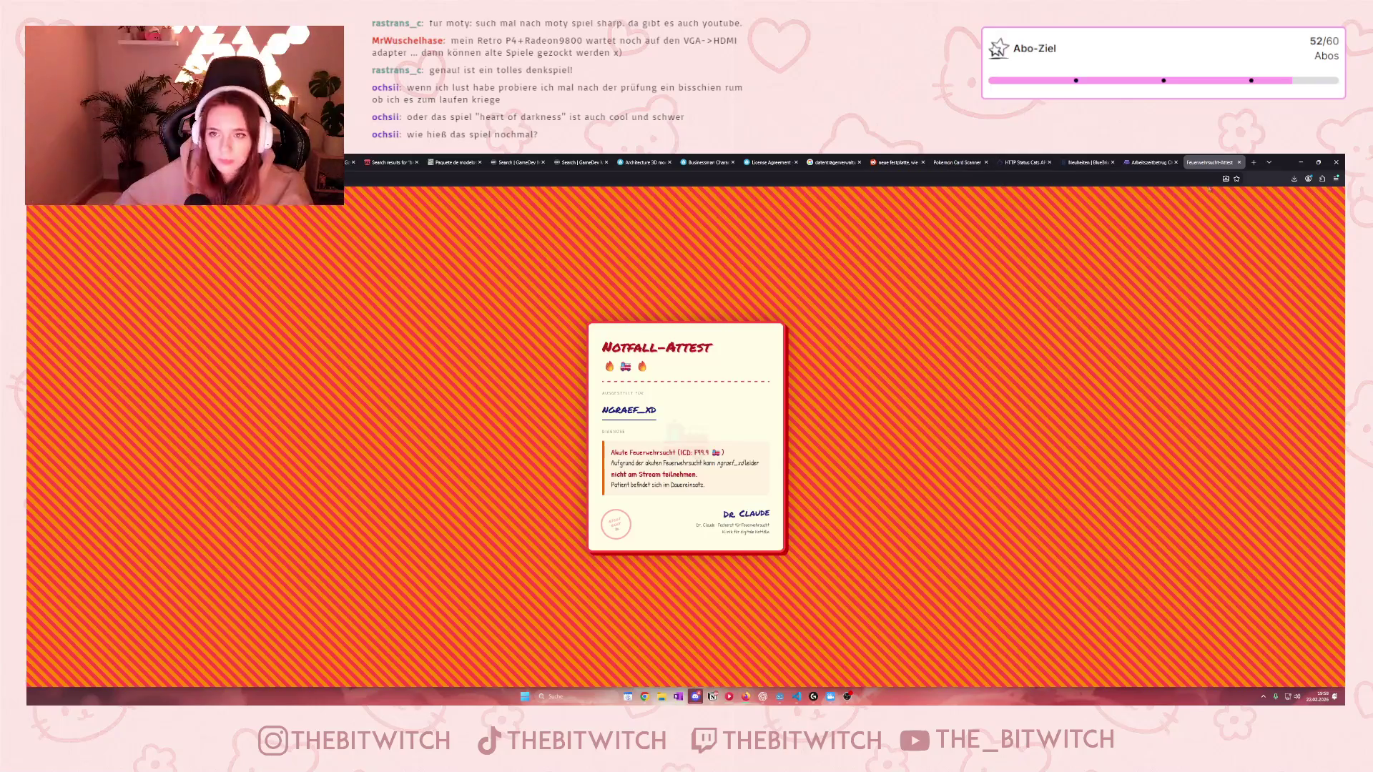
{"action": "key", "text": "ctrl+l"}
{"action": "type", "text": "largo"}
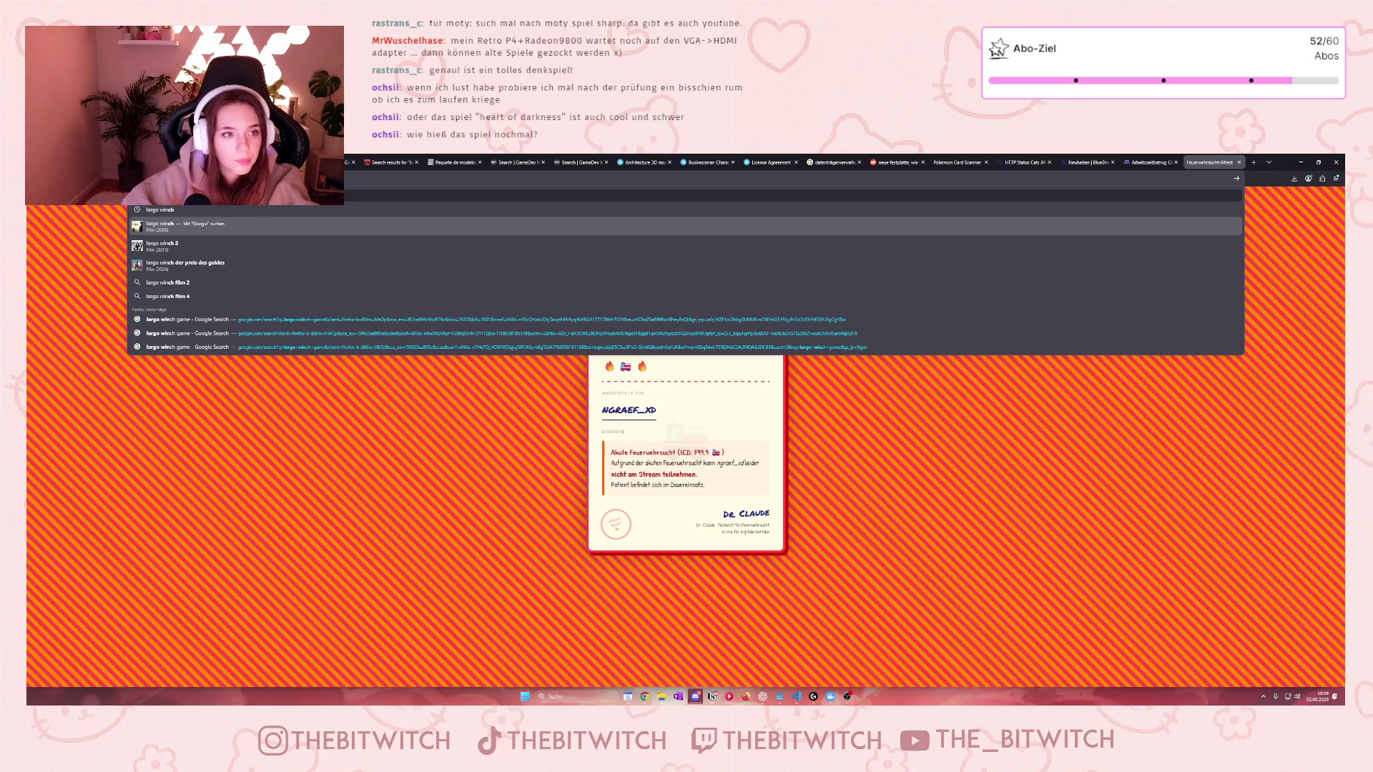
Step: Search 'largo winch empire under threat' from the suggestions, browse the results, then switch to image results
{"action": "key", "text": "Down"}
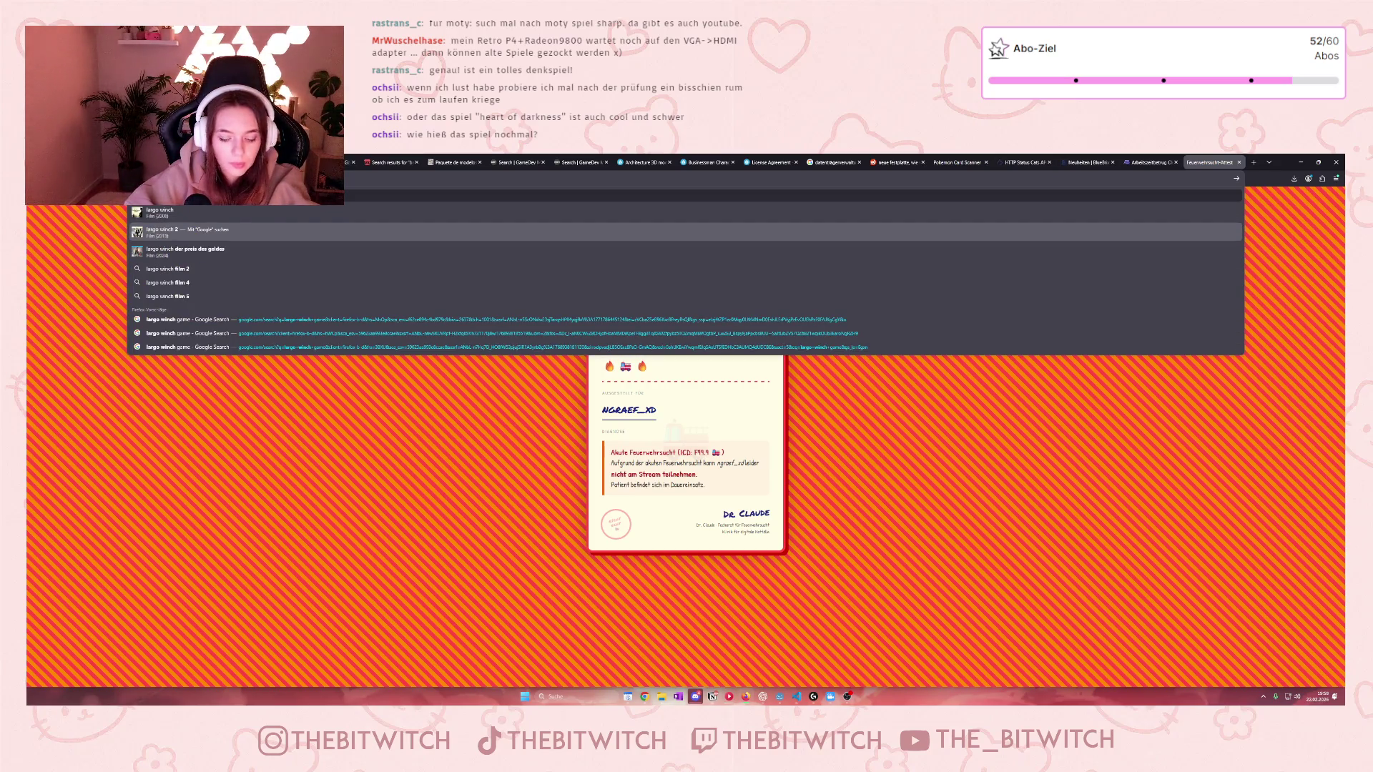
{"action": "type", "text": "e"}
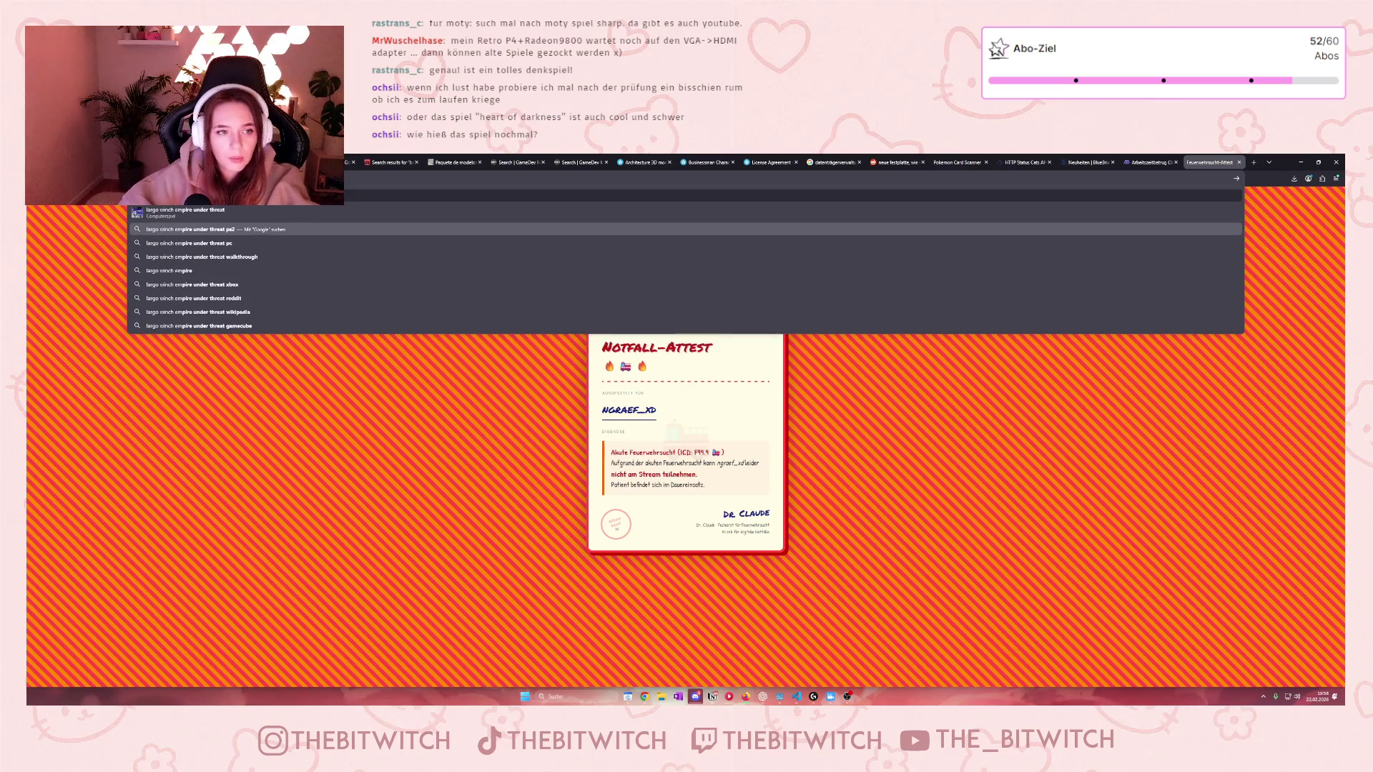
{"action": "key", "text": "Up"}
{"action": "key", "text": "Up"}
{"action": "key", "text": "Down"}
{"action": "key", "text": "Down"}
{"action": "key", "text": "Down"}
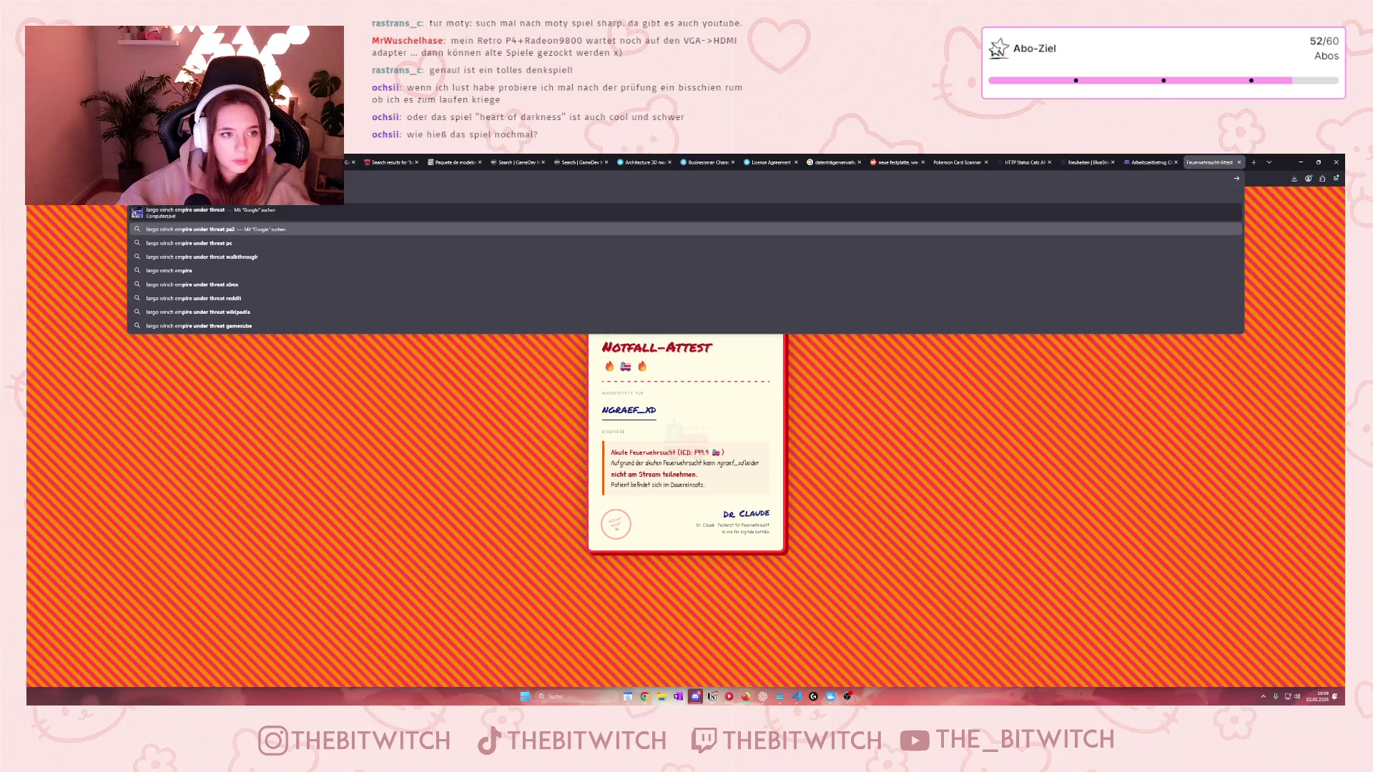
{"action": "key", "text": "Return"}
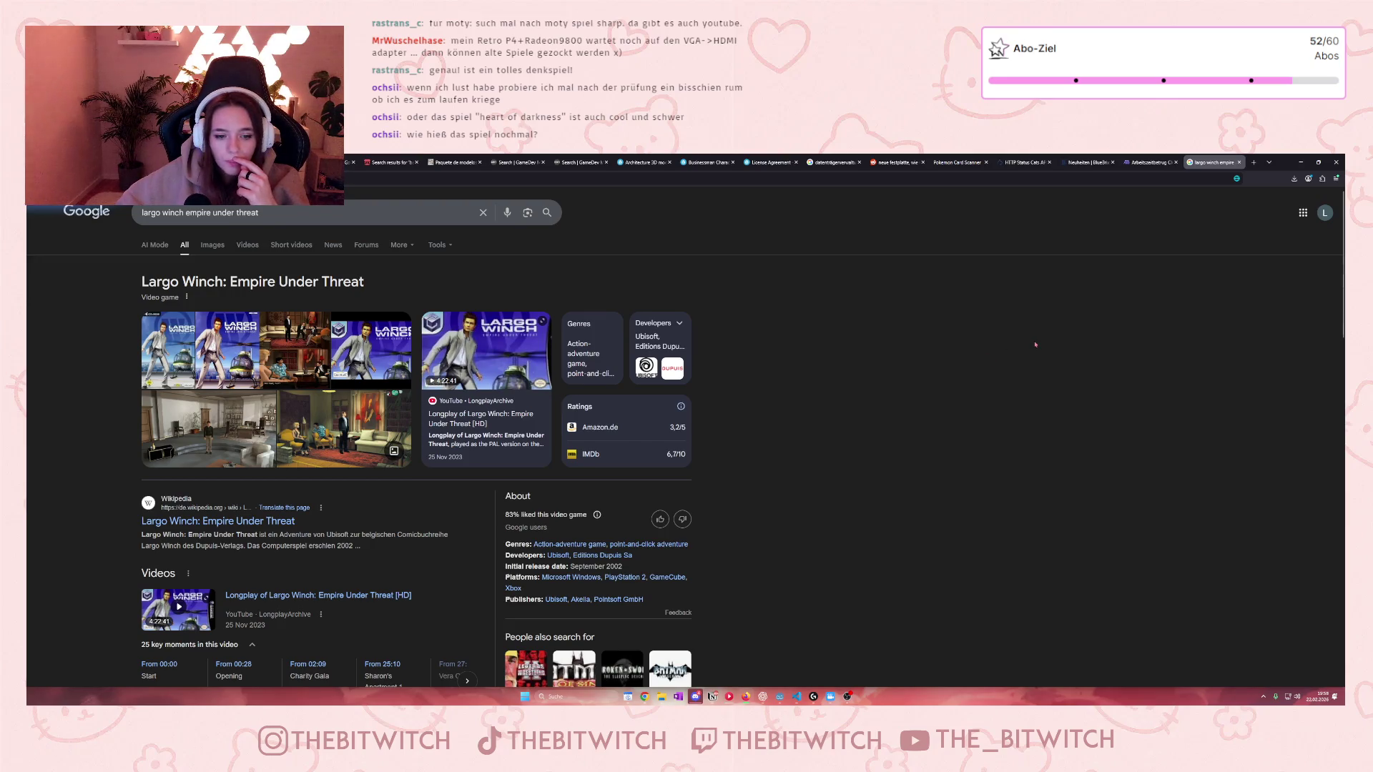
{"action": "scroll", "coordinate": [1035, 345], "scroll_direction": "down", "scroll_amount": 3}
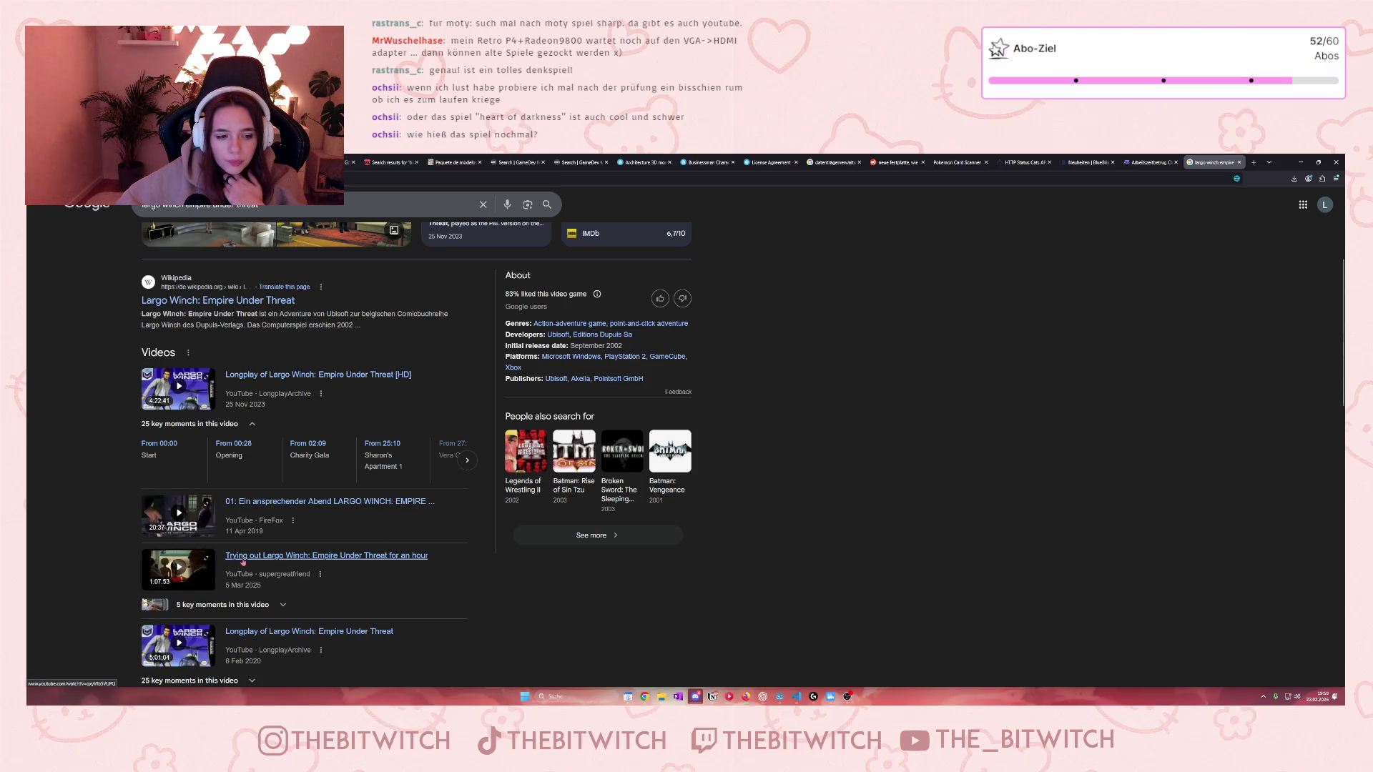
{"action": "scroll", "coordinate": [372, 590], "scroll_direction": "down", "scroll_amount": 2}
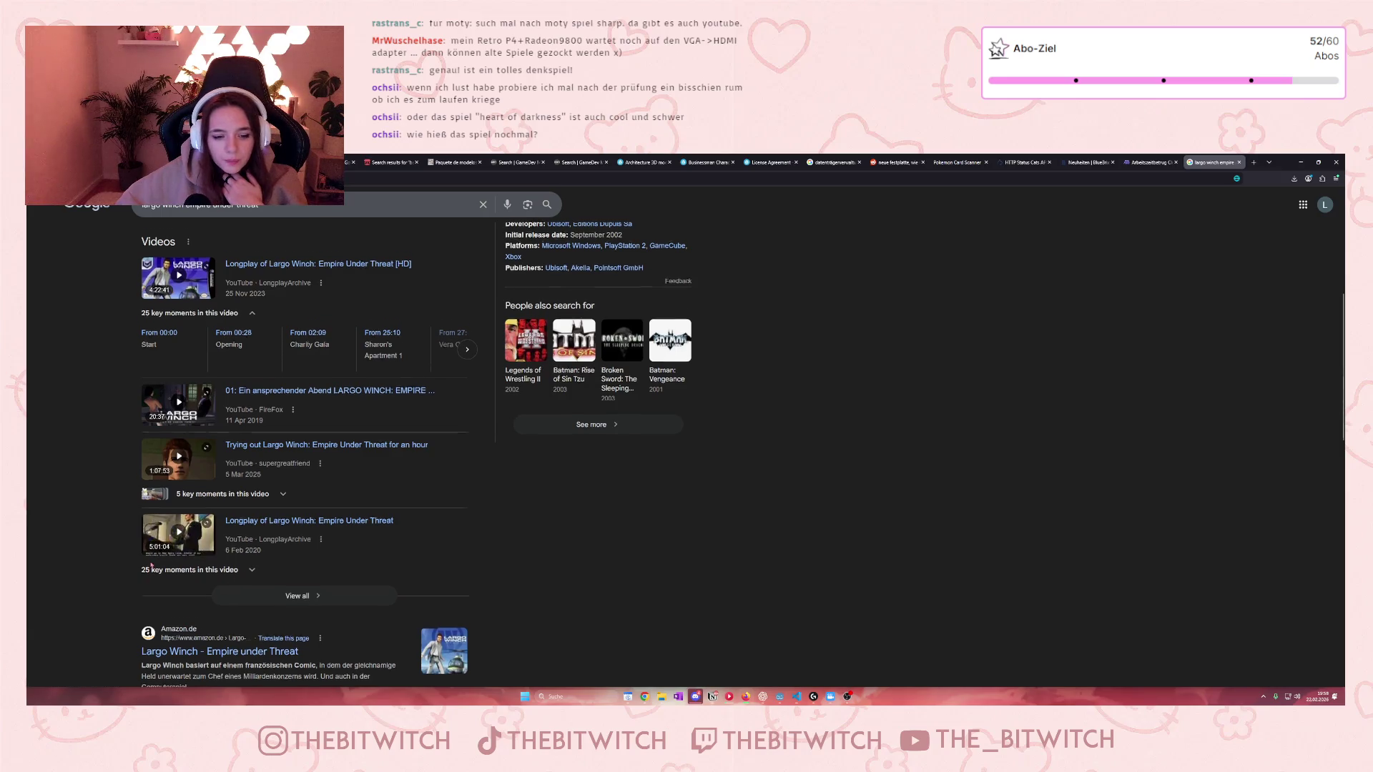
{"action": "scroll", "coordinate": [233, 527], "scroll_direction": "down", "scroll_amount": 3}
{"action": "scroll", "coordinate": [173, 545], "scroll_direction": "up", "scroll_amount": 5}
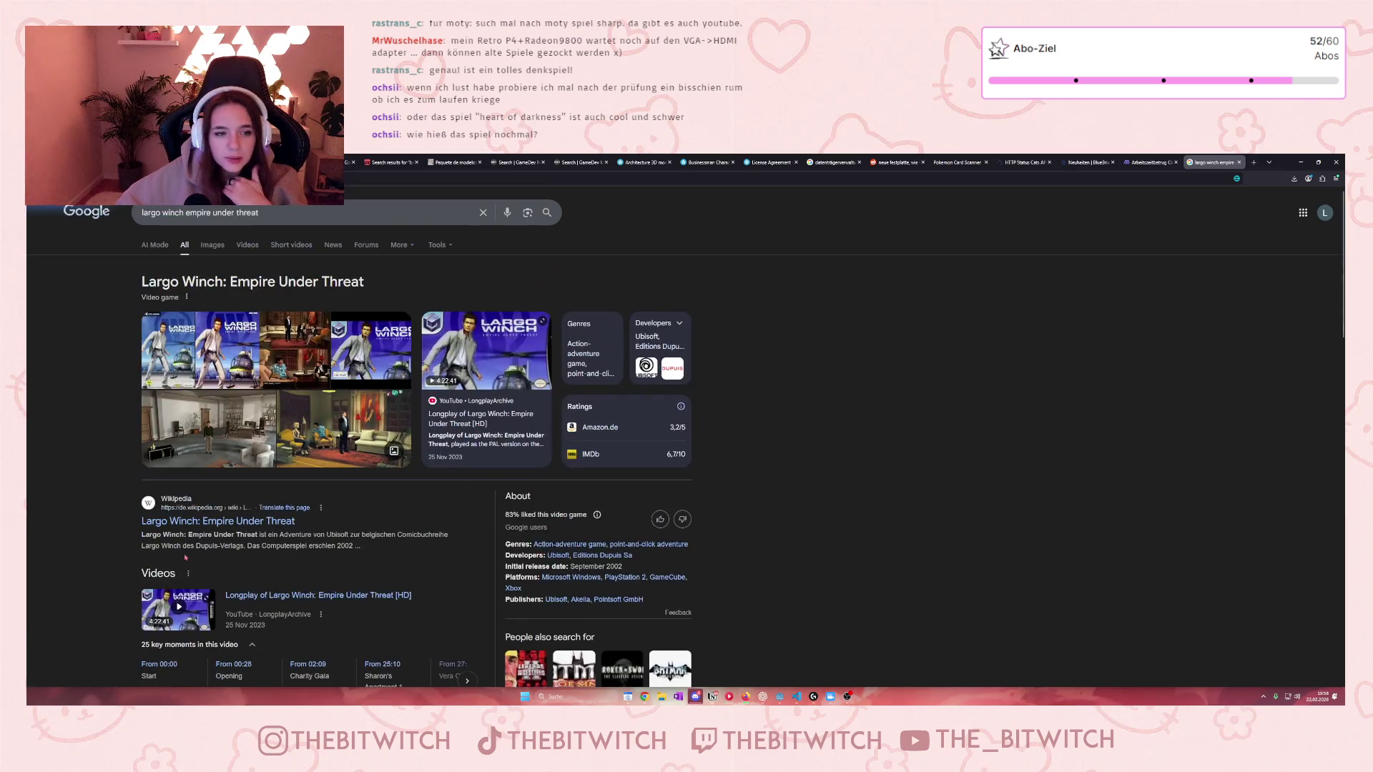
{"action": "left_click", "coordinate": [212, 244]}
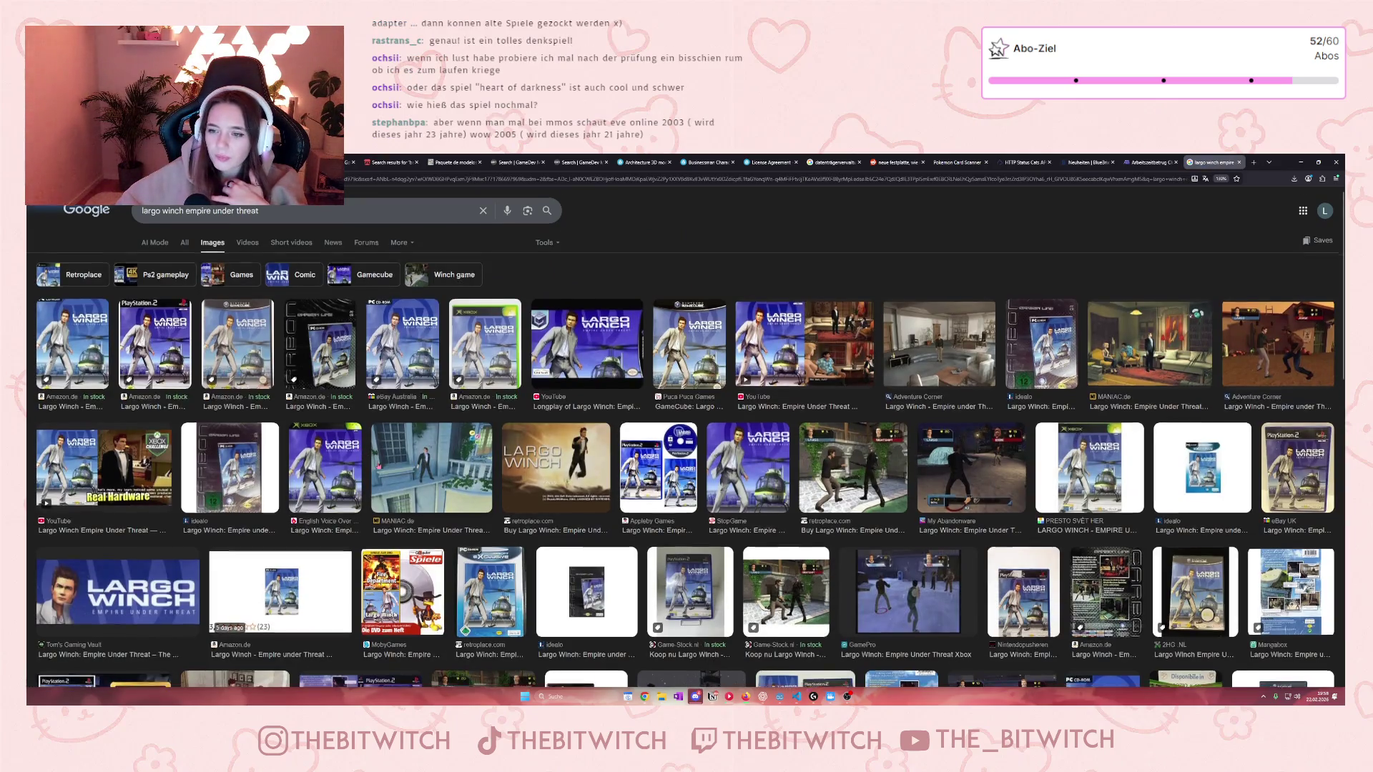
Step: Scroll through the Largo Winch image grid, then close the image search tab
{"action": "scroll", "coordinate": [376, 463], "scroll_direction": "down", "scroll_amount": 4}
{"action": "scroll", "coordinate": [379, 463], "scroll_direction": "down", "scroll_amount": 3}
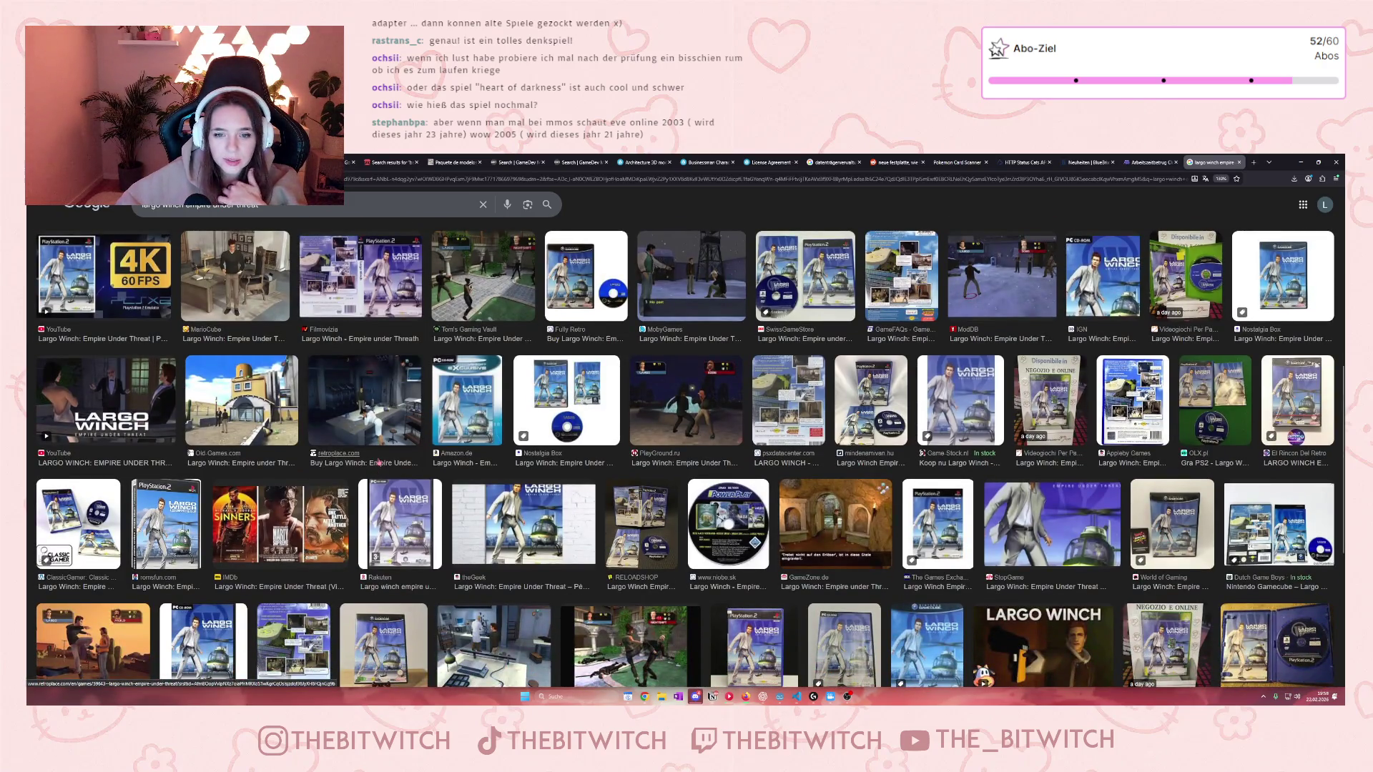
{"action": "scroll", "coordinate": [373, 467], "scroll_direction": "down", "scroll_amount": 5}
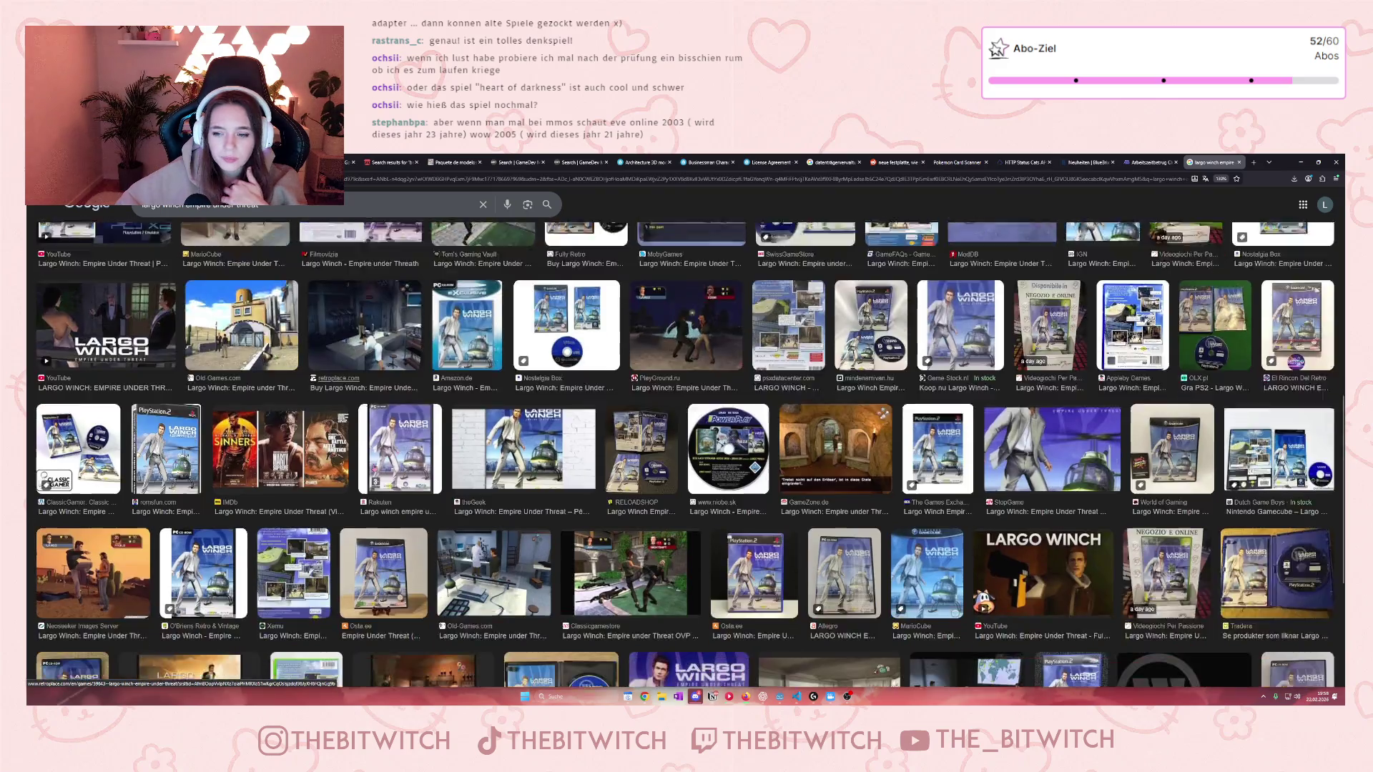
{"action": "scroll", "coordinate": [378, 466], "scroll_direction": "down", "scroll_amount": 2}
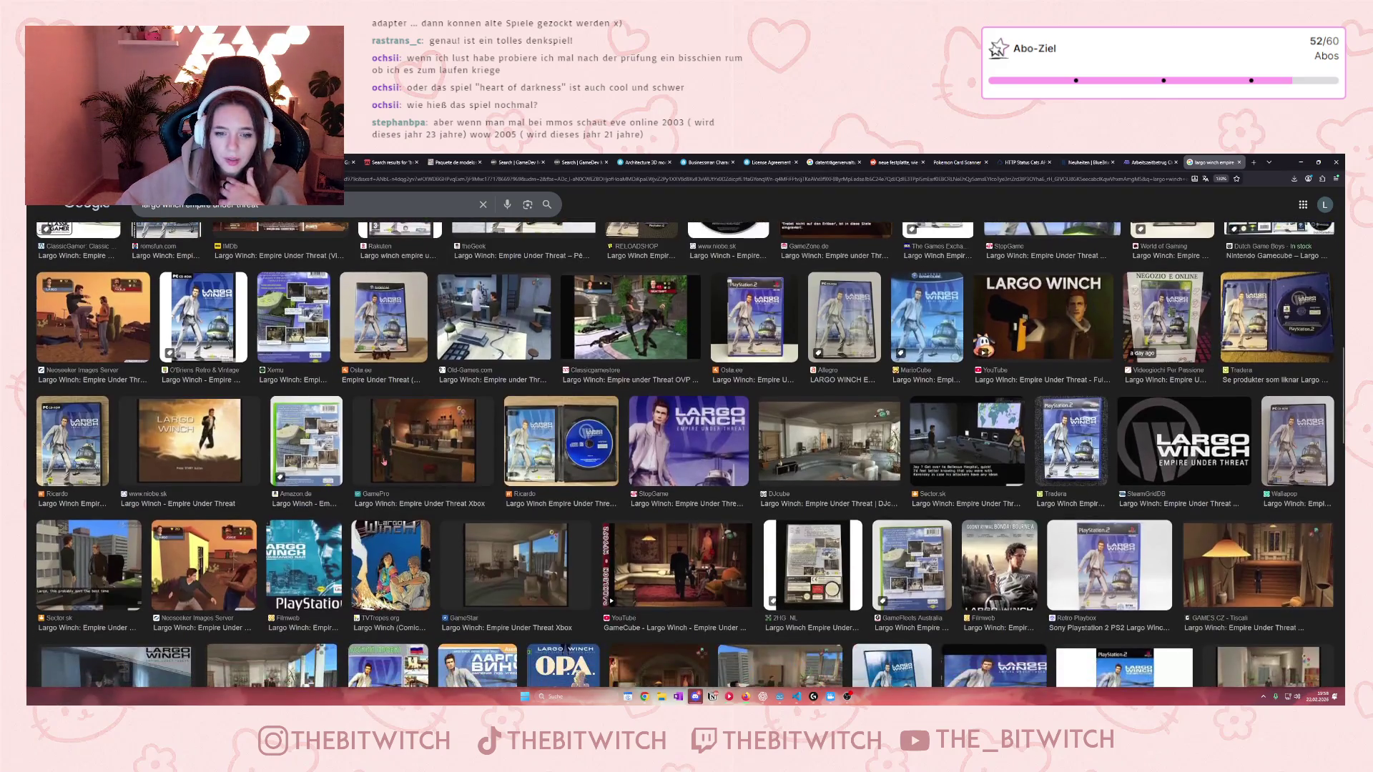
{"action": "scroll", "coordinate": [378, 465], "scroll_direction": "down", "scroll_amount": 1}
{"action": "scroll", "coordinate": [378, 465], "scroll_direction": "down", "scroll_amount": 3}
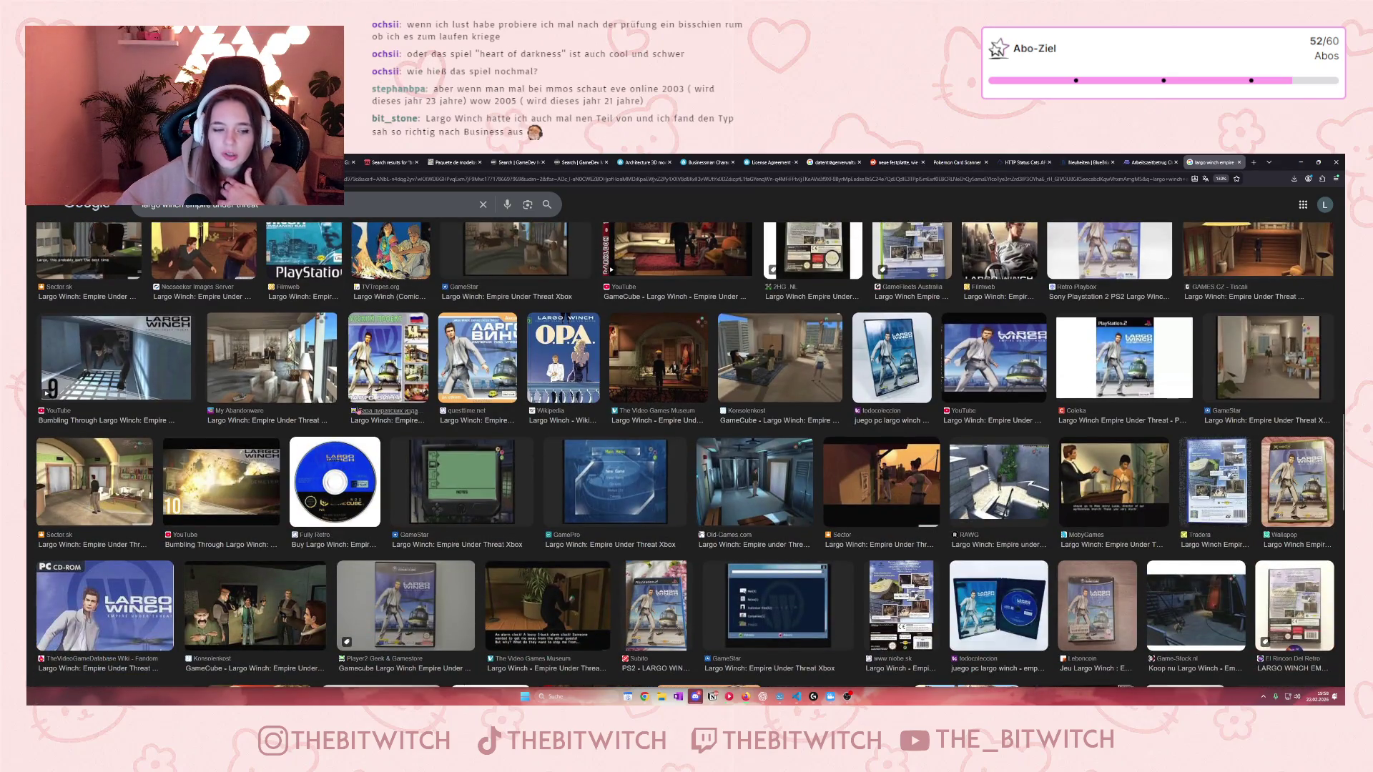
{"action": "left_click", "coordinate": [1241, 162]}
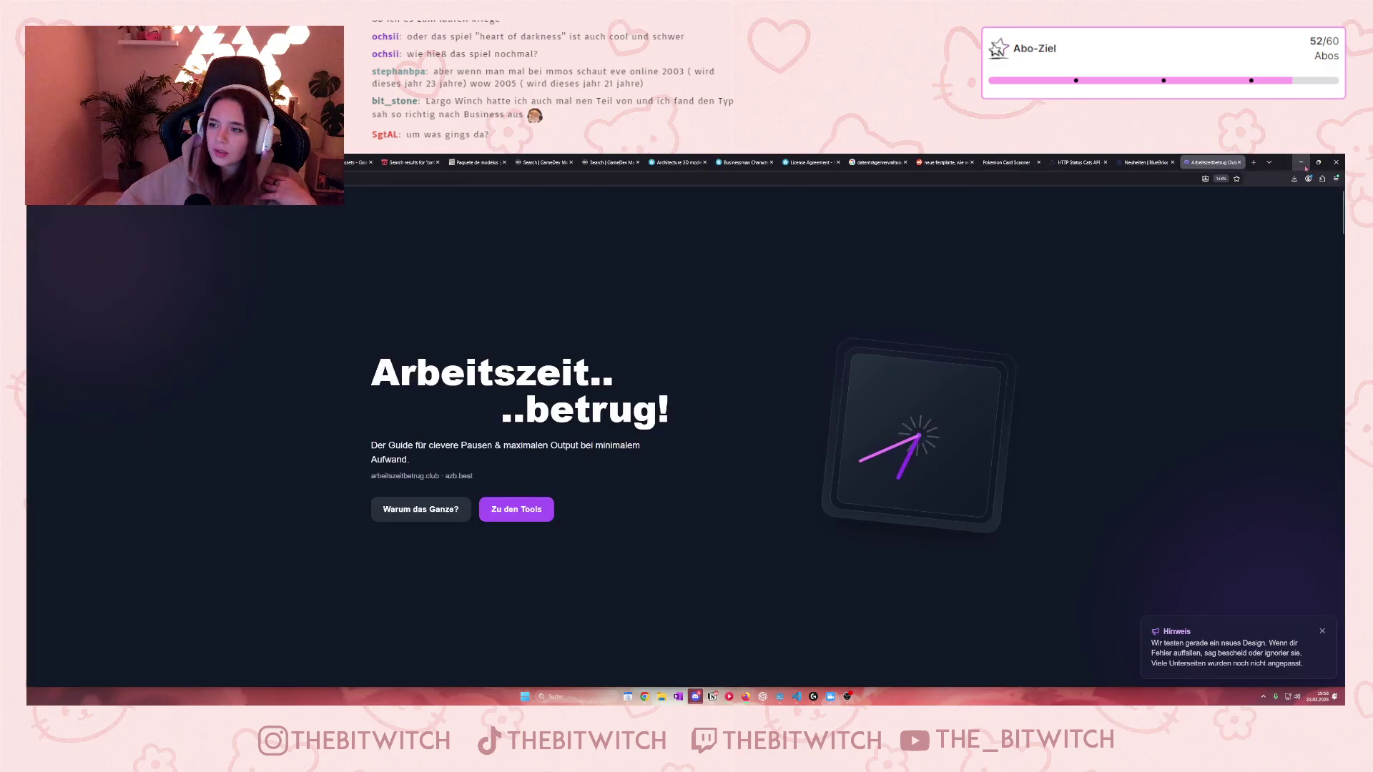
Step: Minimize the browser, select the Handy task in the Notion Projektplan, then minimize Notion
{"action": "left_click", "coordinate": [1300, 162]}
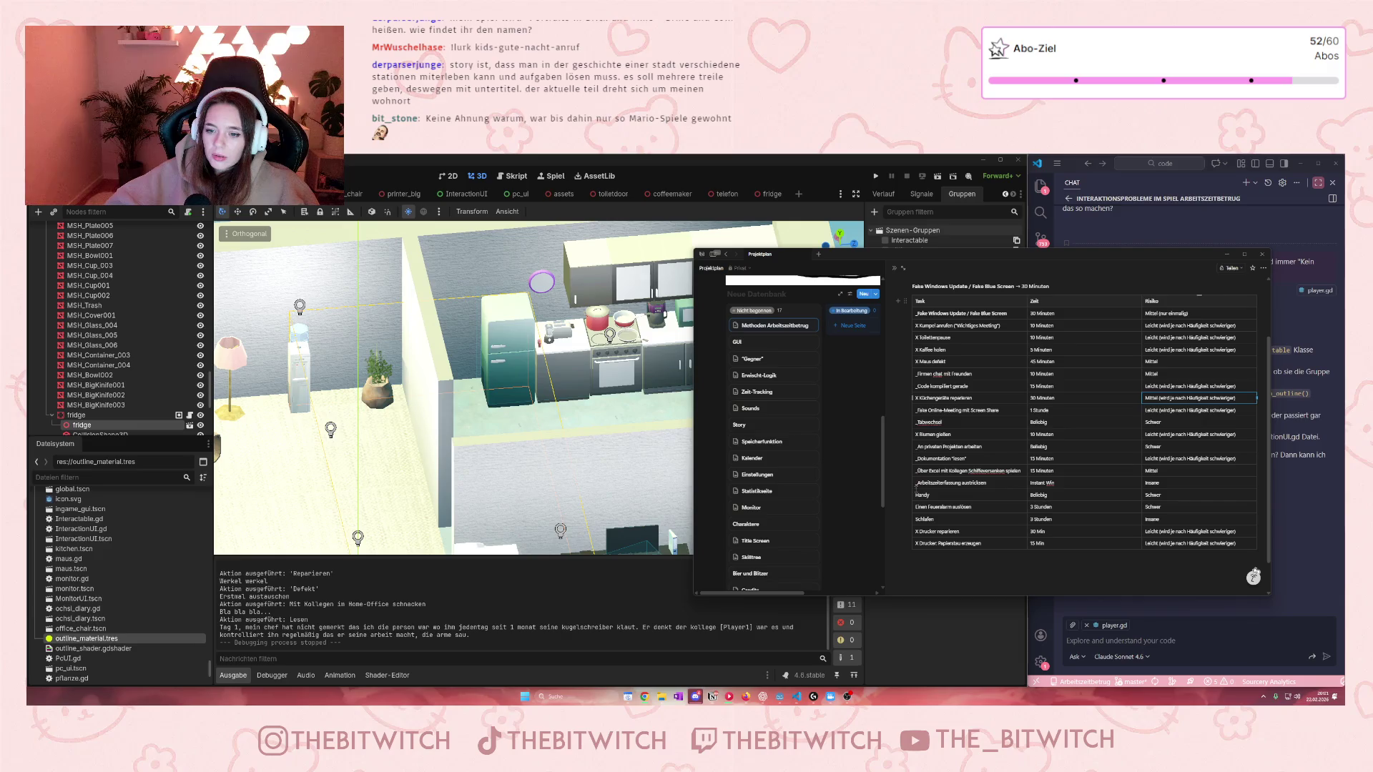
{"action": "left_click", "coordinate": [916, 495]}
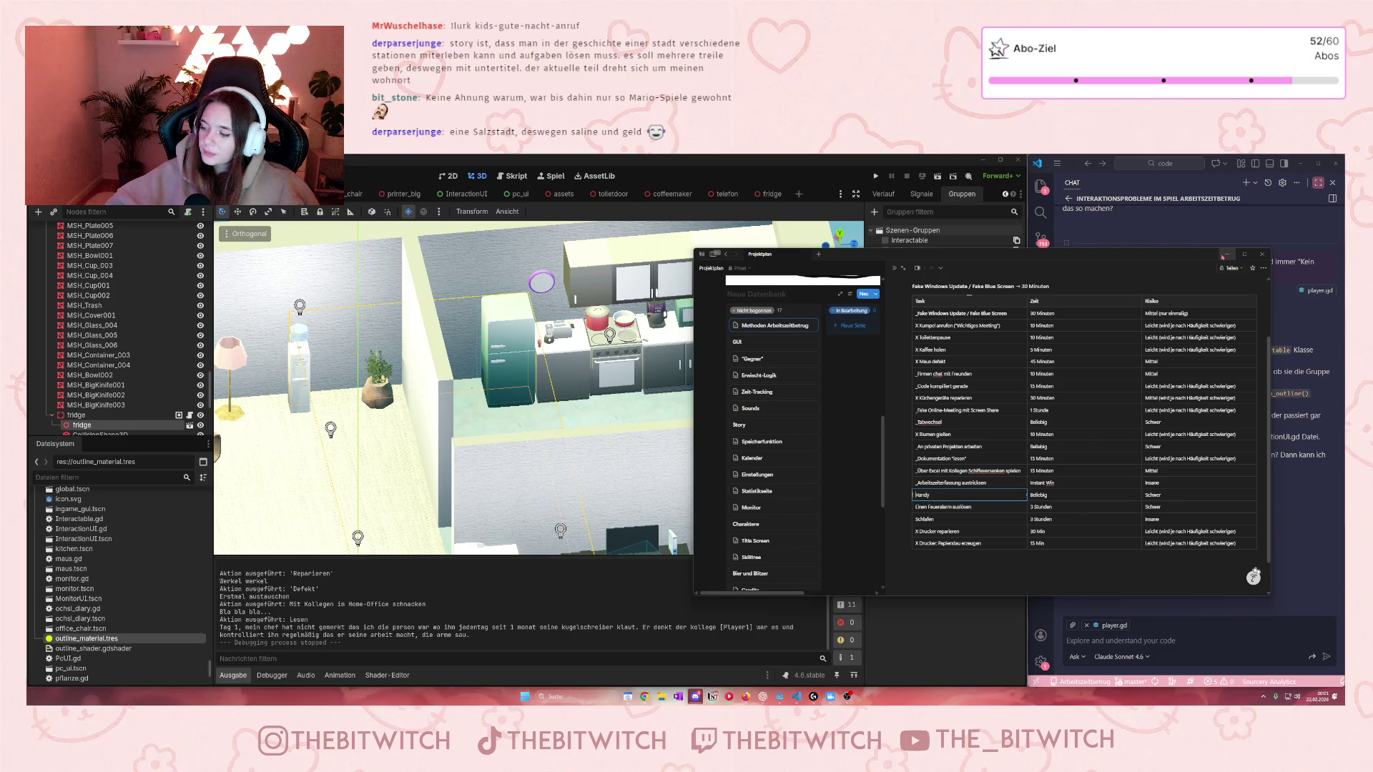
{"action": "left_click", "coordinate": [1223, 256]}
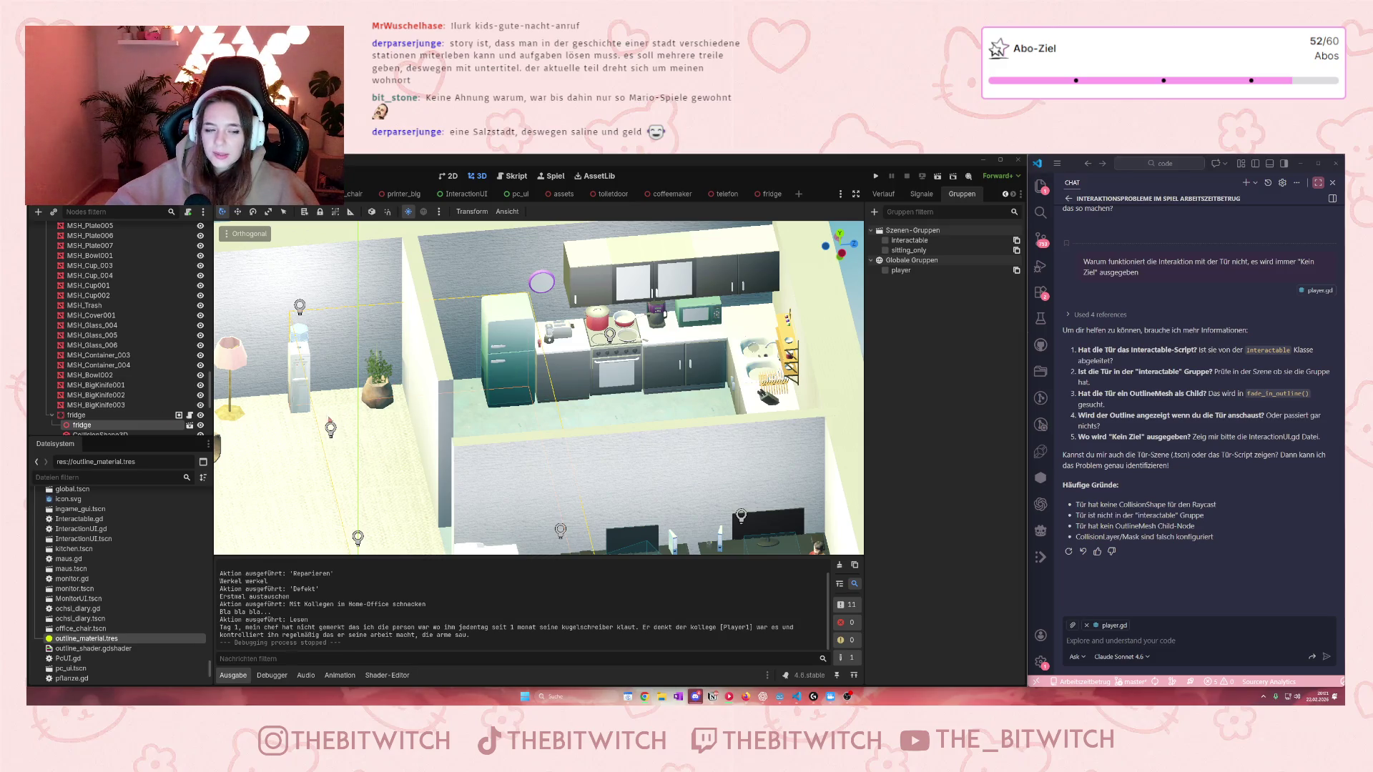
Step: Collapse the fridge and Küche nodes in the Scene dock
{"action": "scroll", "coordinate": [157, 370], "scroll_direction": "down", "scroll_amount": 3}
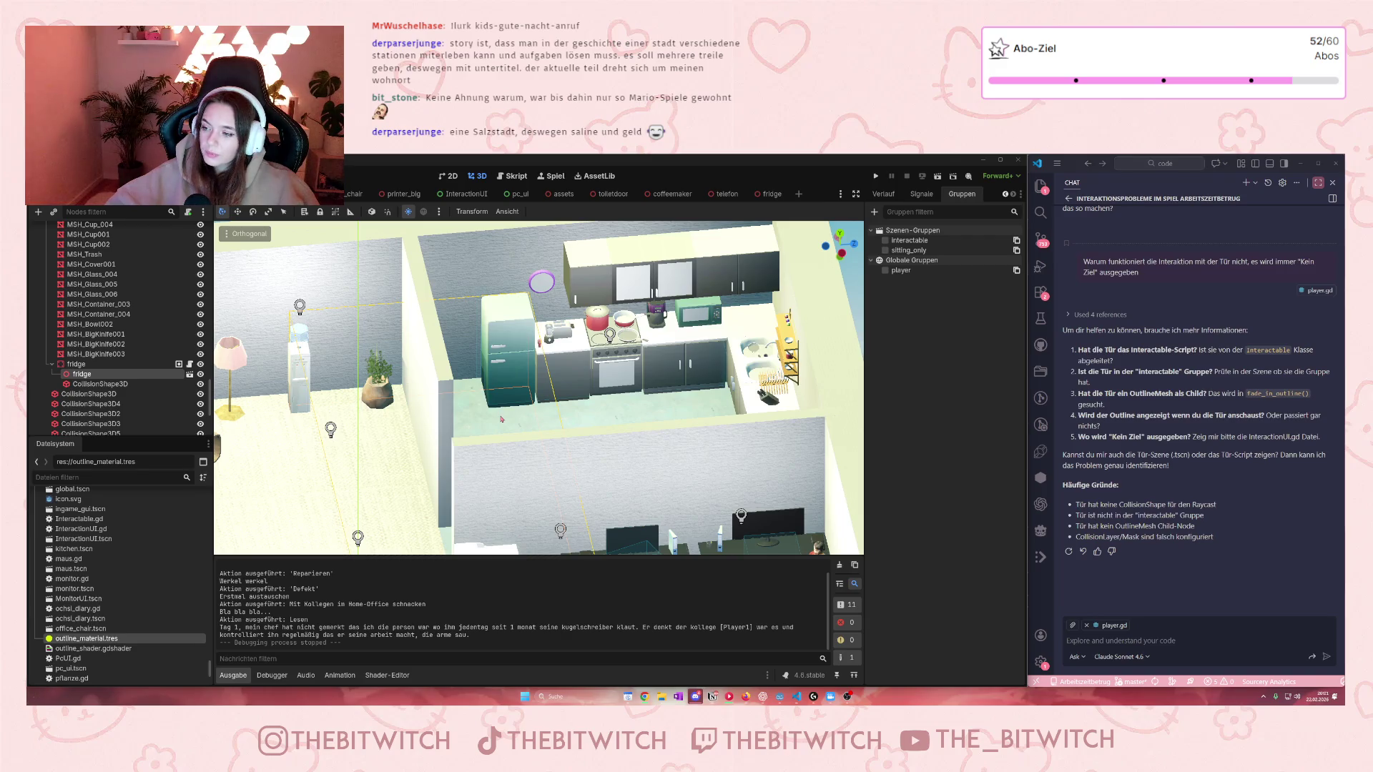
{"action": "left_click", "coordinate": [52, 364]}
{"action": "scroll", "coordinate": [114, 329], "scroll_direction": "up", "scroll_amount": 10}
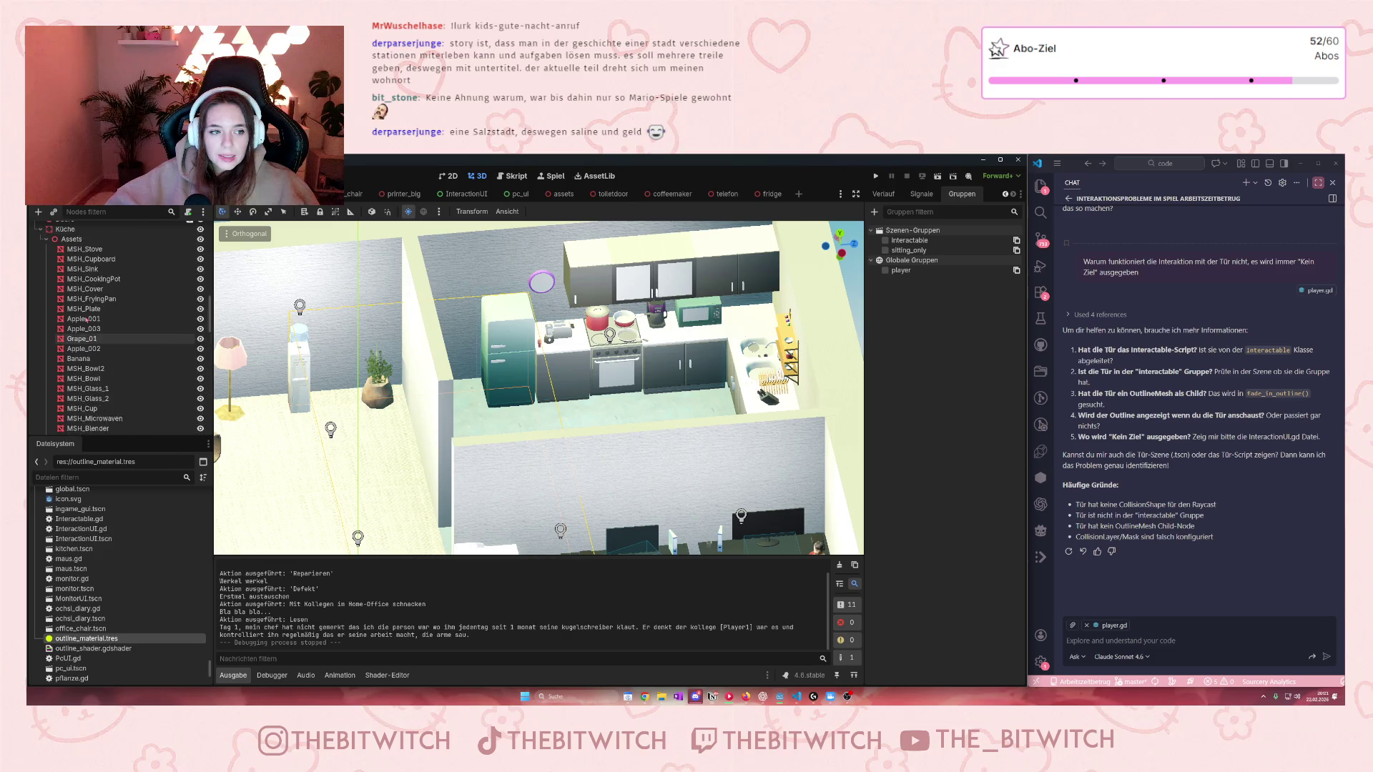
{"action": "left_click", "coordinate": [40, 306]}
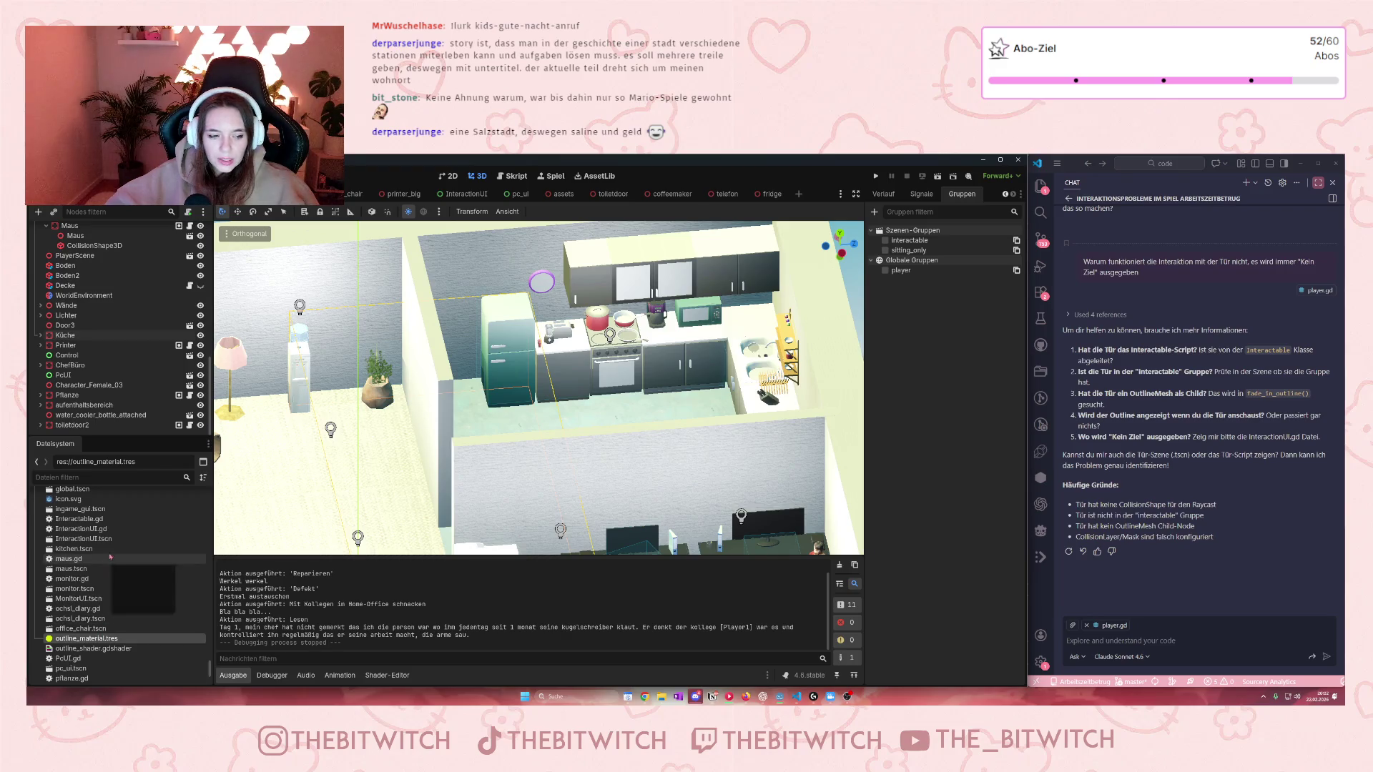
{"action": "scroll", "coordinate": [107, 560], "scroll_direction": "up", "scroll_amount": 5}
{"action": "scroll", "coordinate": [108, 559], "scroll_direction": "up", "scroll_amount": 10}
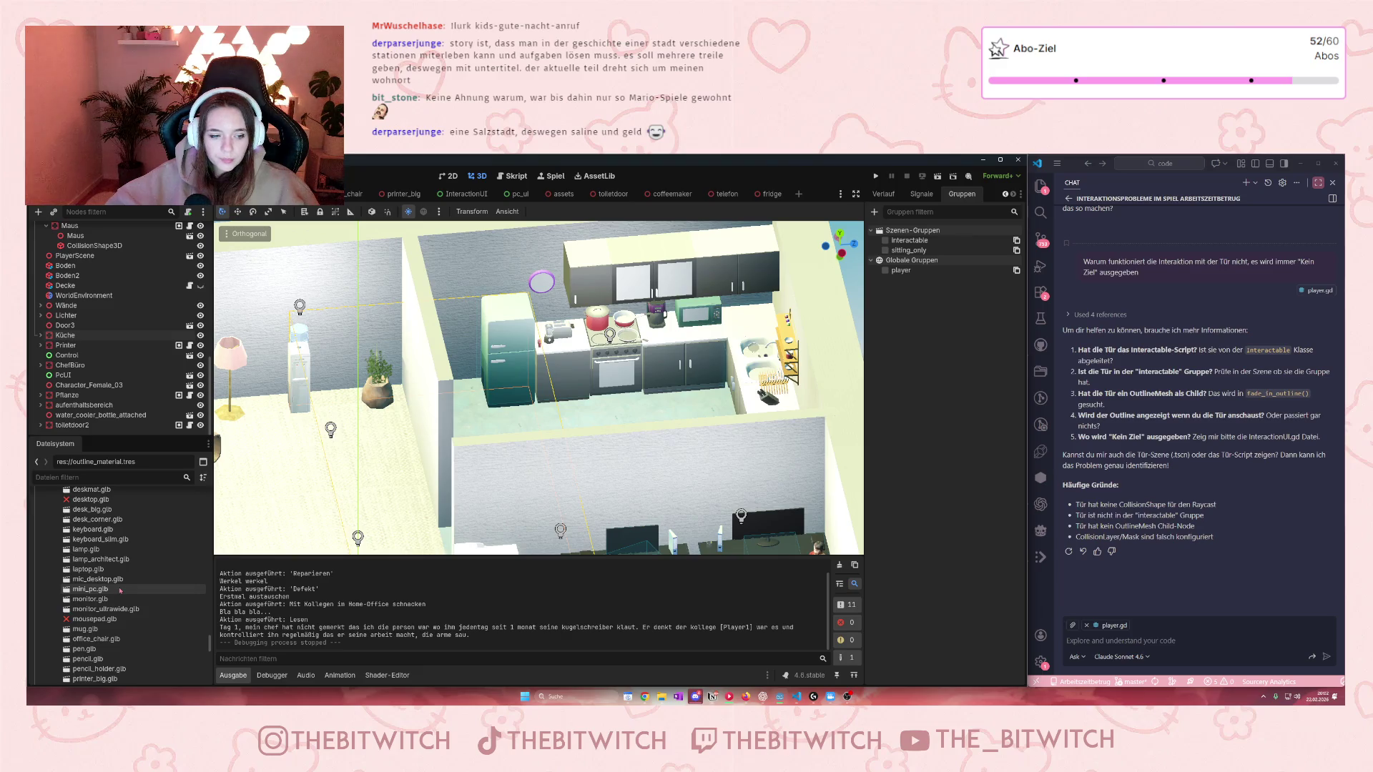
Step: Select tablet.glb in the FileSystem dock's office_pack/glTF folder and orbit toward the desk
{"action": "scroll", "coordinate": [93, 584], "scroll_direction": "down", "scroll_amount": 3}
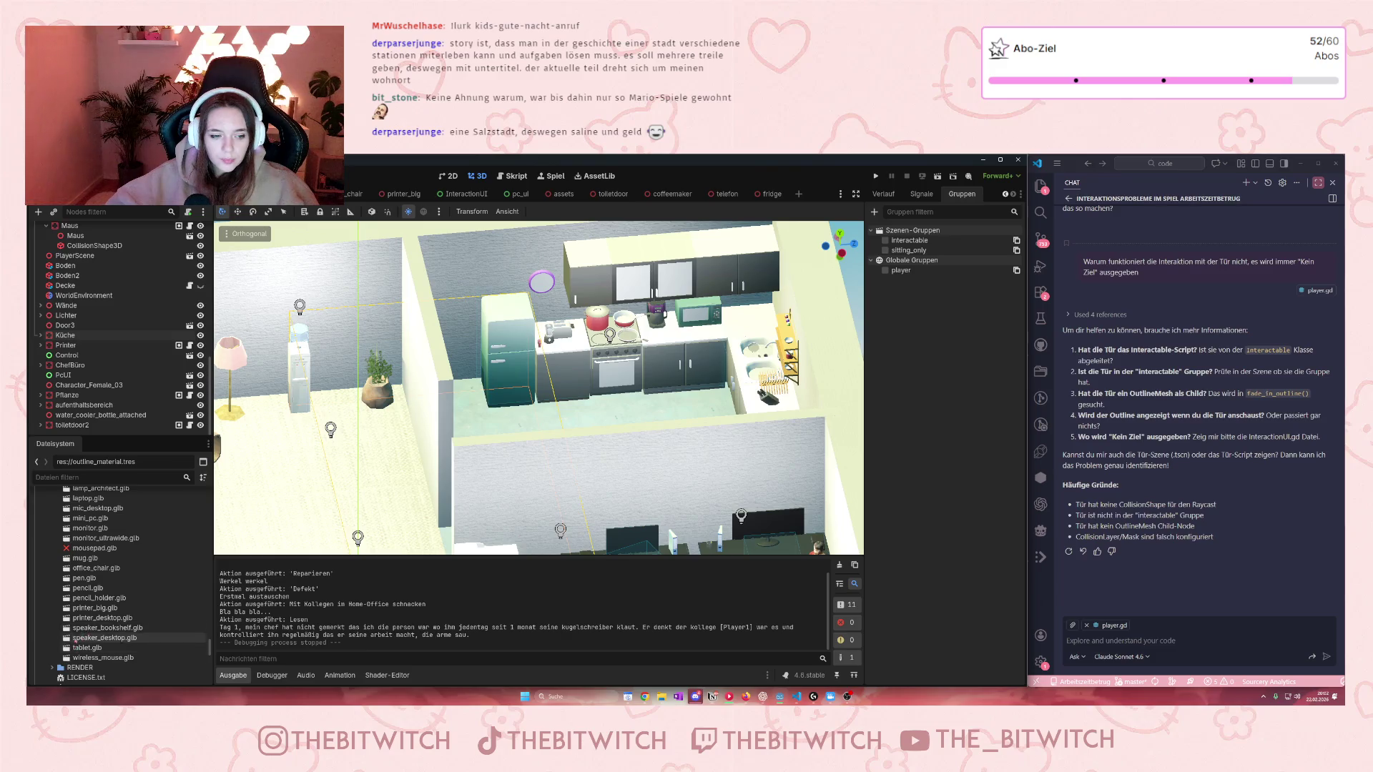
{"action": "left_click", "coordinate": [86, 647]}
{"action": "scroll", "coordinate": [100, 618], "scroll_direction": "up", "scroll_amount": 2}
{"action": "scroll", "coordinate": [102, 614], "scroll_direction": "up", "scroll_amount": 3}
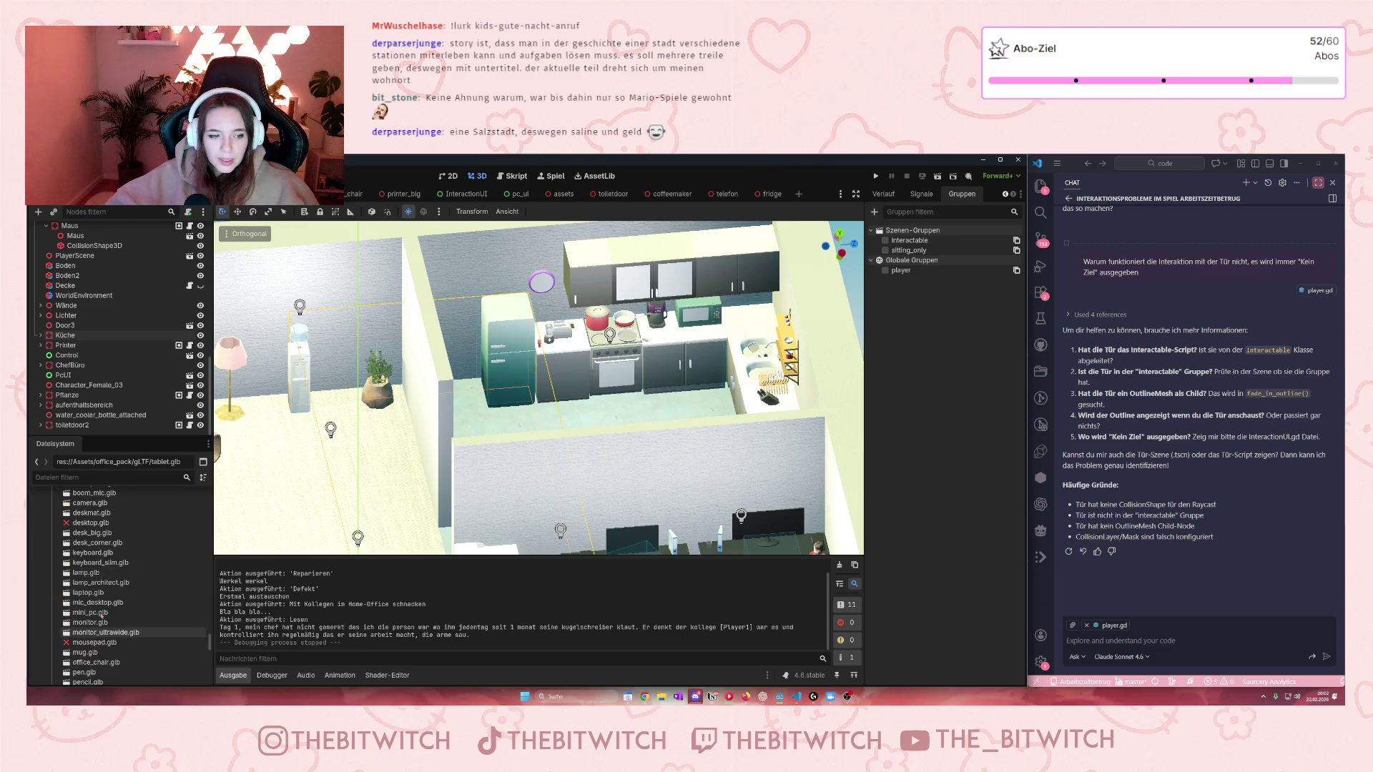
{"action": "scroll", "coordinate": [100, 617], "scroll_direction": "down", "scroll_amount": 5}
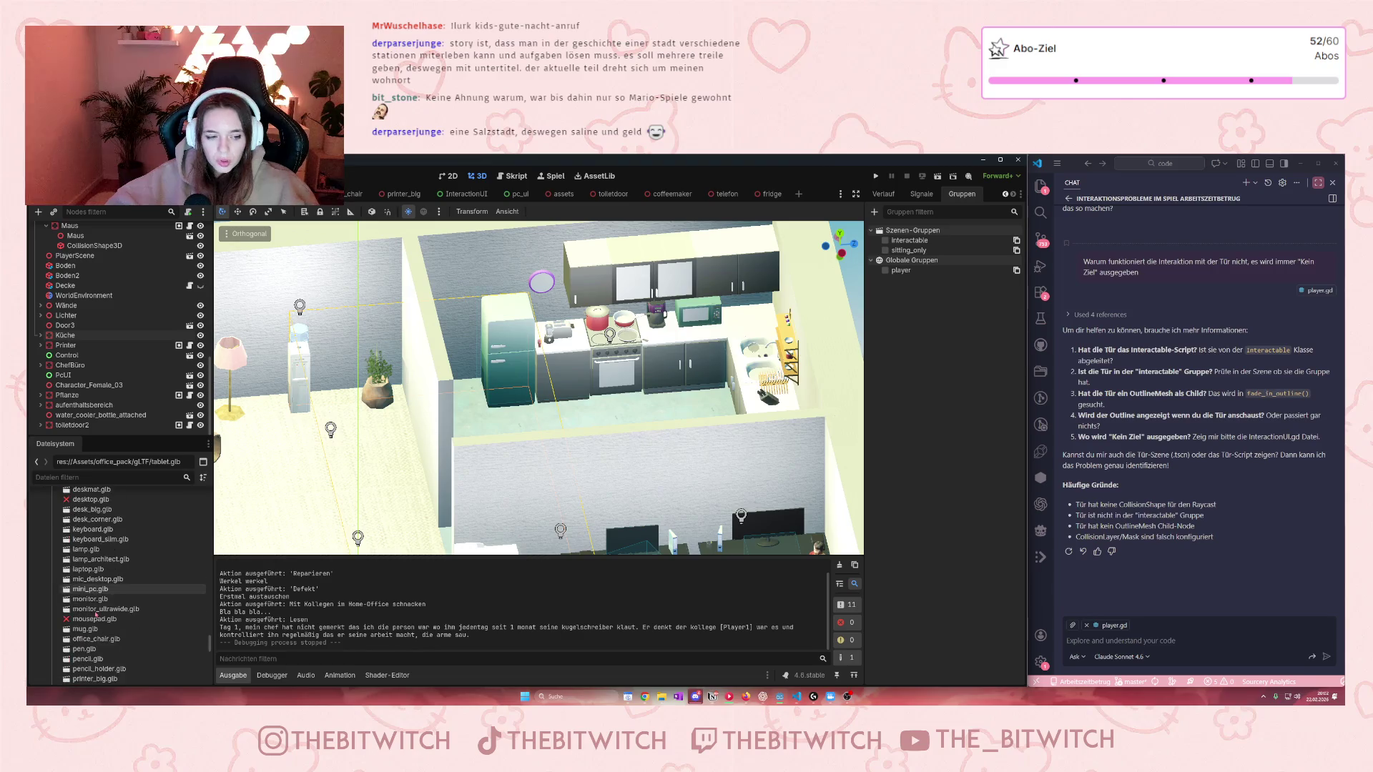
{"action": "scroll", "coordinate": [564, 470], "scroll_direction": "up", "scroll_amount": 6}
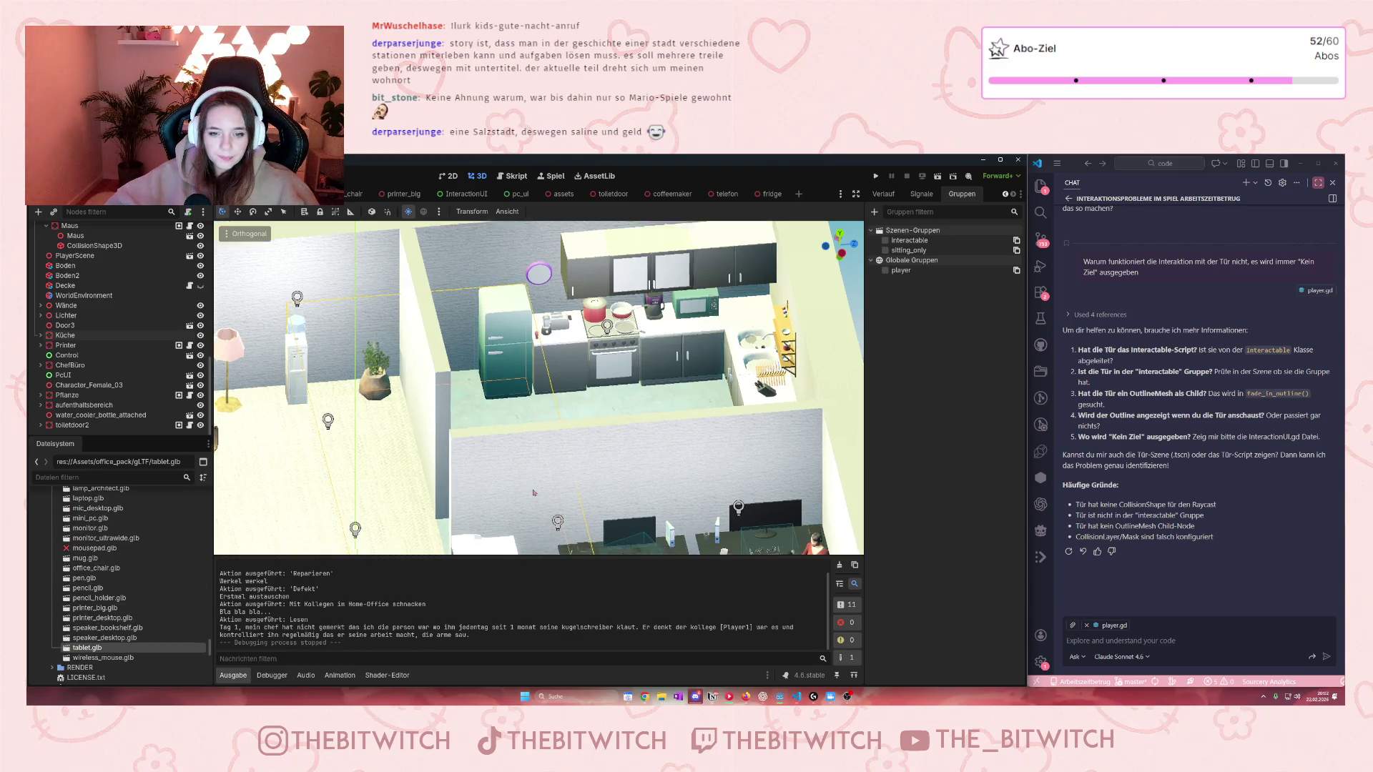
{"action": "mouse_move", "coordinate": [563, 470]}
{"action": "left_mouse_down"}
{"action": "mouse_move", "coordinate": [653, 409]}
{"action": "mouse_move", "coordinate": [569, 465]}
{"action": "left_mouse_up"}
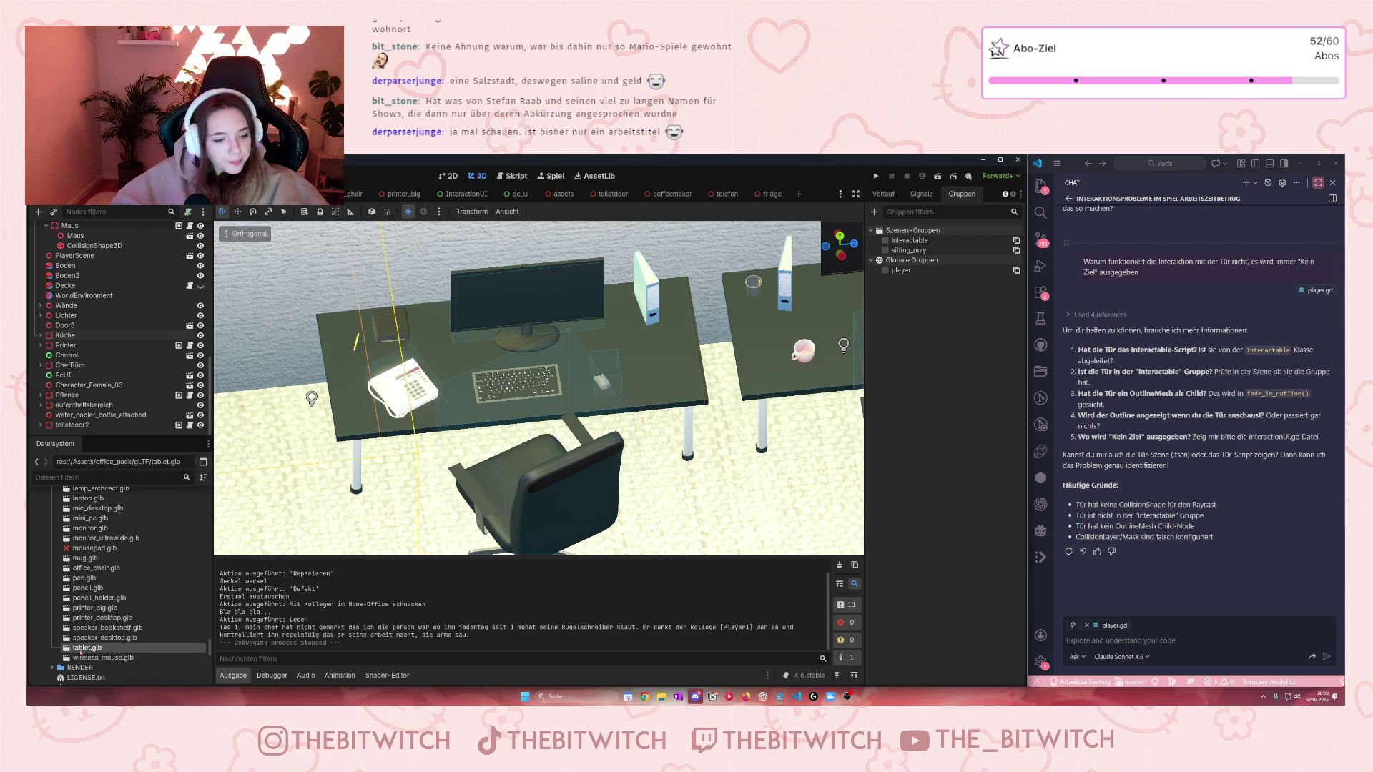
Step: Collapse the Ochsis Arbeitsplatz, telefon, Maus, Monitor and Stuhl nodes, then add a new scene tab
{"action": "scroll", "coordinate": [36, 294], "scroll_direction": "down", "scroll_amount": 10}
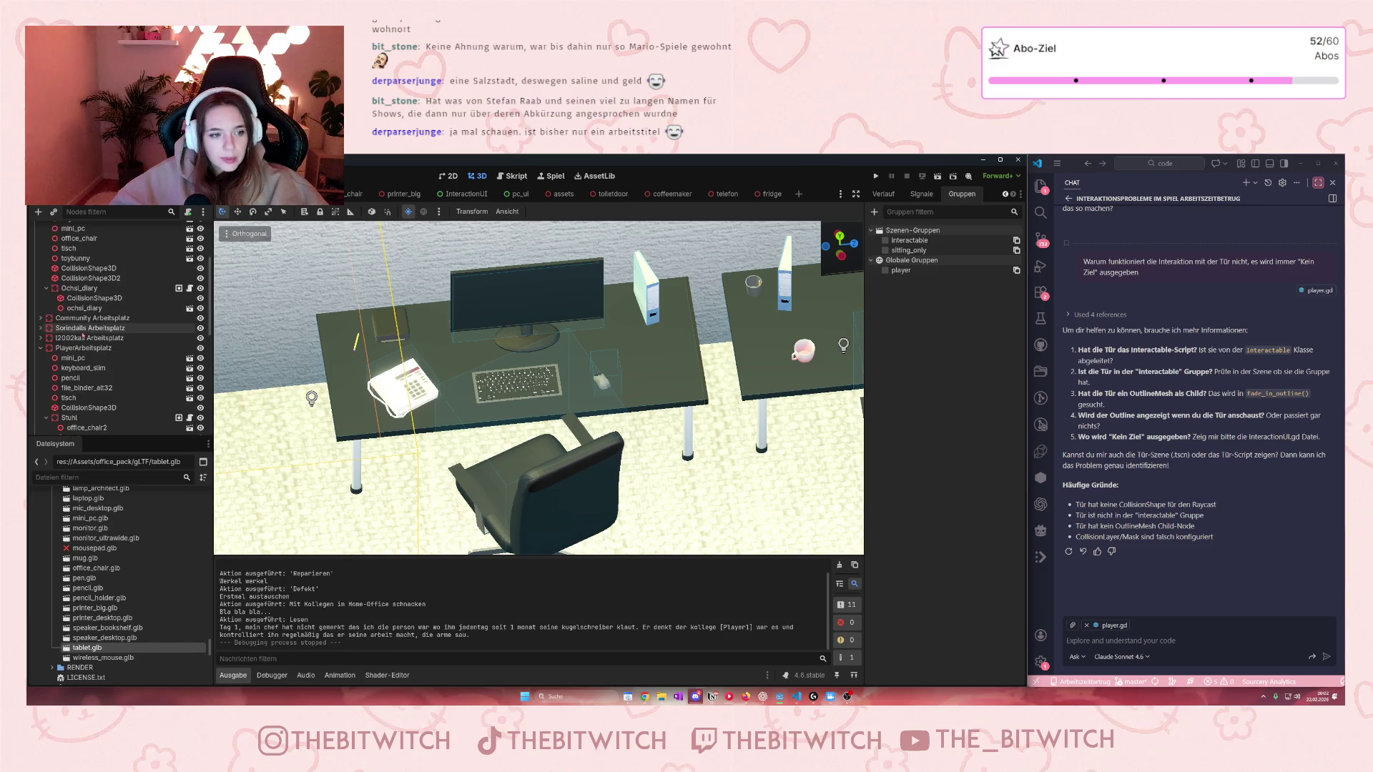
{"action": "scroll", "coordinate": [45, 314], "scroll_direction": "up", "scroll_amount": 5}
{"action": "left_click", "coordinate": [40, 280]}
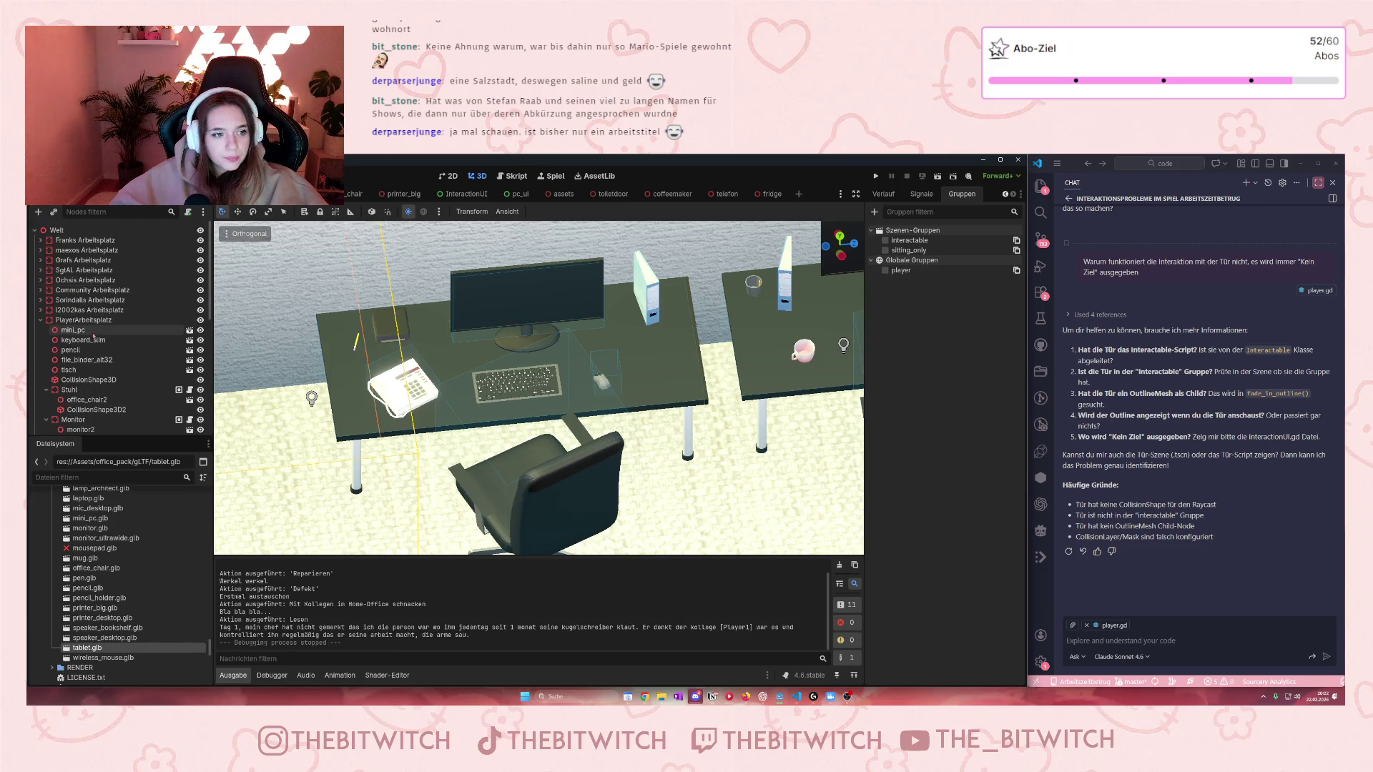
{"action": "scroll", "coordinate": [95, 339], "scroll_direction": "down", "scroll_amount": 3}
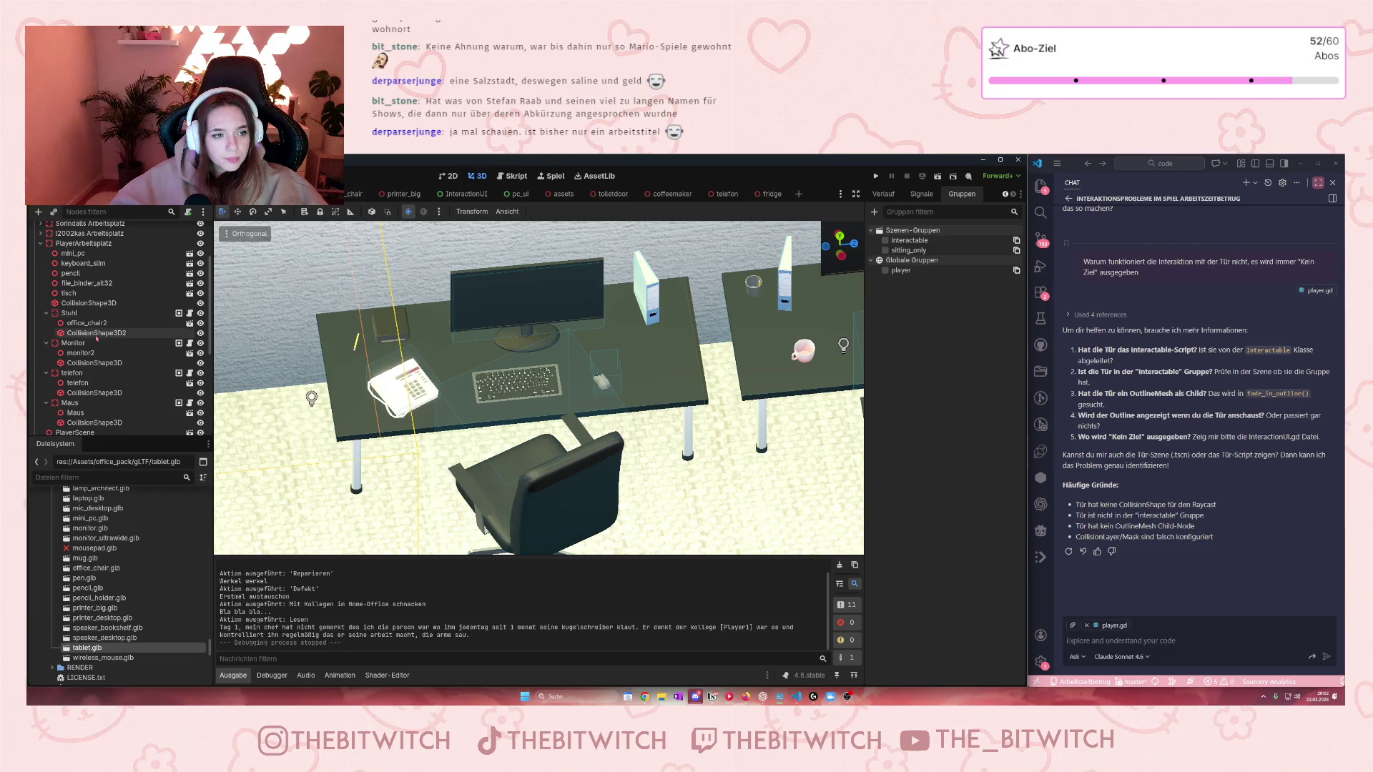
{"action": "scroll", "coordinate": [96, 337], "scroll_direction": "down", "scroll_amount": 1}
{"action": "left_click", "coordinate": [46, 377]}
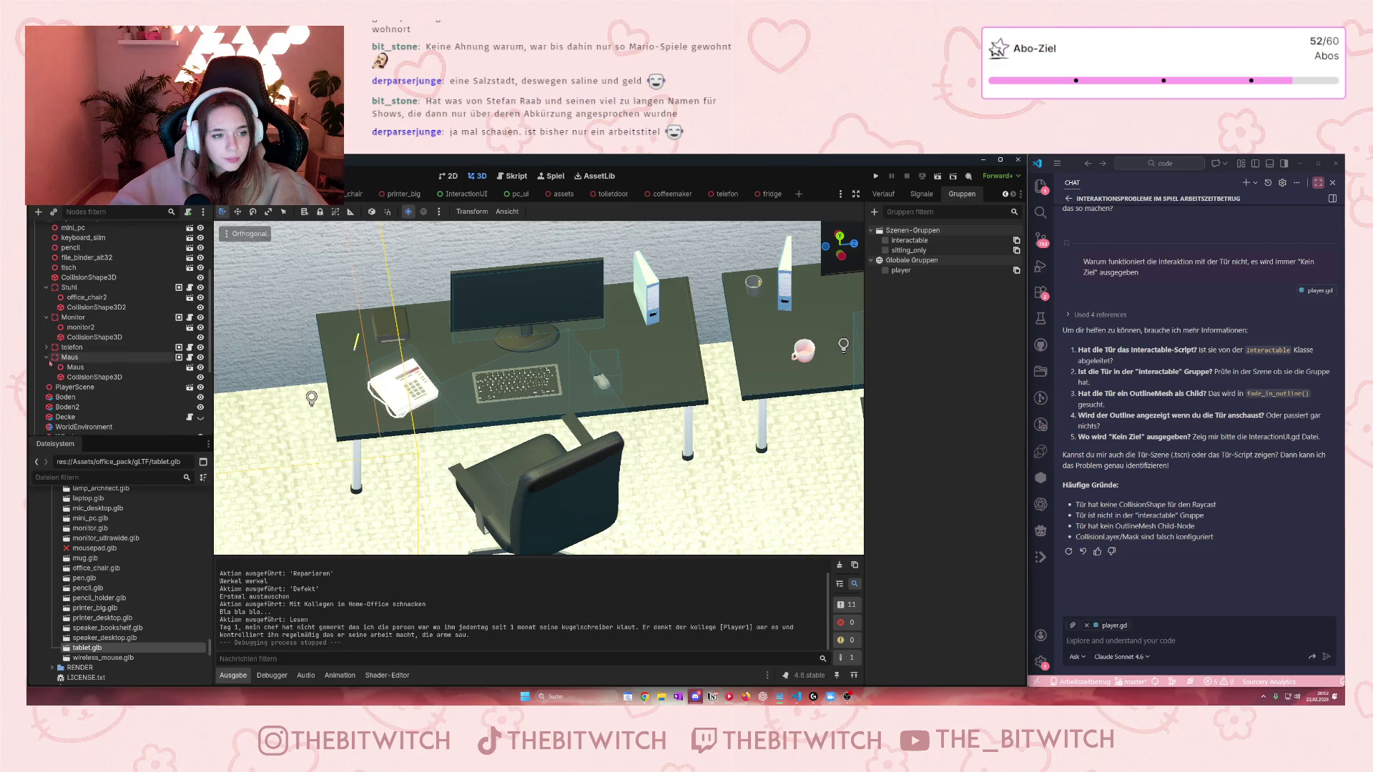
{"action": "left_click", "coordinate": [46, 347]}
{"action": "left_click", "coordinate": [47, 317]}
{"action": "left_click", "coordinate": [47, 287]}
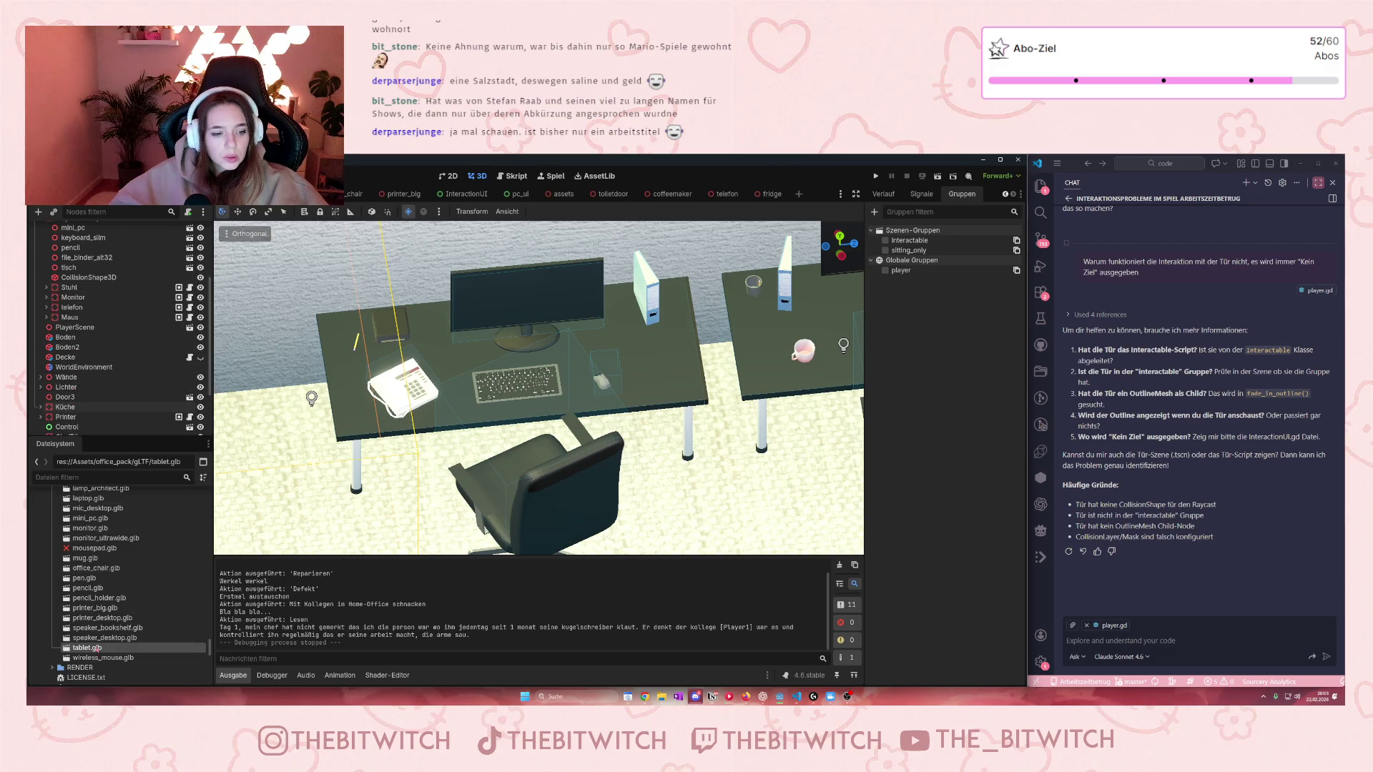
{"action": "left_click", "coordinate": [798, 194]}
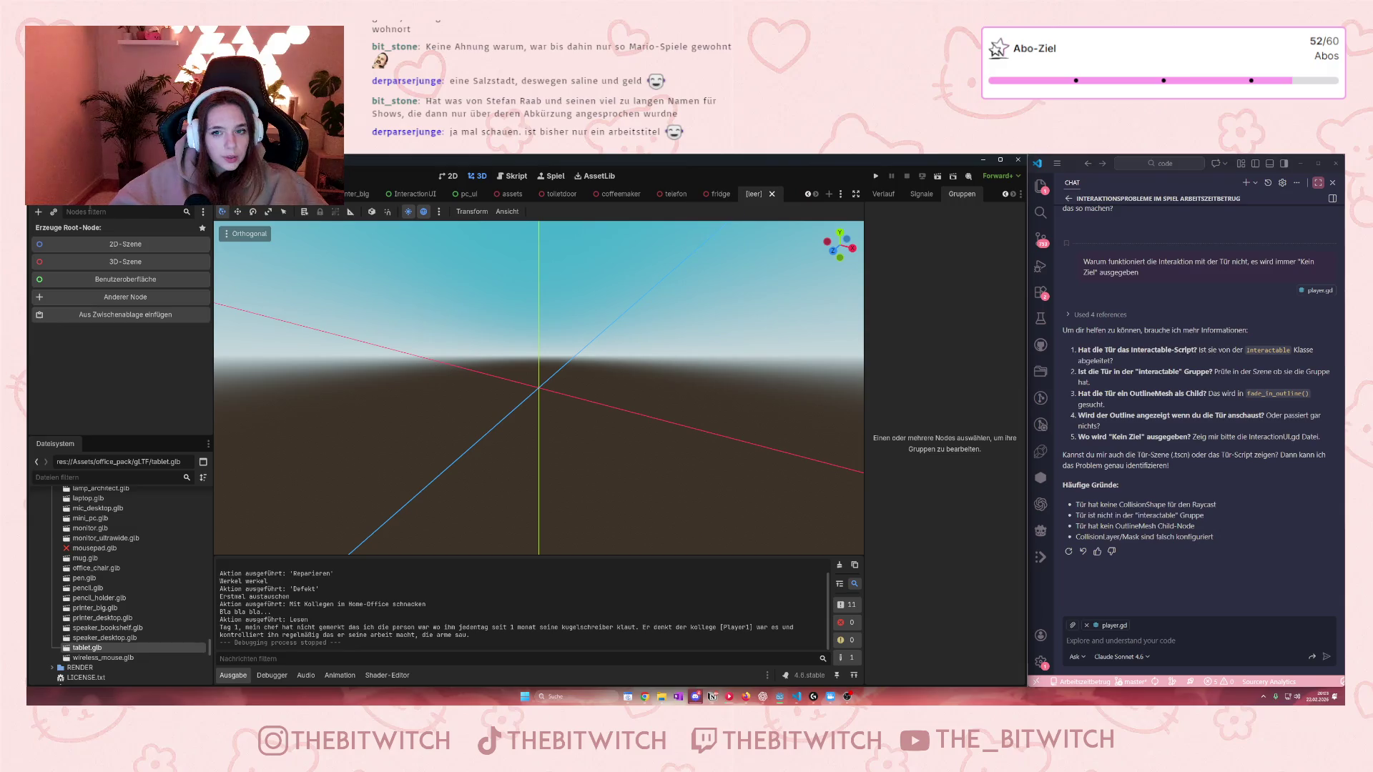
Step: Create a 3D Scene root node and rename it 'tablet'
{"action": "left_click", "coordinate": [124, 262]}
{"action": "key", "text": "F2"}
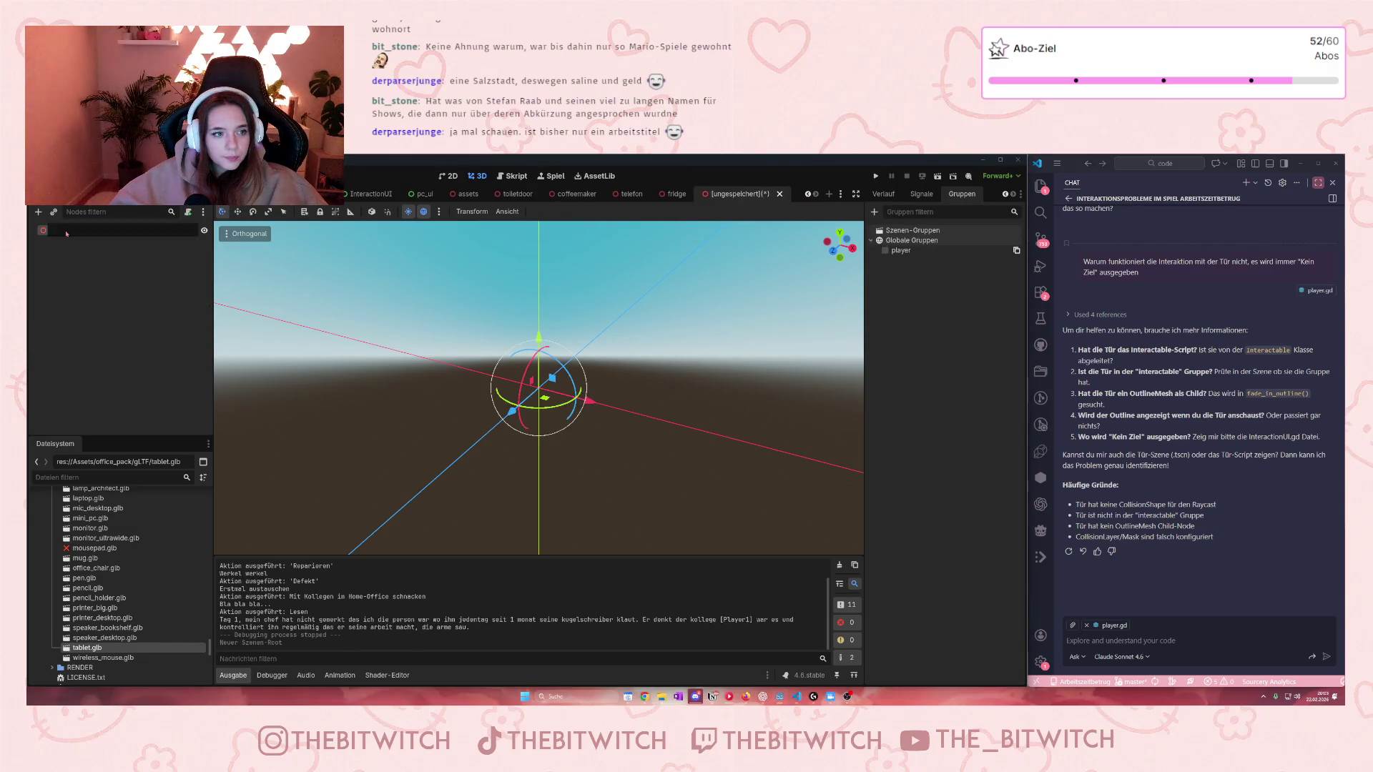
{"action": "type", "text": "tablet"}
{"action": "key", "text": "Return"}
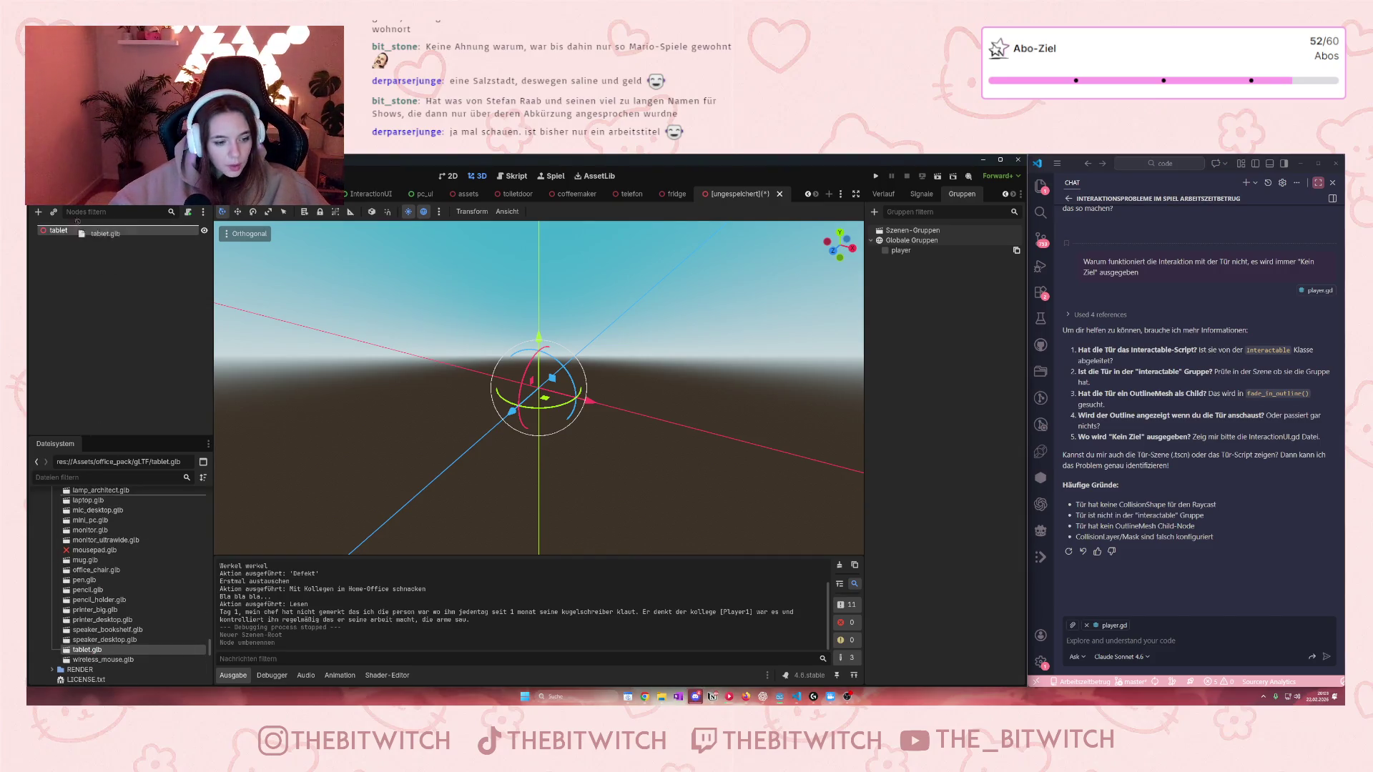
Step: Instance tablet.glb under the tablet root, orbit to view it, and open the instanced model
{"action": "left_click_drag", "start_coordinate": [86, 647], "coordinate": [106, 339]}
{"action": "scroll", "coordinate": [649, 455], "scroll_direction": "up", "scroll_amount": 5}
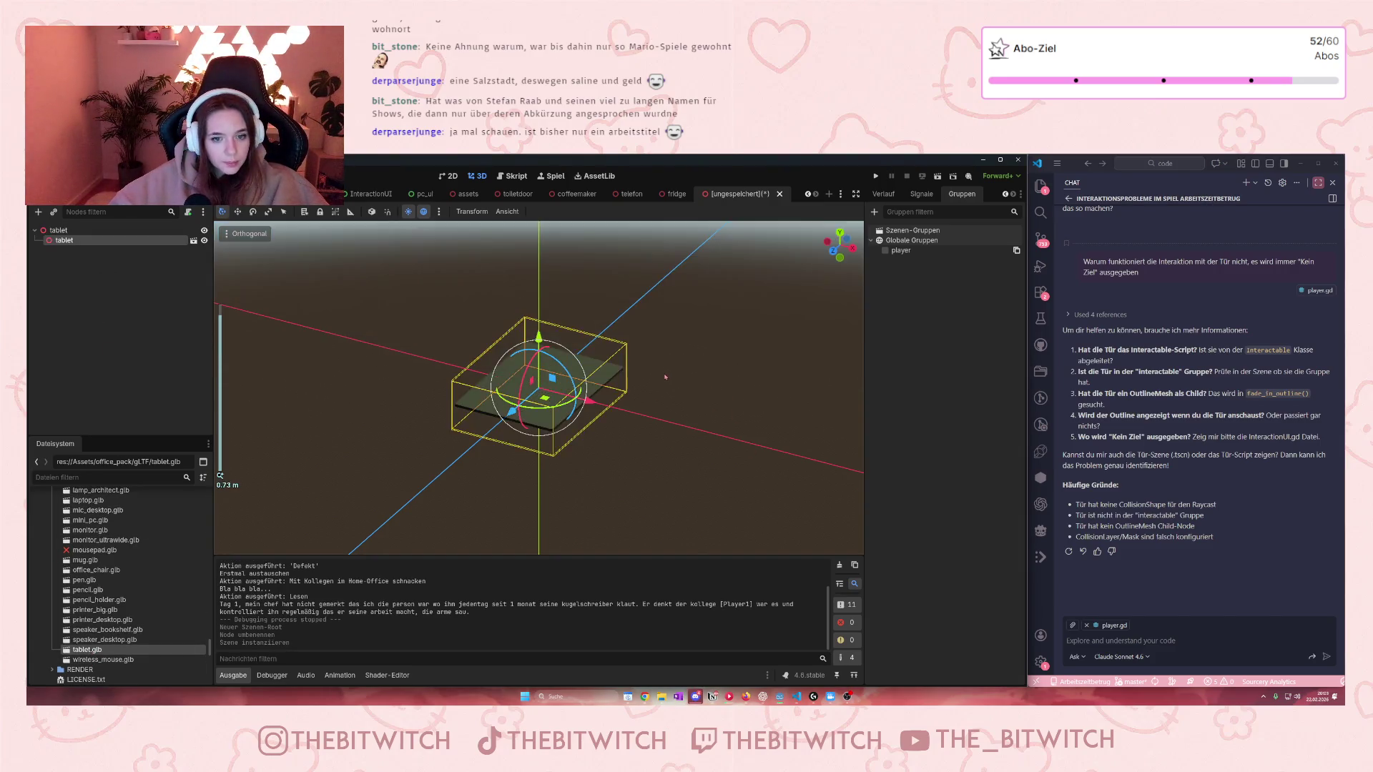
{"action": "left_click_drag", "start_coordinate": [650, 455], "coordinate": [554, 390]}
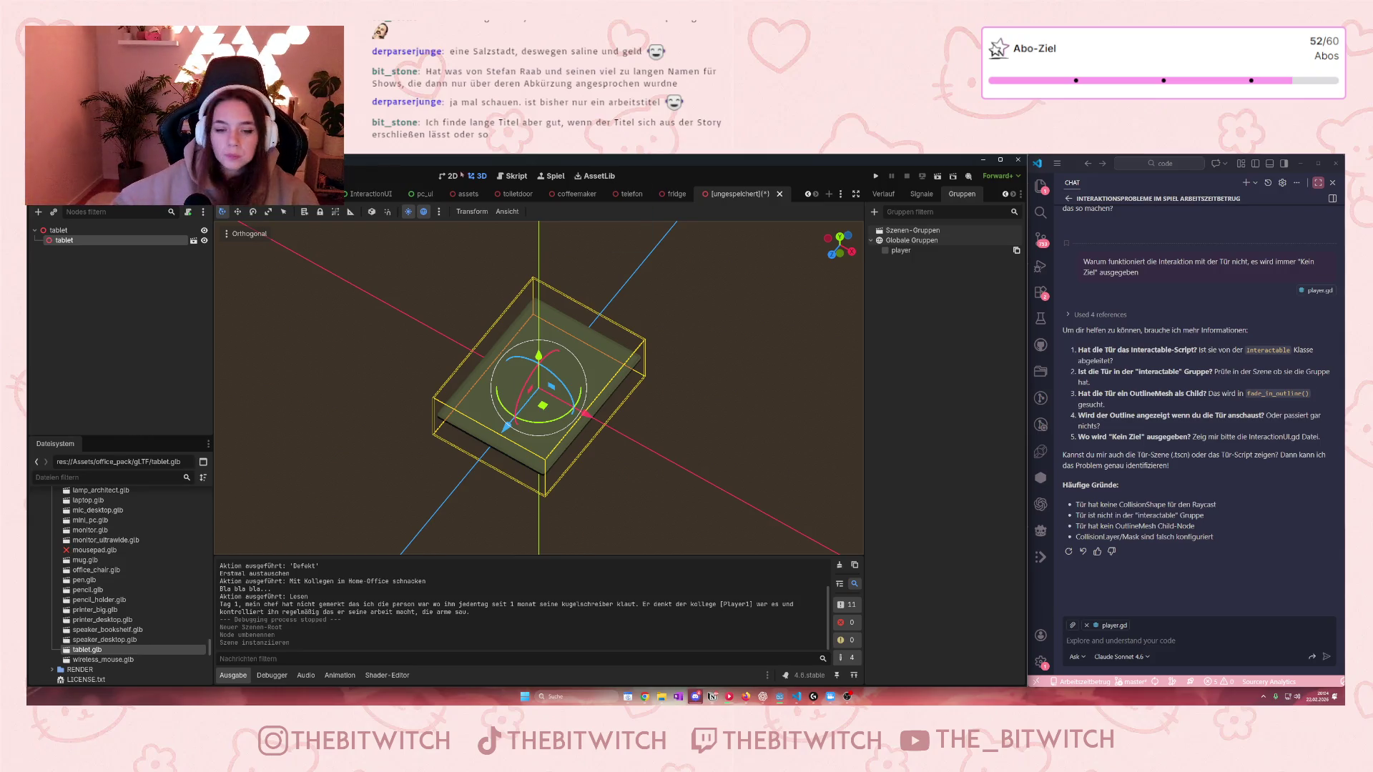
{"action": "left_click", "coordinate": [695, 473]}
{"action": "left_click", "coordinate": [91, 243]}
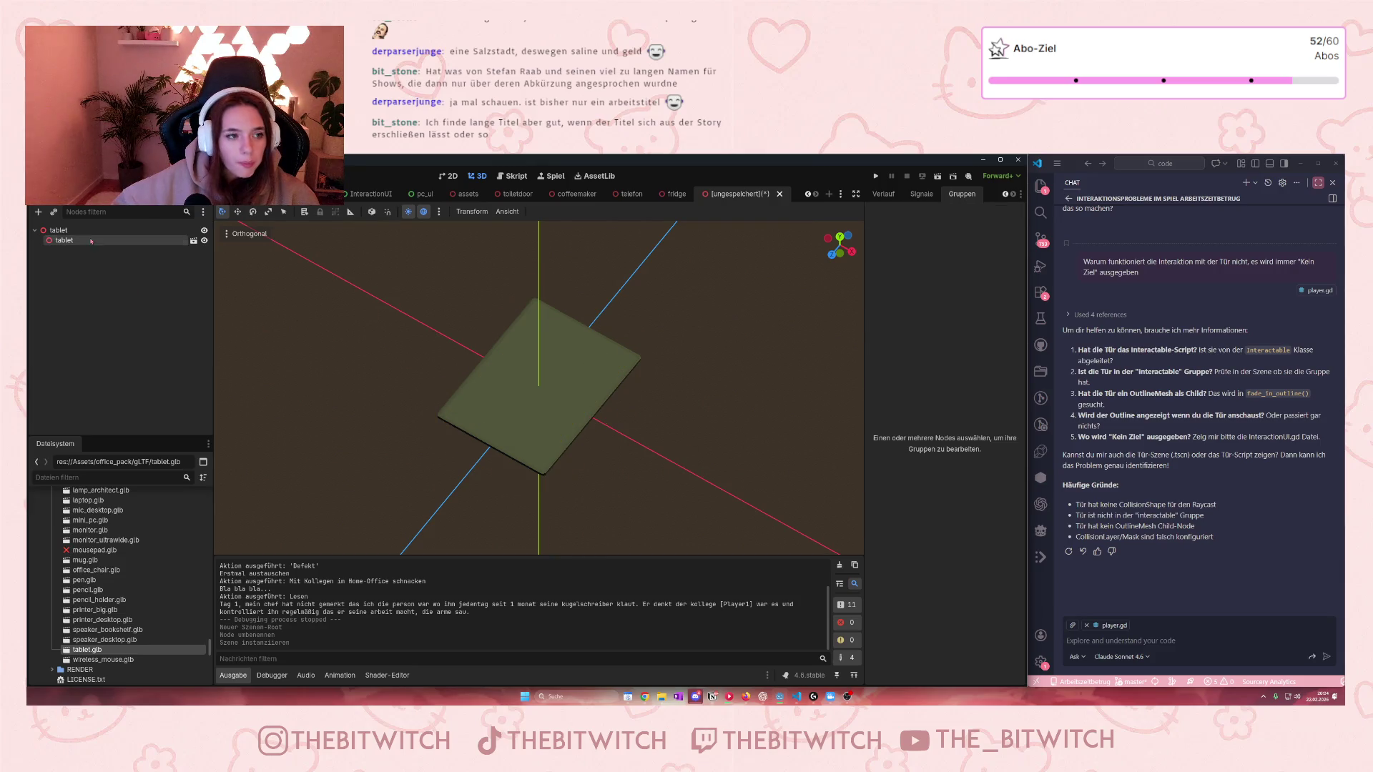
{"action": "left_click", "coordinate": [193, 241]}
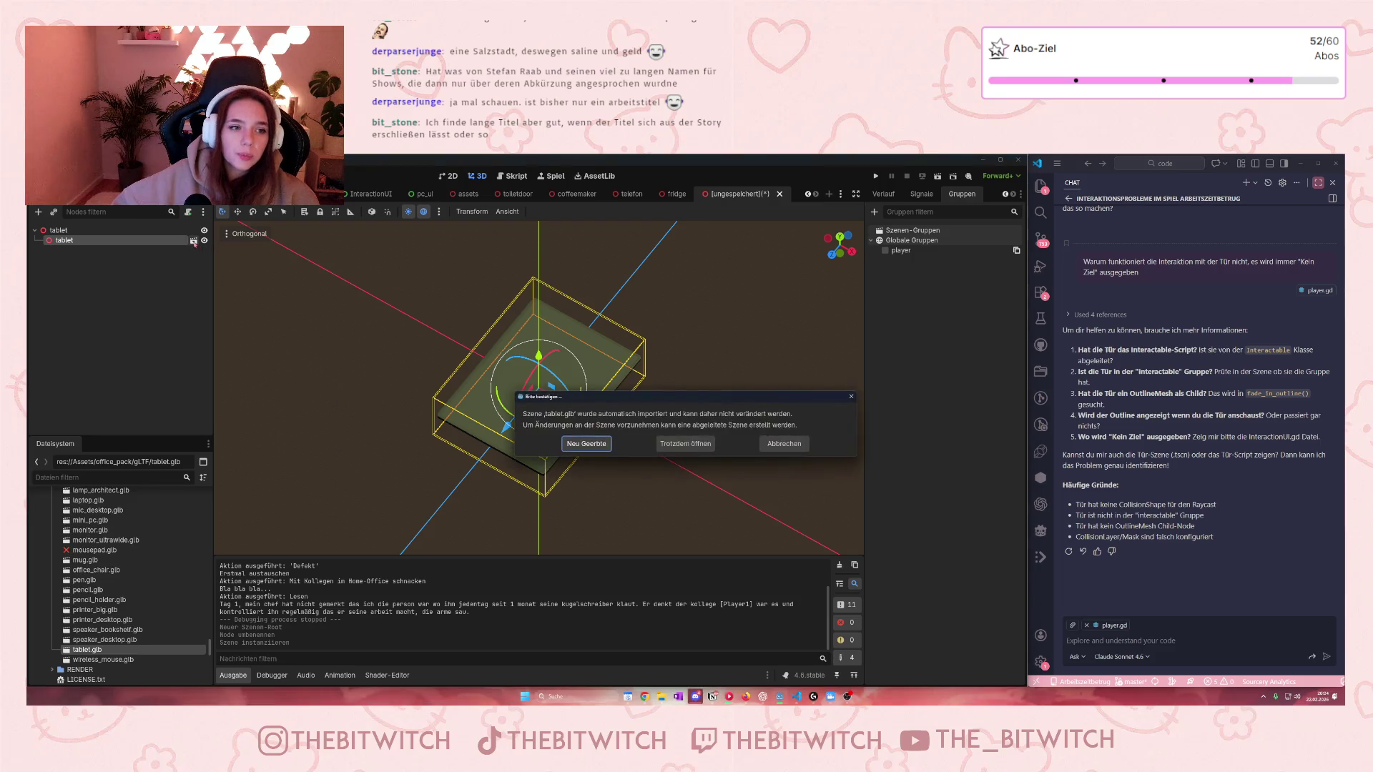
Step: Make a New Inherited scene from tablet.glb and paste its Tablet mesh under the tablet root
{"action": "left_click", "coordinate": [586, 444]}
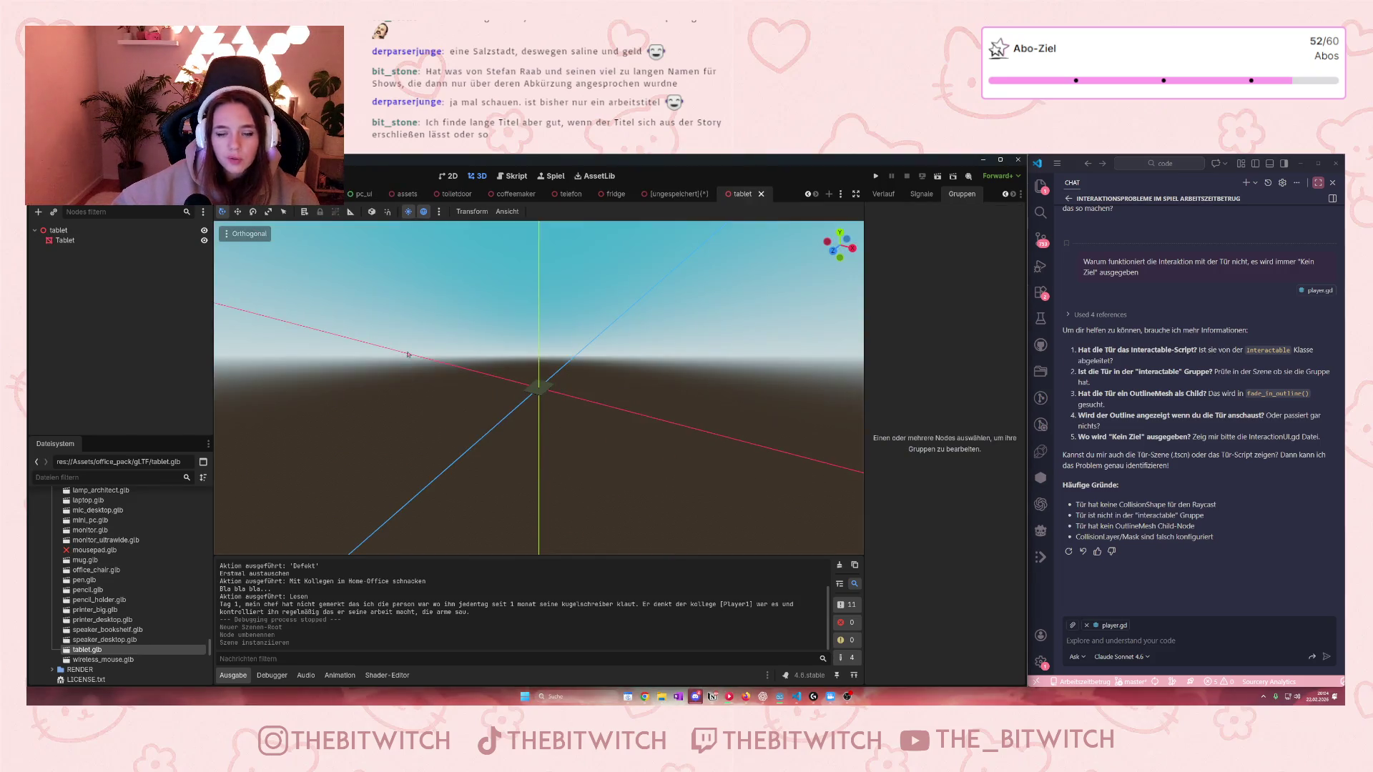
{"action": "left_click", "coordinate": [79, 244]}
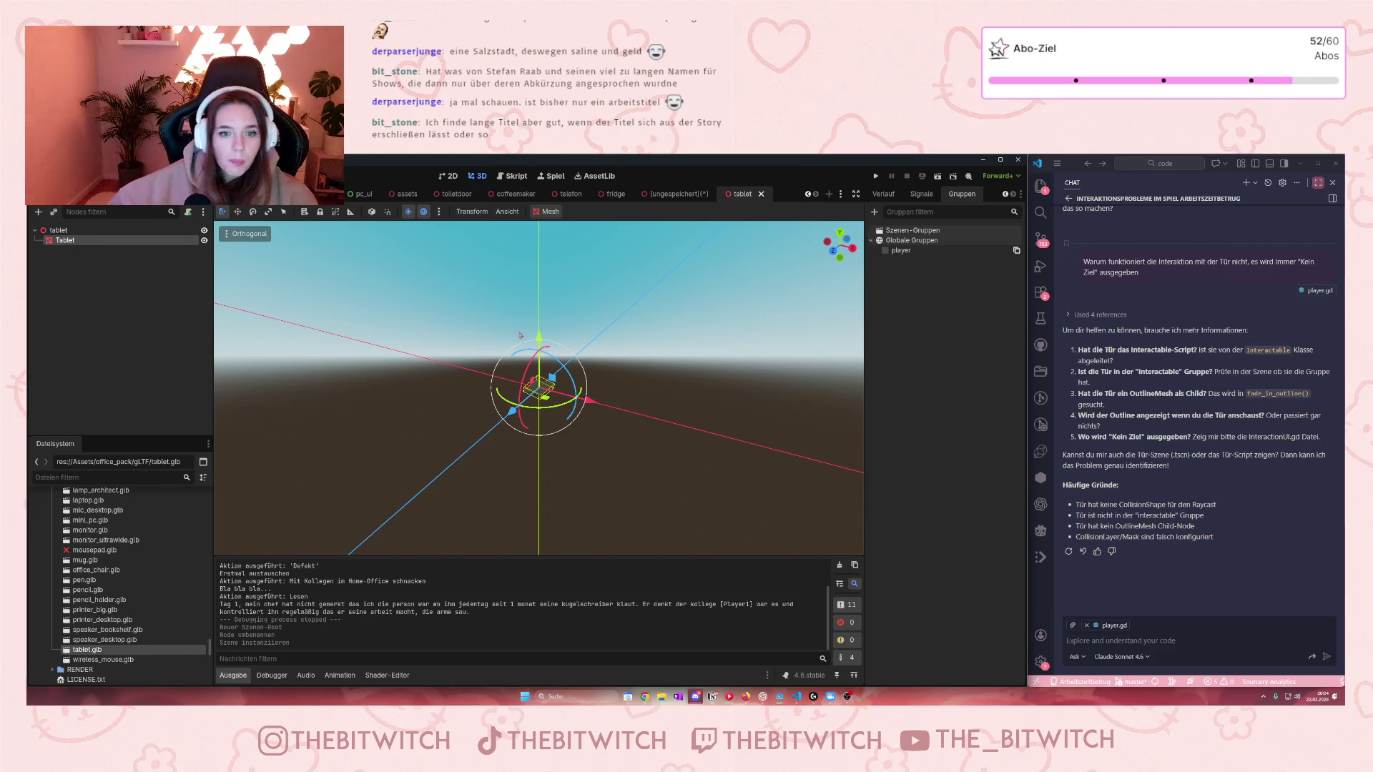
{"action": "key", "text": "f"}
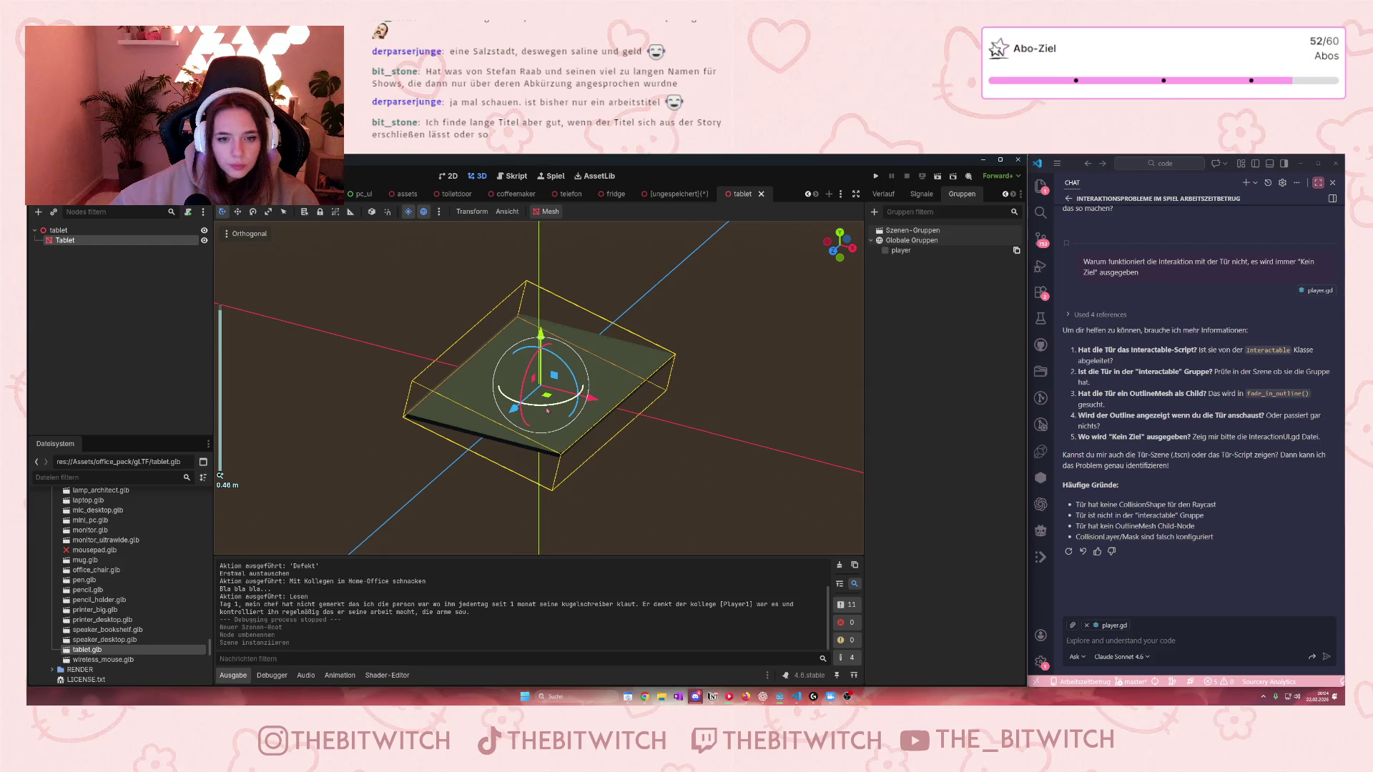
{"action": "left_click", "coordinate": [687, 194]}
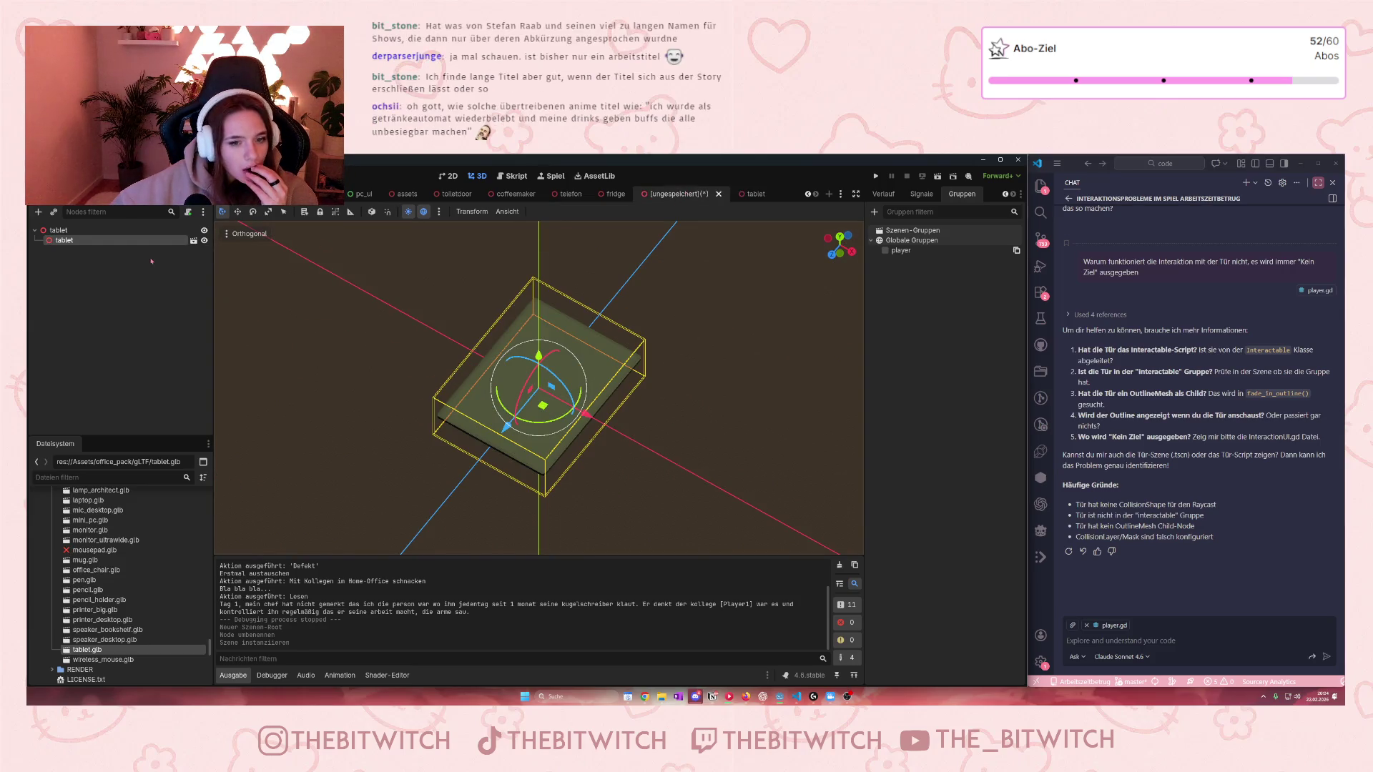
{"action": "left_click", "coordinate": [107, 240]}
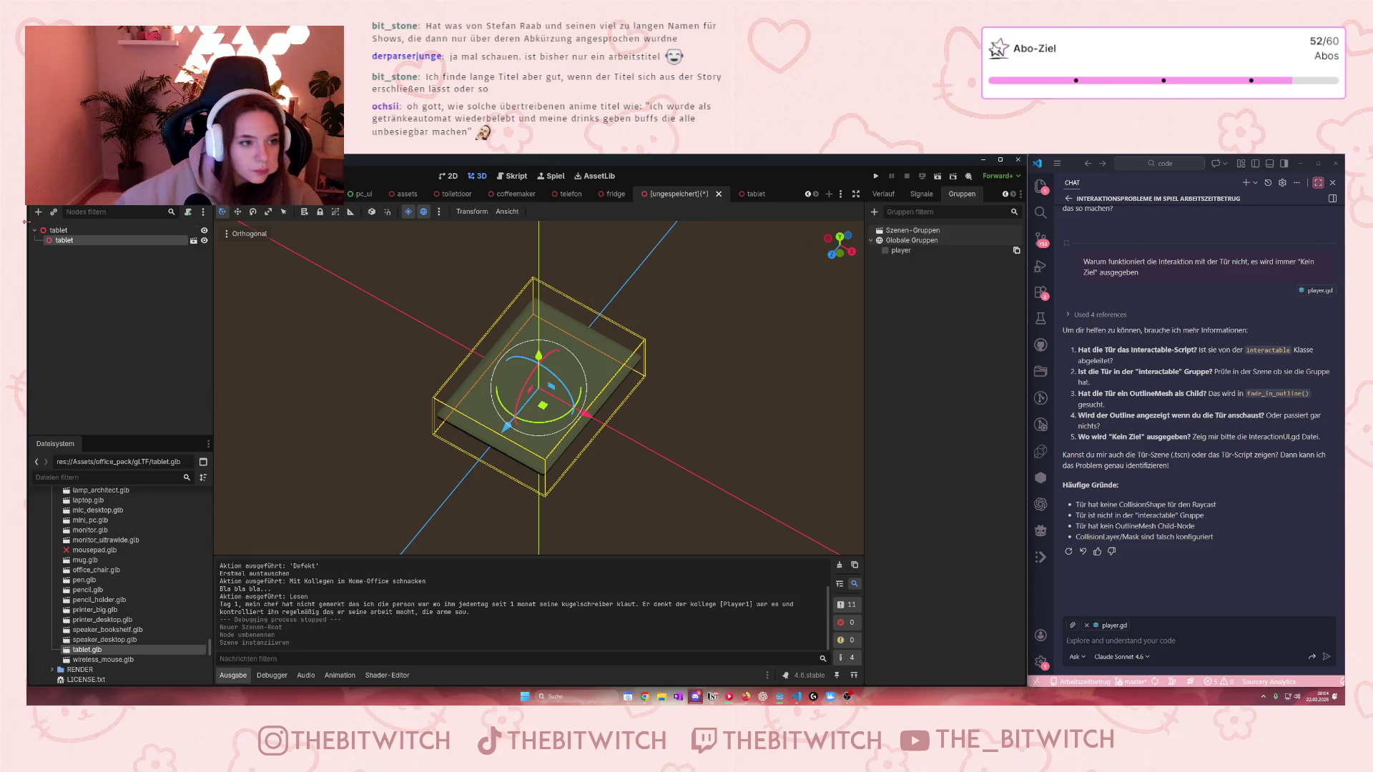
{"action": "left_click", "coordinate": [60, 230]}
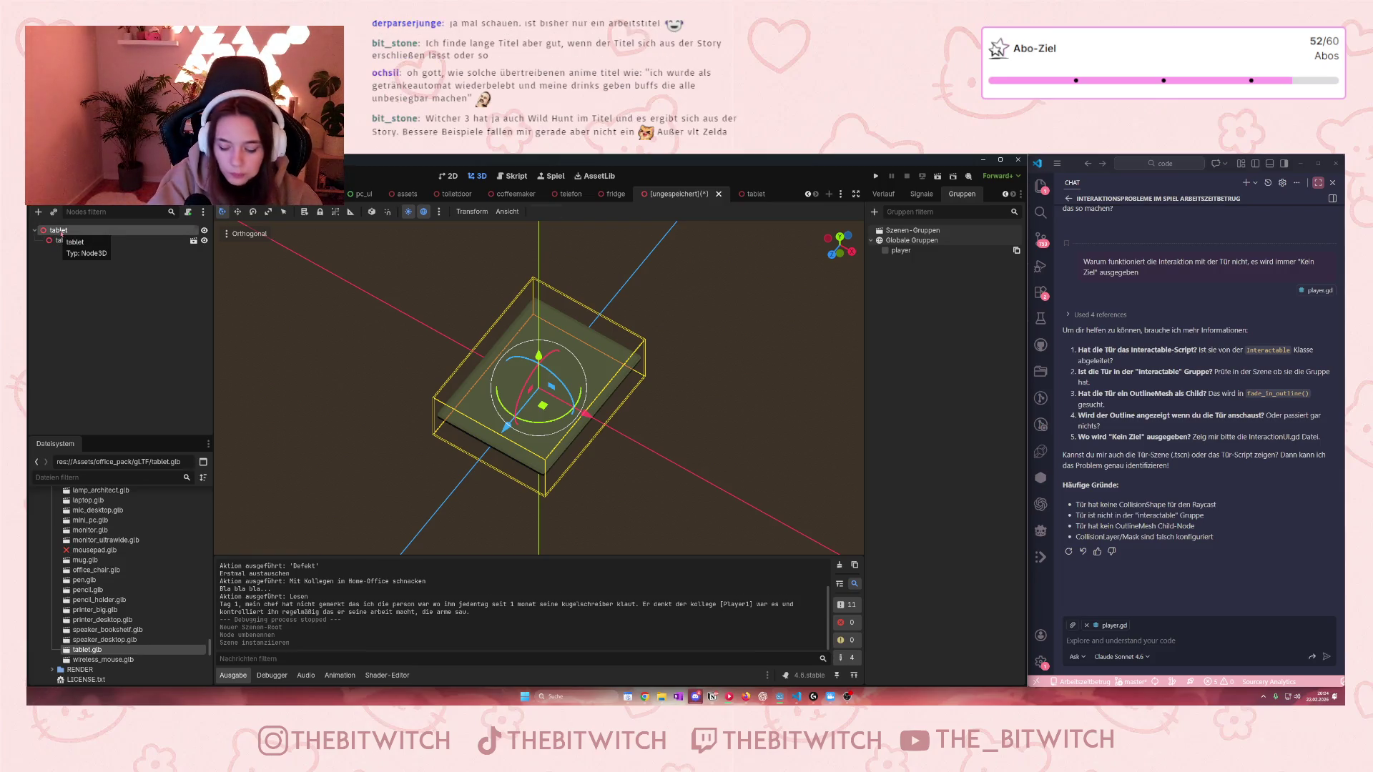
{"action": "key", "text": "ctrl+v"}
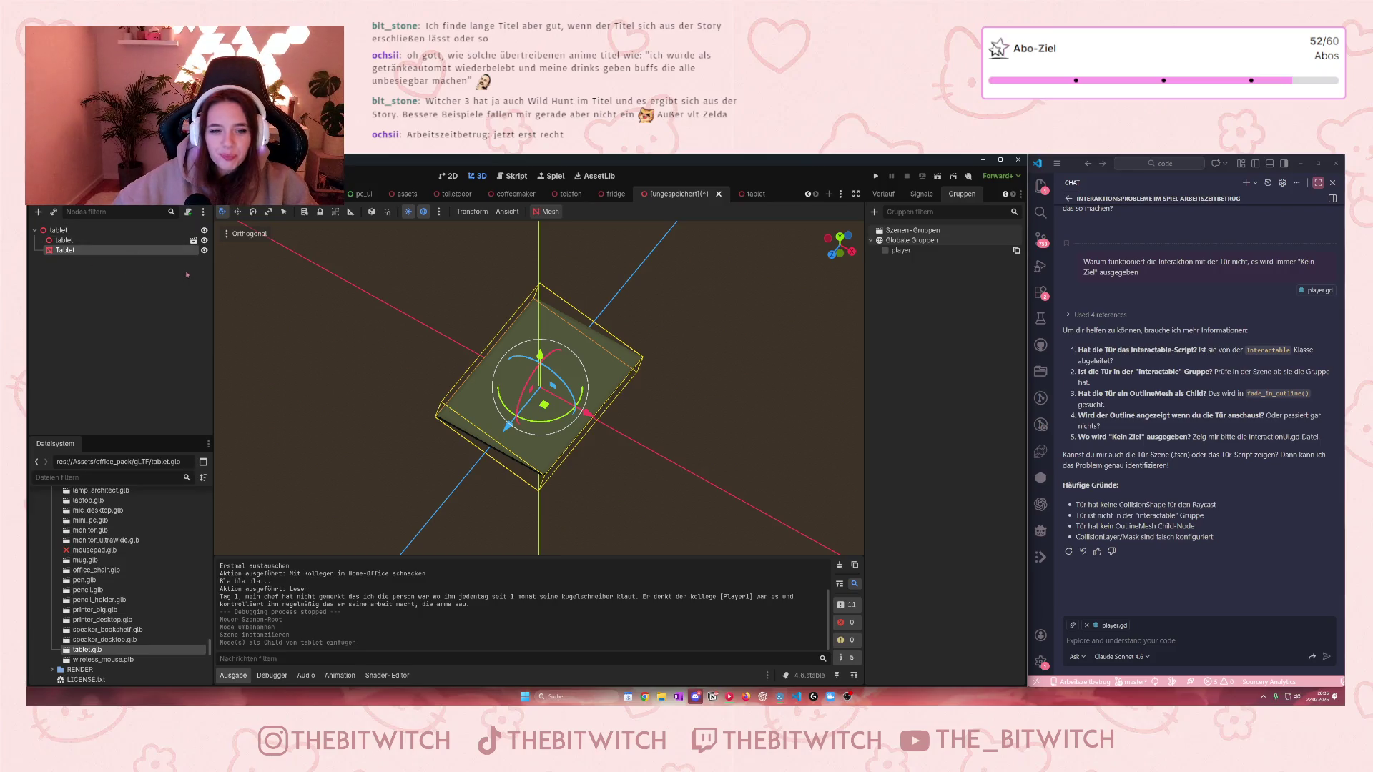
Step: Delete the instanced tablet child node from the scene
{"action": "left_click", "coordinate": [65, 241]}
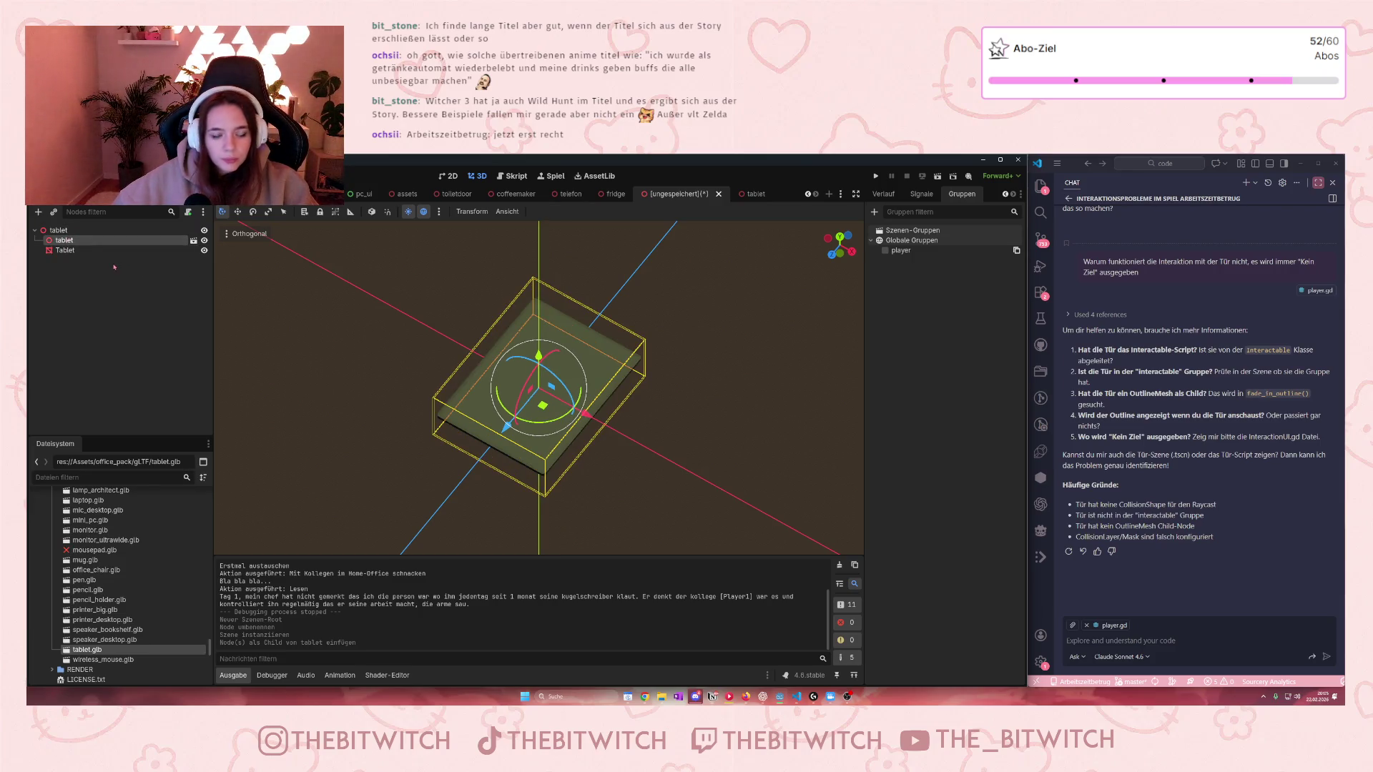
{"action": "key", "text": "Delete"}
{"action": "left_click", "coordinate": [658, 438]}
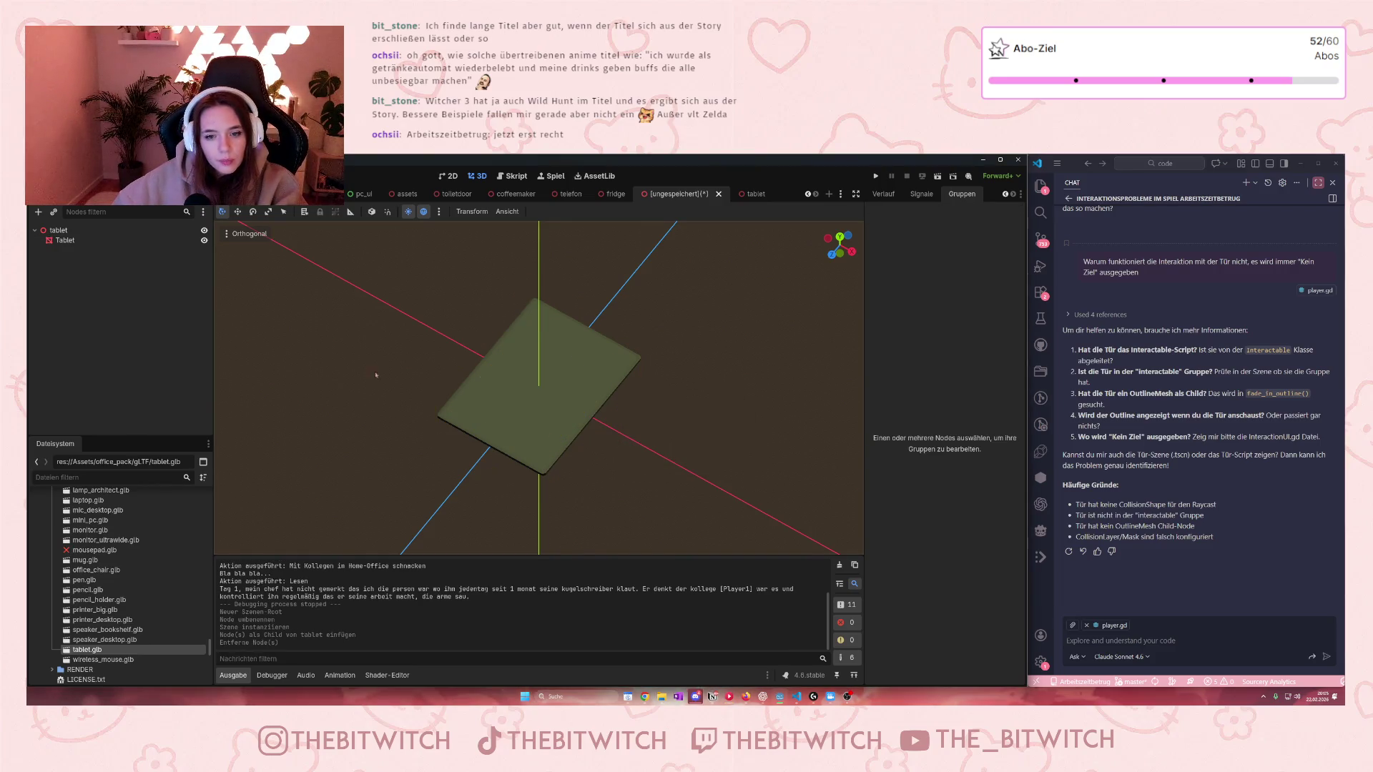
Step: Duplicate the Tablet mesh and rename the copy to MeshOutline, then to OutlineMesh
{"action": "left_click", "coordinate": [81, 241]}
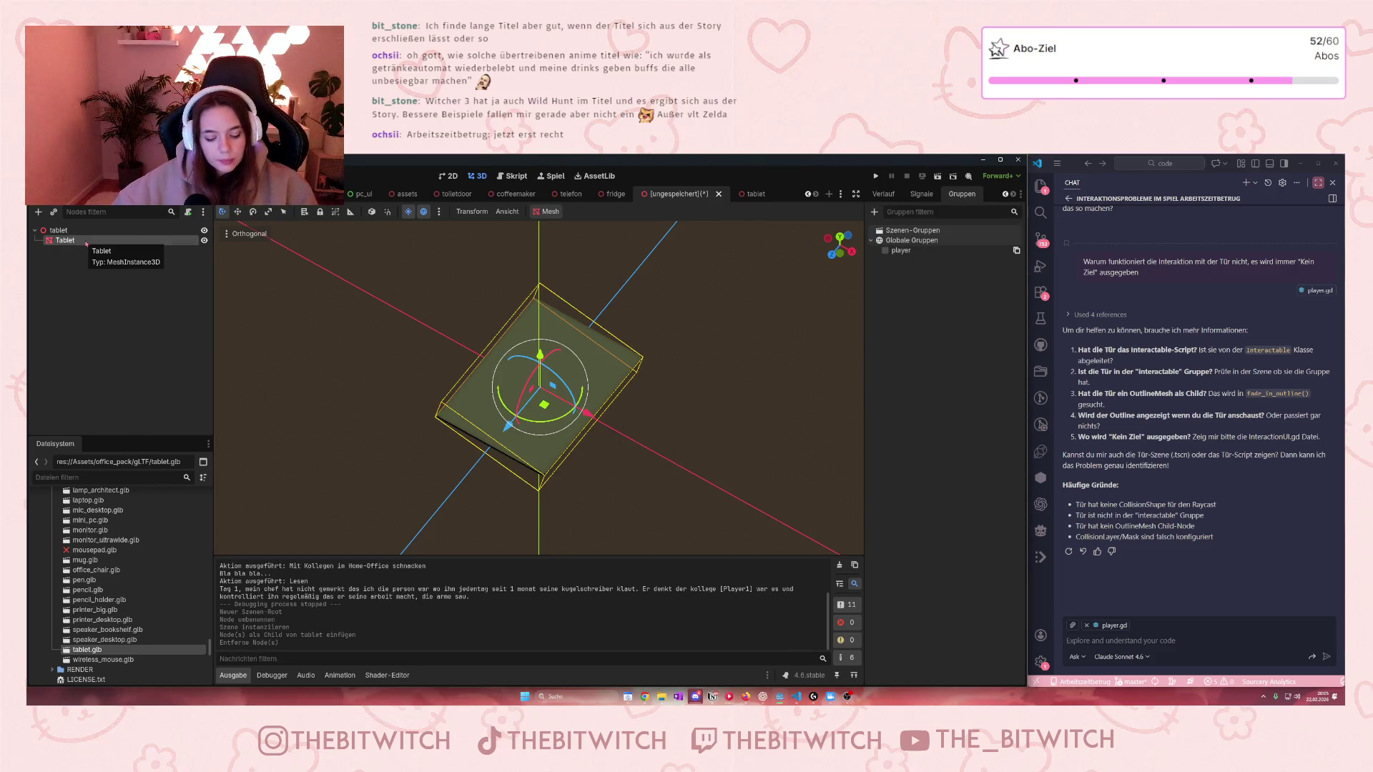
{"action": "key", "text": "ctrl+d"}
{"action": "right_click", "coordinate": [74, 251]}
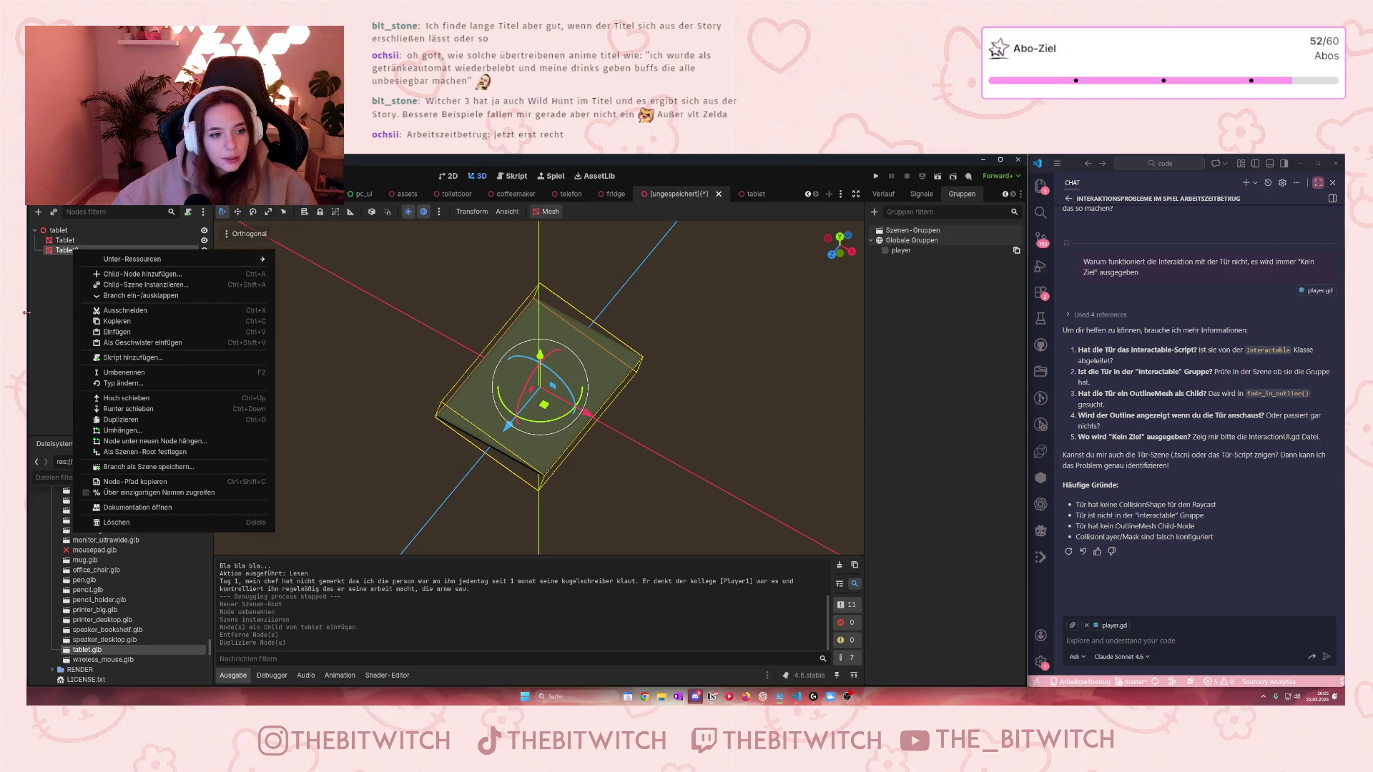
{"action": "left_click", "coordinate": [63, 253]}
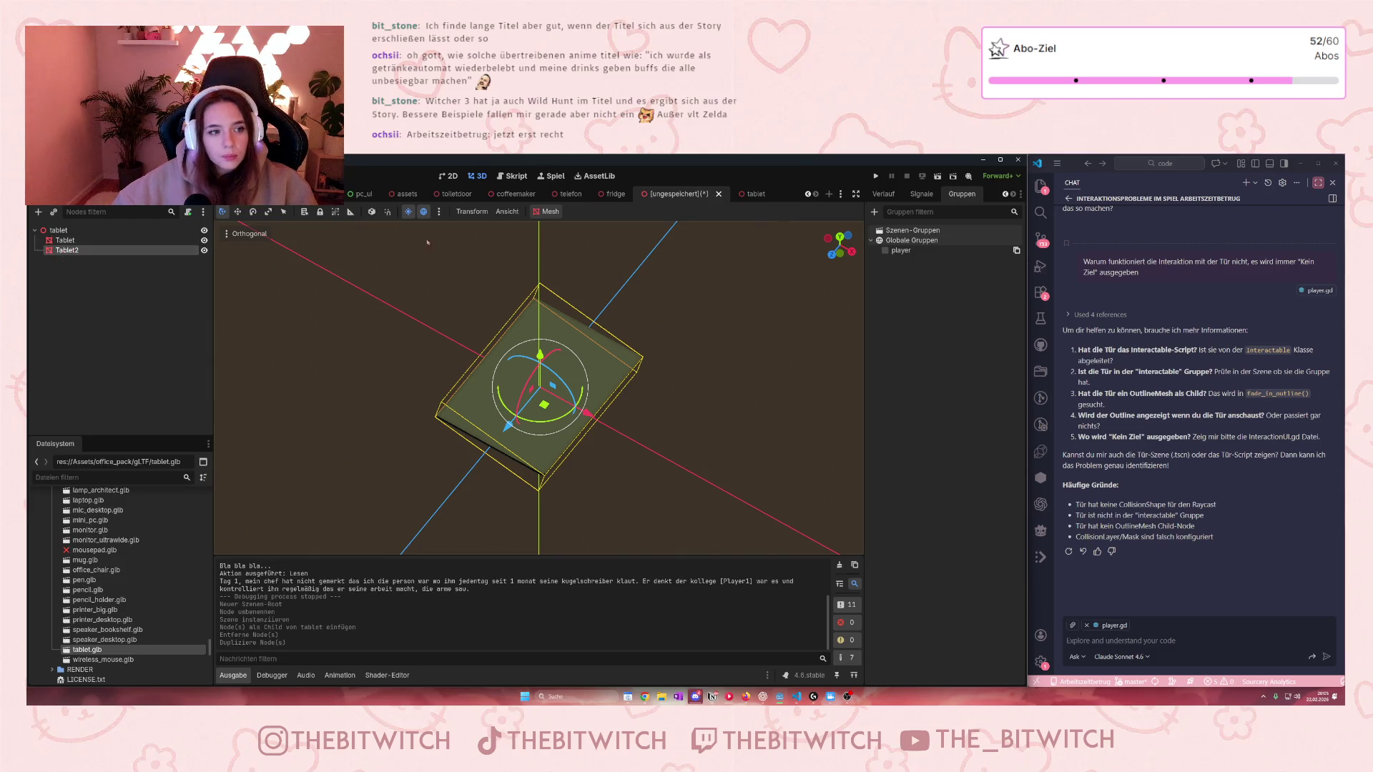
{"action": "double_click", "coordinate": [63, 251]}
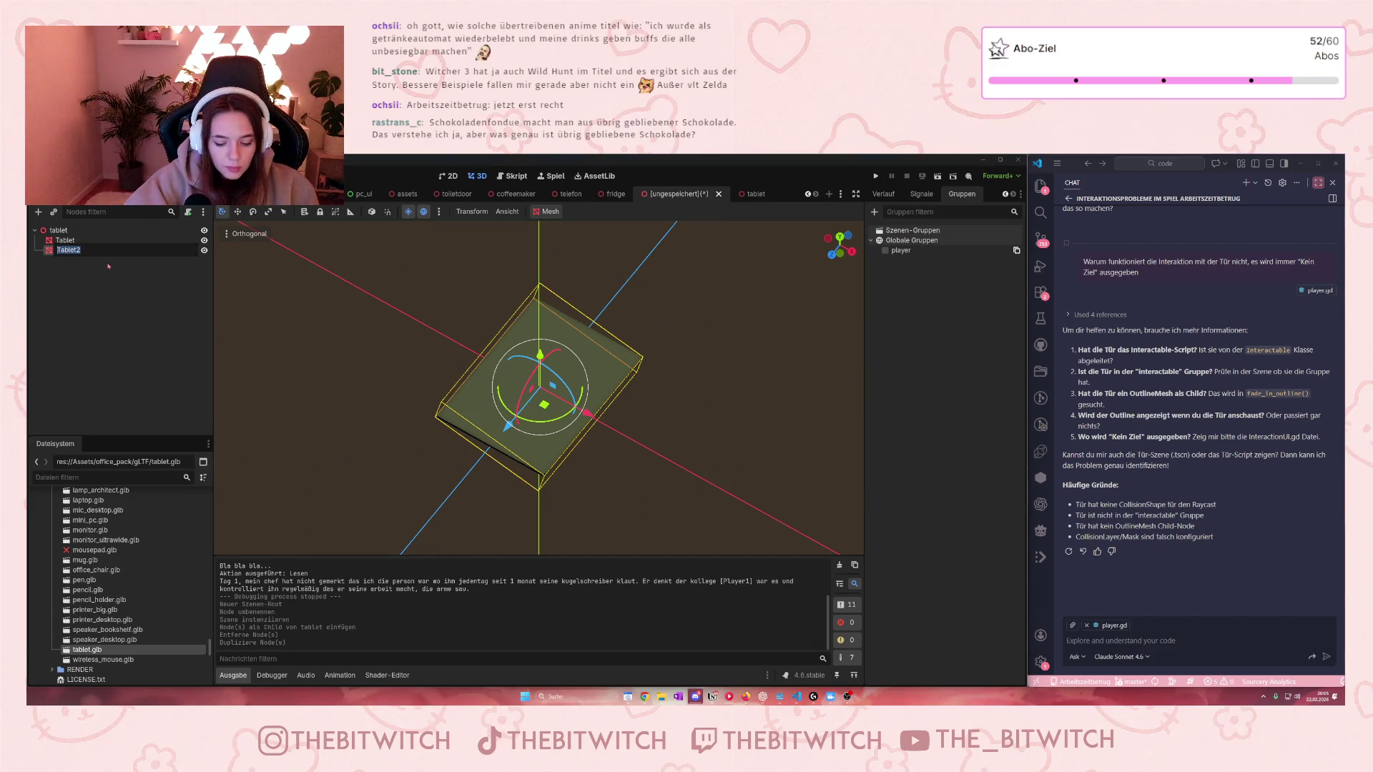
{"action": "type", "text": "MeshOutline"}
{"action": "key", "text": "Return"}
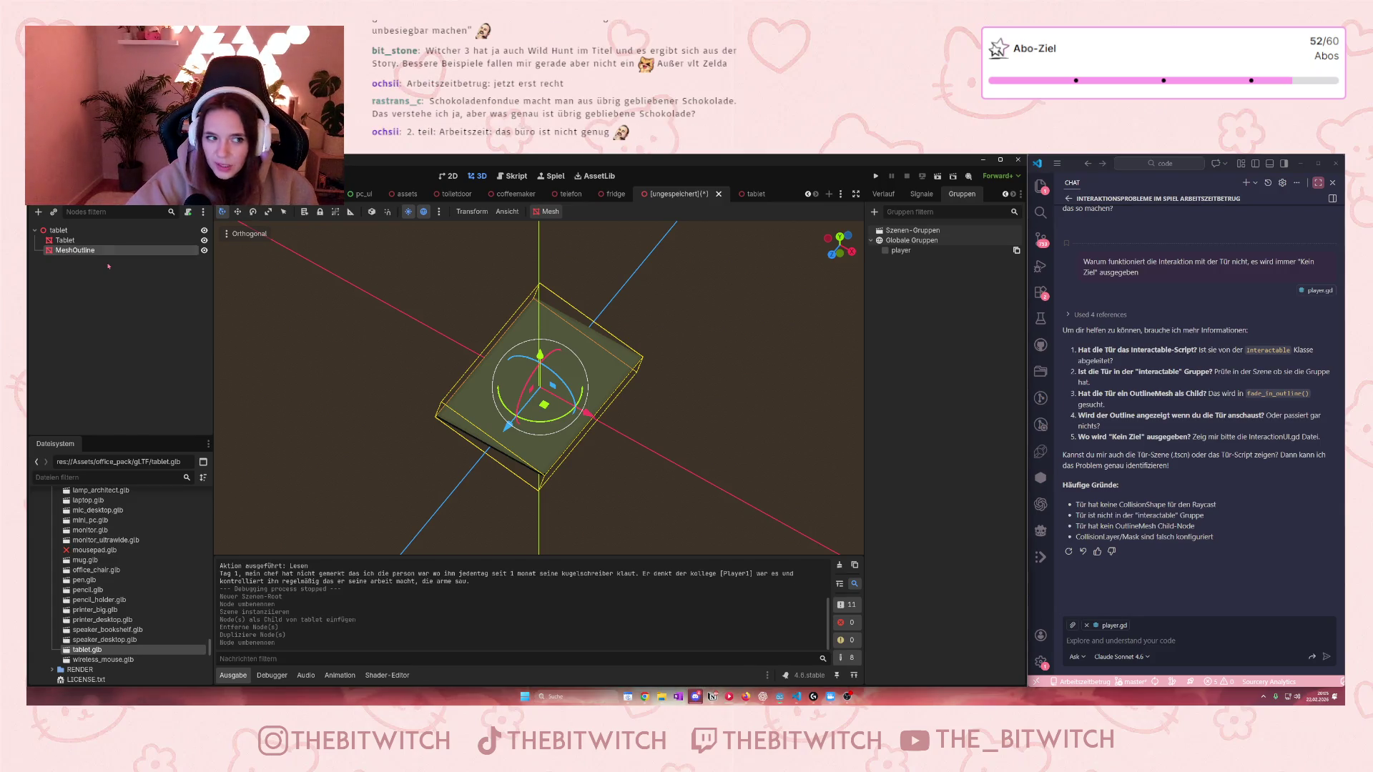
{"action": "left_click", "coordinate": [606, 193]}
{"action": "left_click", "coordinate": [680, 193]}
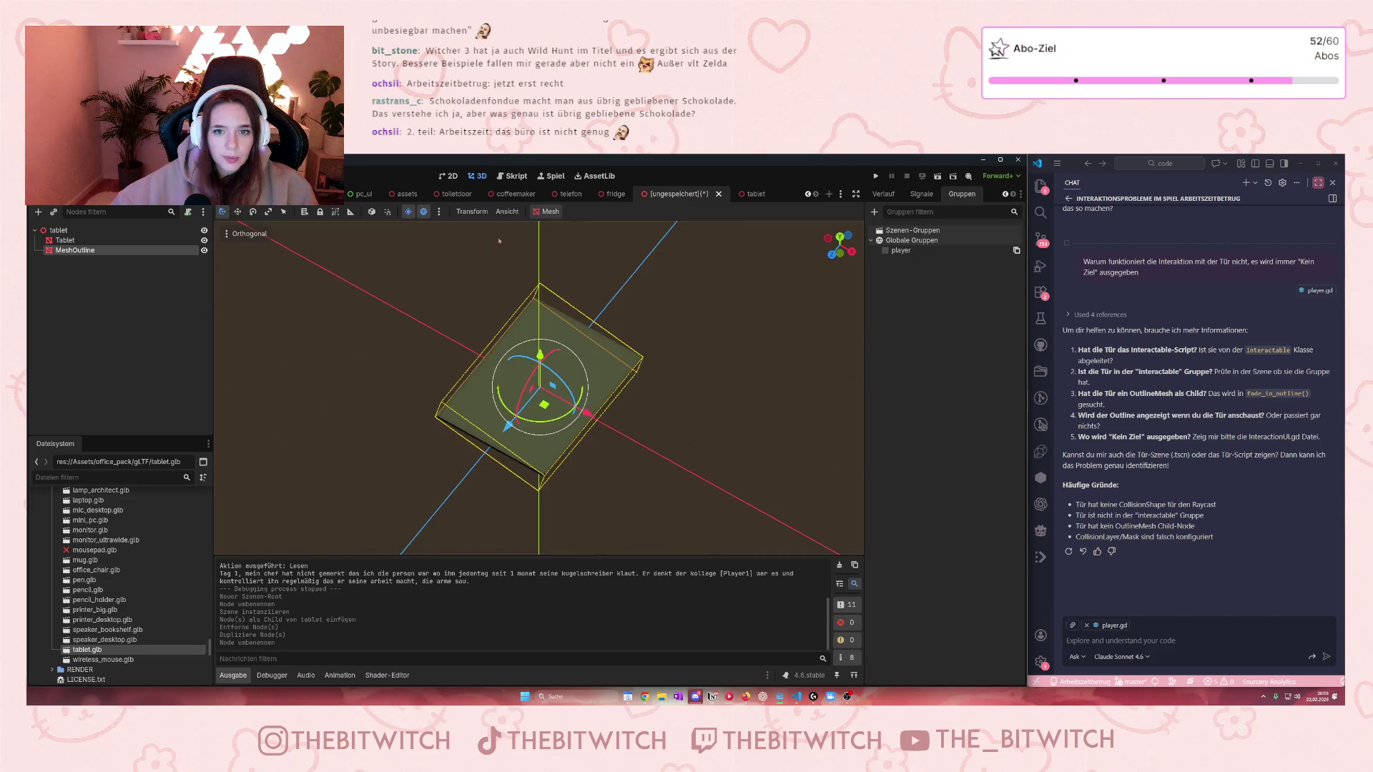
{"action": "double_click", "coordinate": [79, 252]}
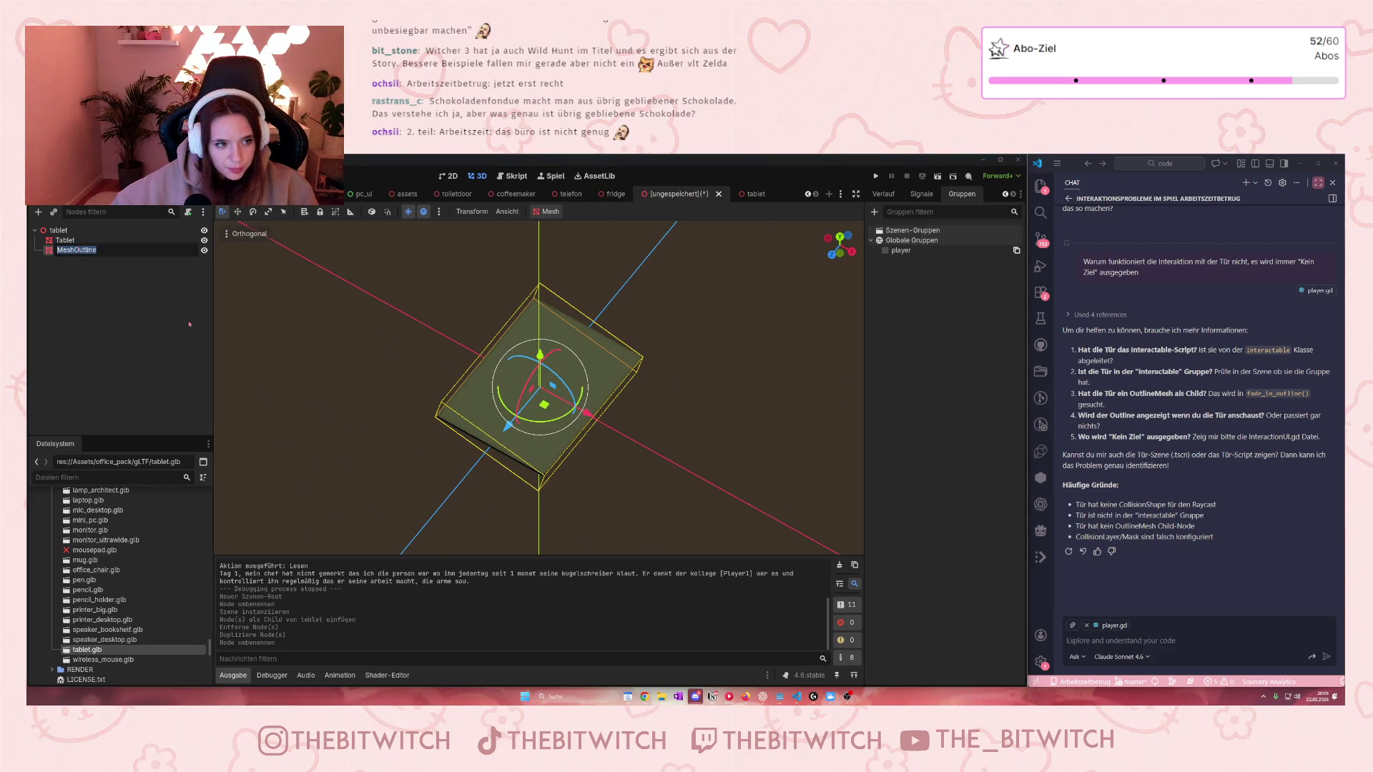
{"action": "type", "text": "OutlineMesh"}
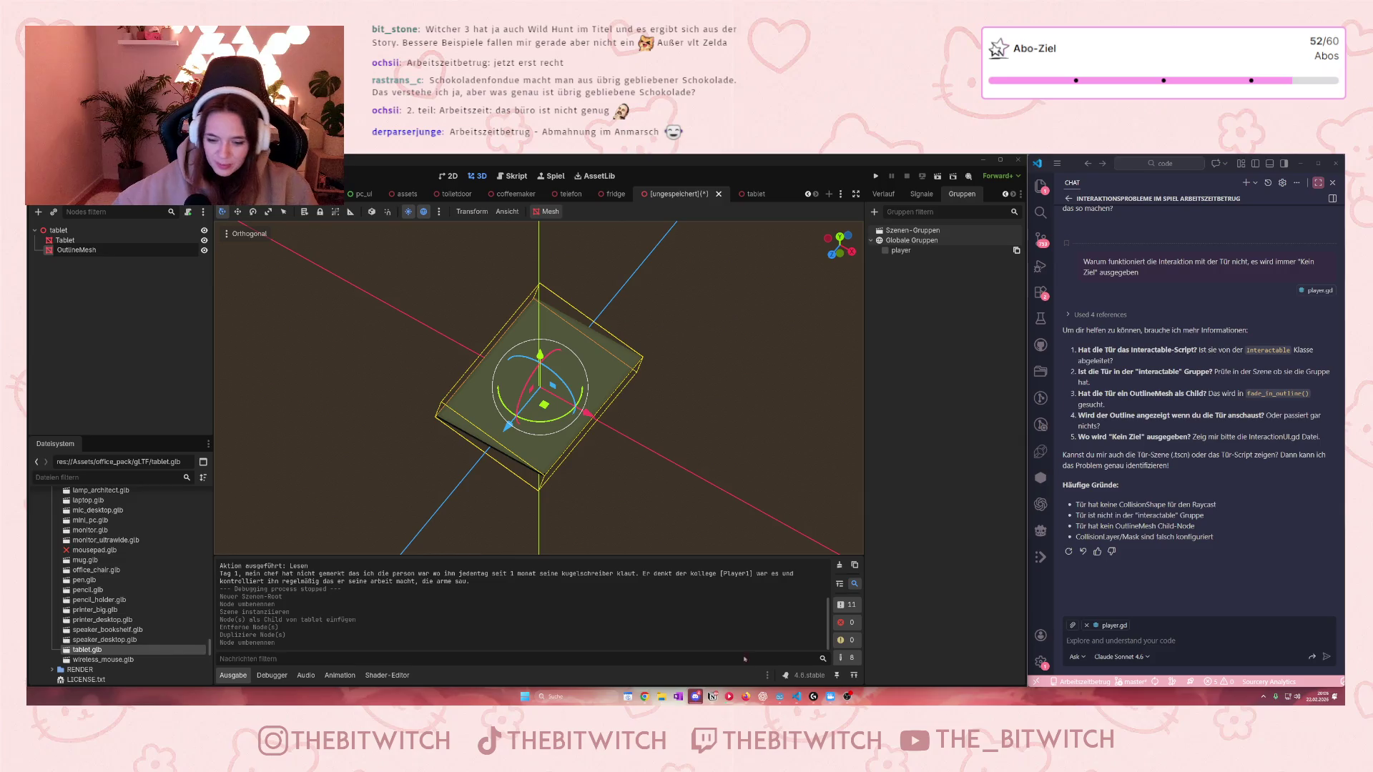
Step: In the Notion project plan, insert '2. Teil: Arbeitszeitbetrug - Abmahnung im Anmarsch' above 'Blumen gießen', then minimize Notion
{"action": "left_click", "coordinate": [713, 696]}
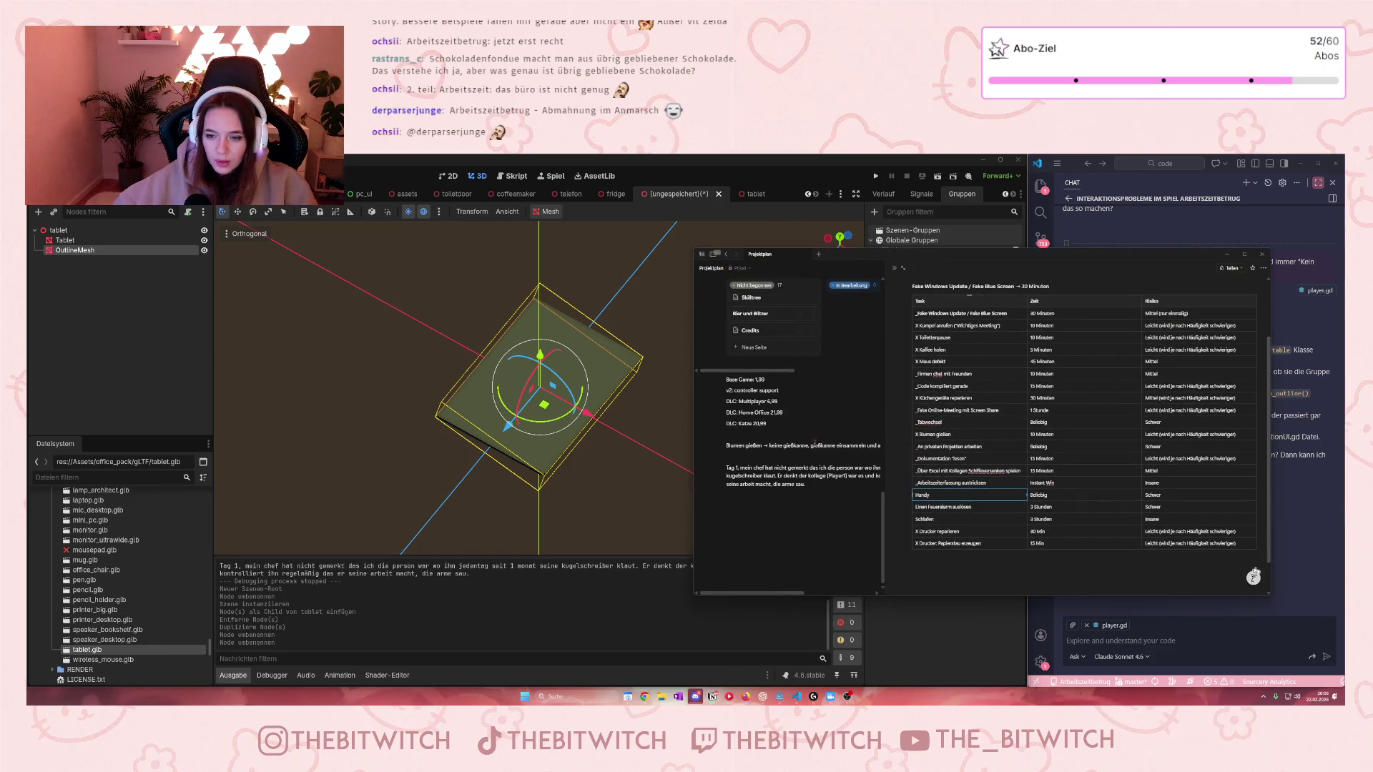
{"action": "key", "text": "Escape"}
{"action": "key", "text": "Escape"}
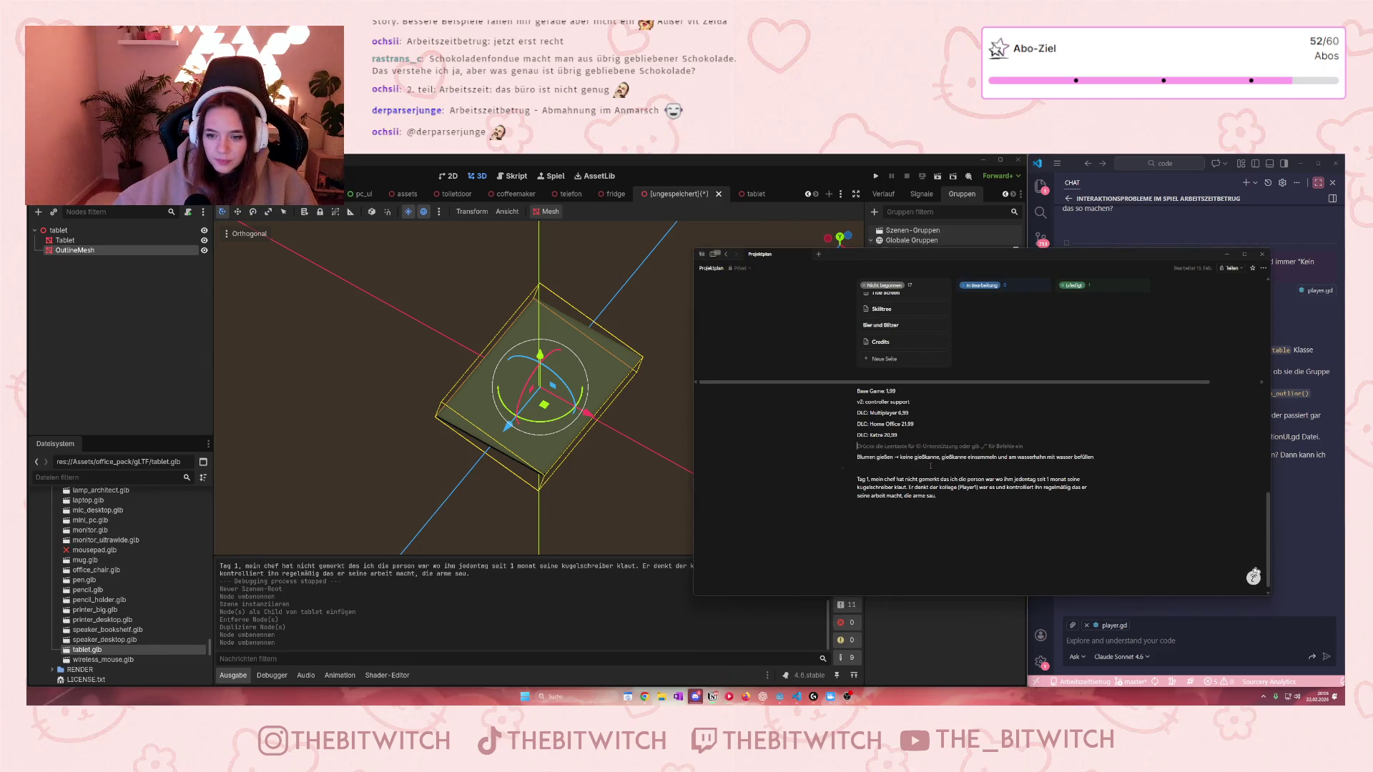
{"action": "key", "text": "Return"}
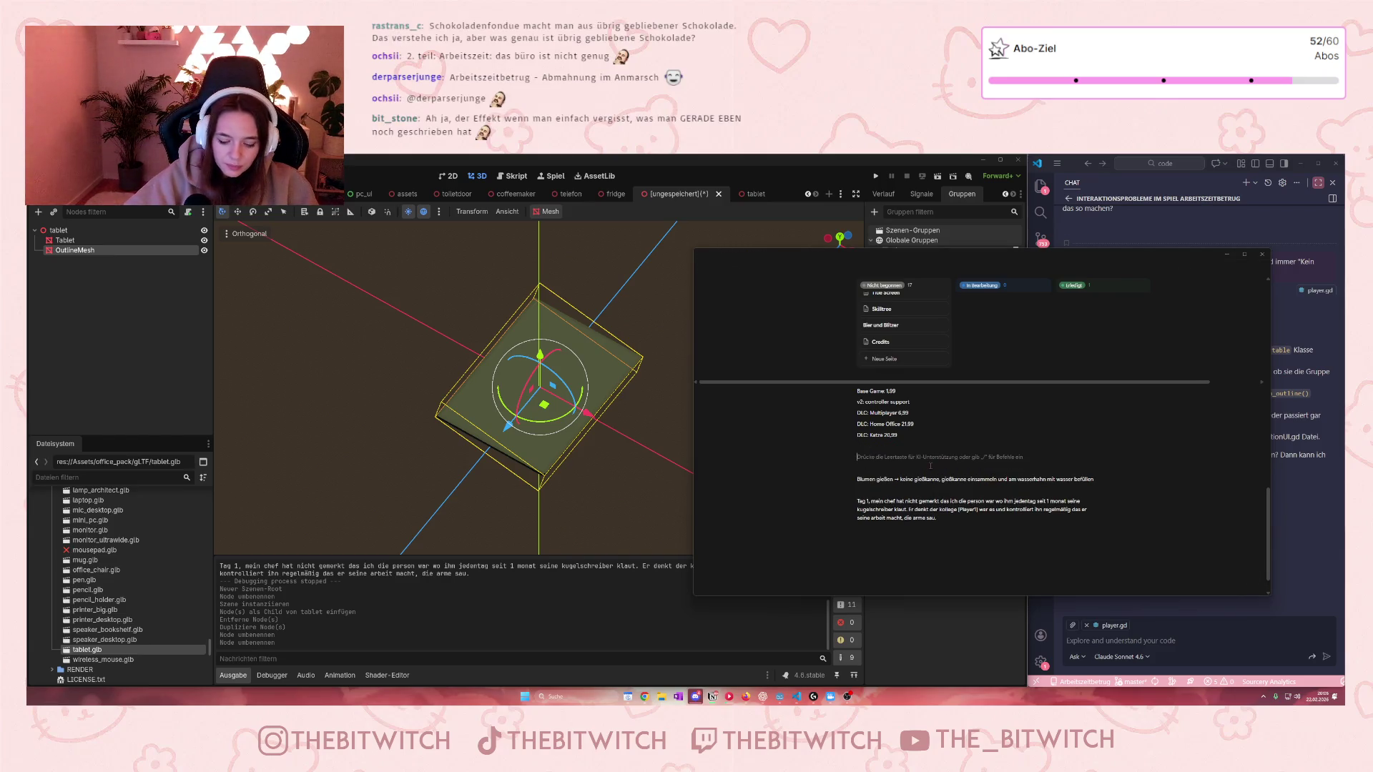
{"action": "type", "text": "2. Teil"}
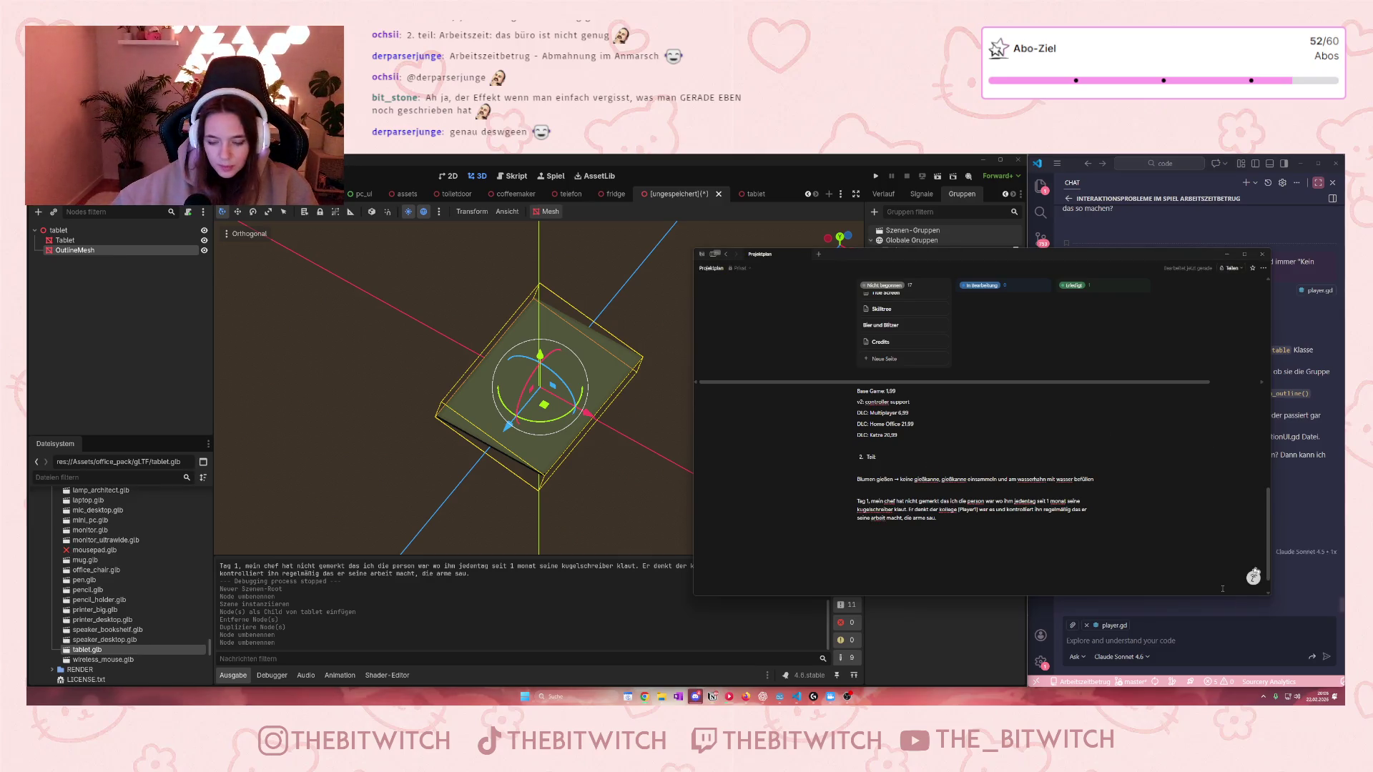
{"action": "type", "text": ": Arbeitszeitbetrug - Abmahnung im Anmarsch"}
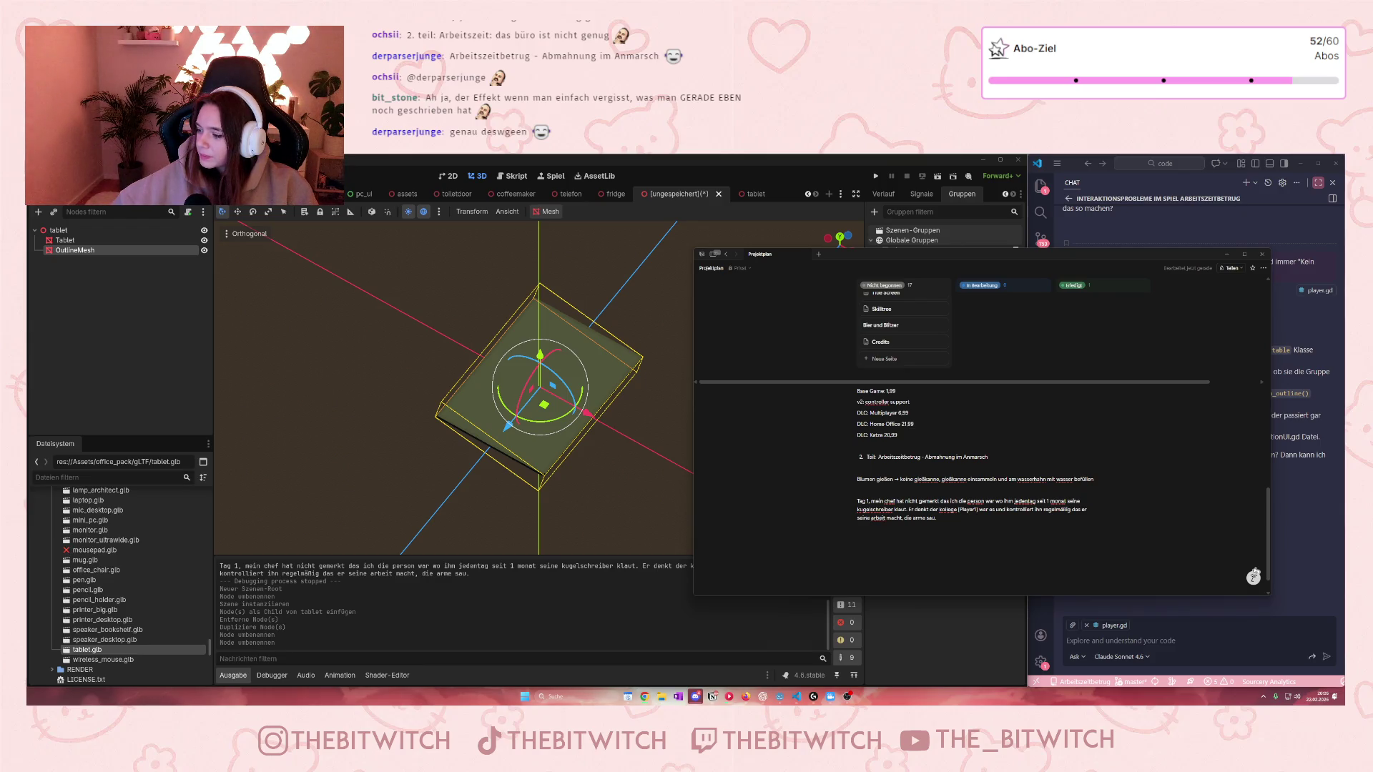
{"action": "left_click", "coordinate": [1227, 253]}
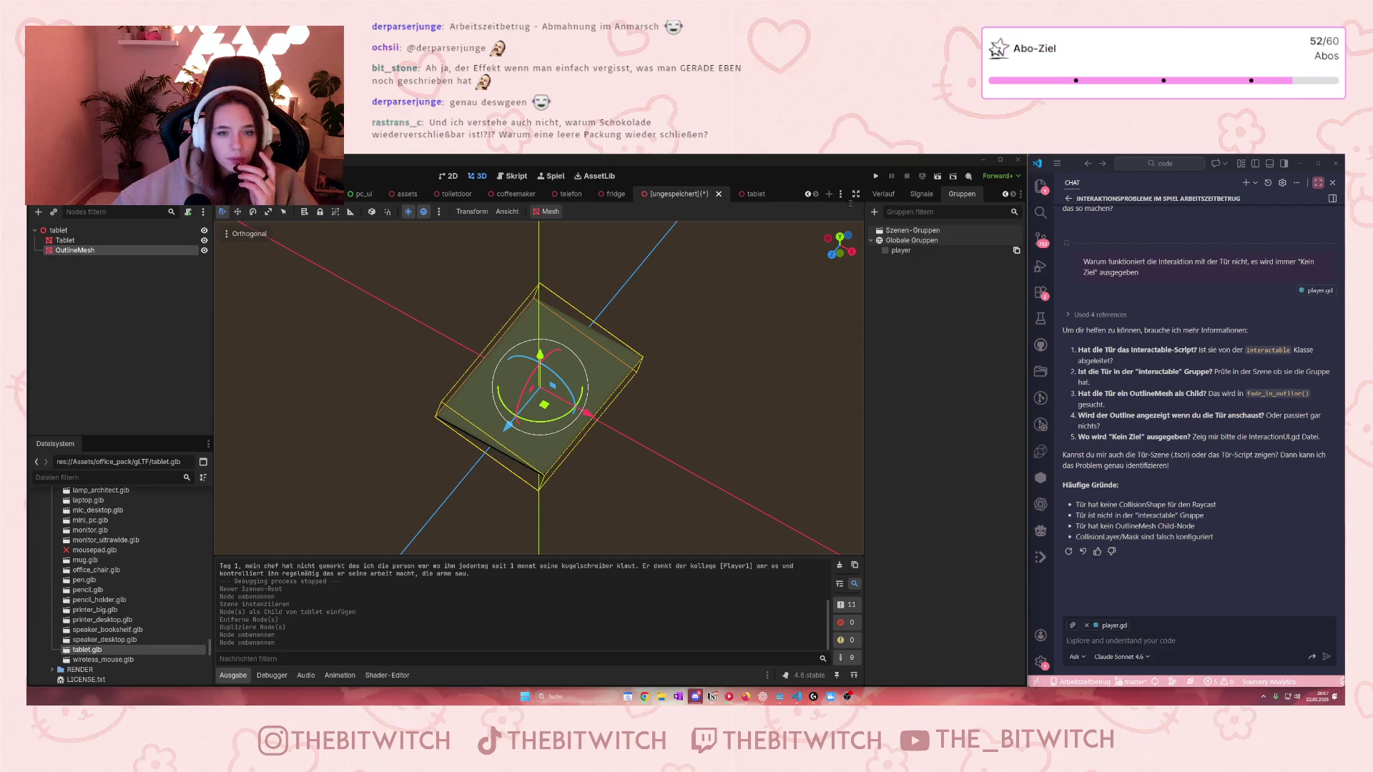
Step: Make OutlineMesh's mesh unique from its Mesh dropdown in the Inspector
{"action": "scroll", "coordinate": [959, 194], "scroll_direction": "up", "scroll_amount": 2}
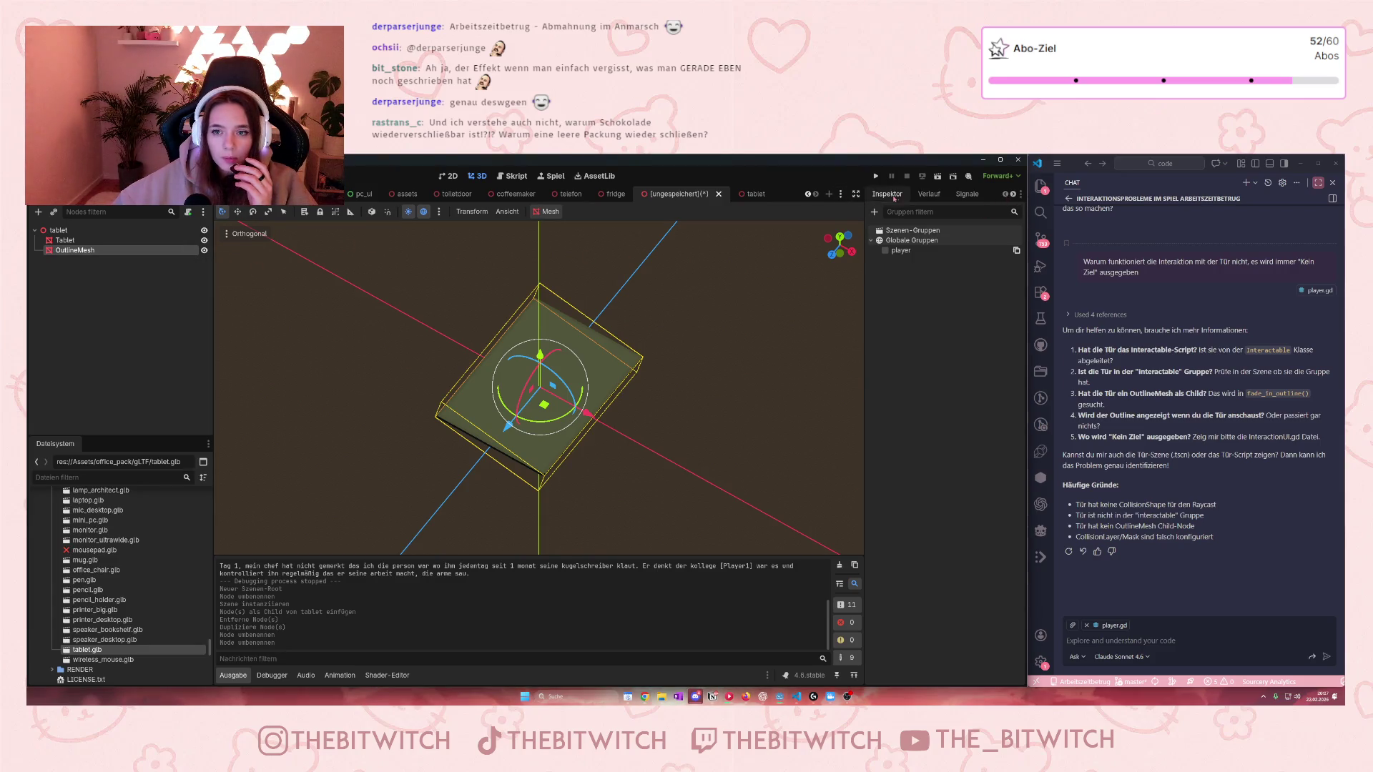
{"action": "left_click", "coordinate": [887, 194]}
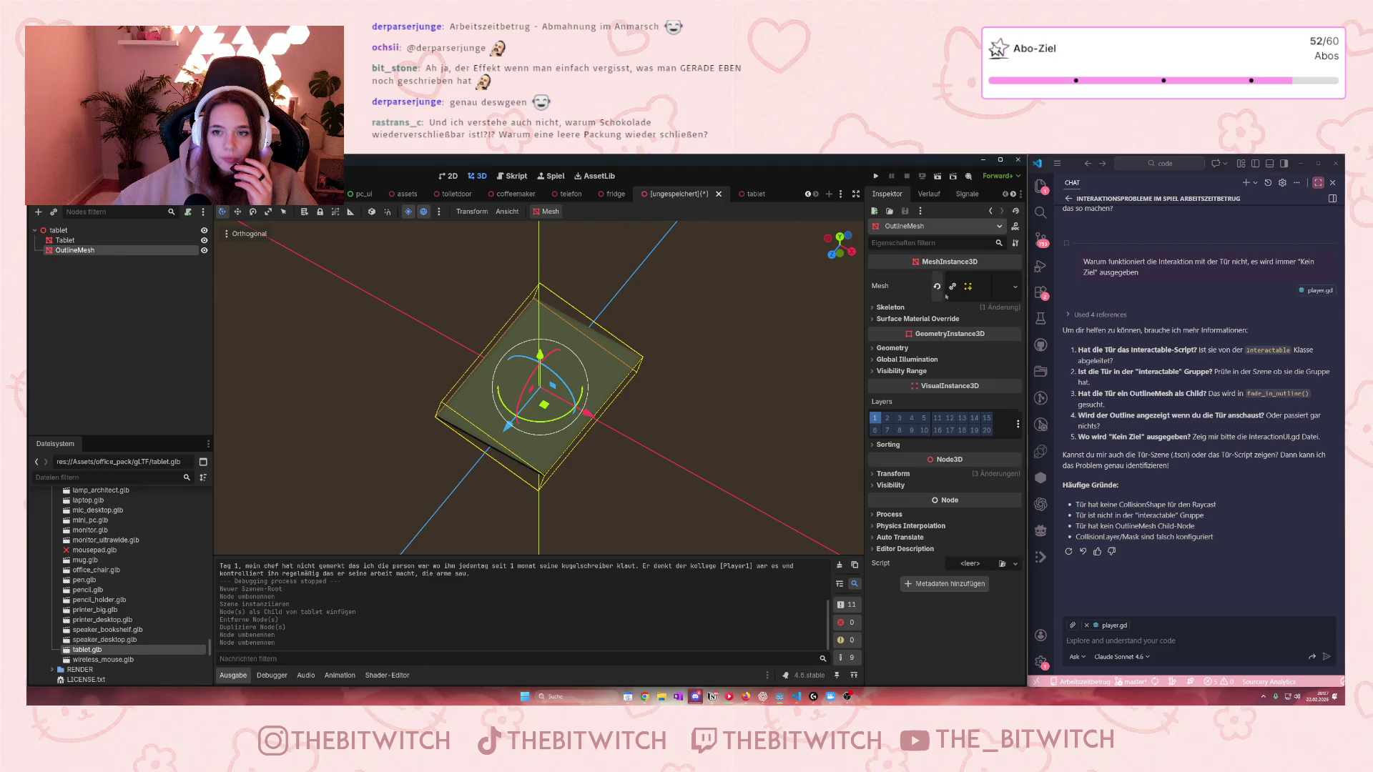
{"action": "left_click", "coordinate": [1015, 287]}
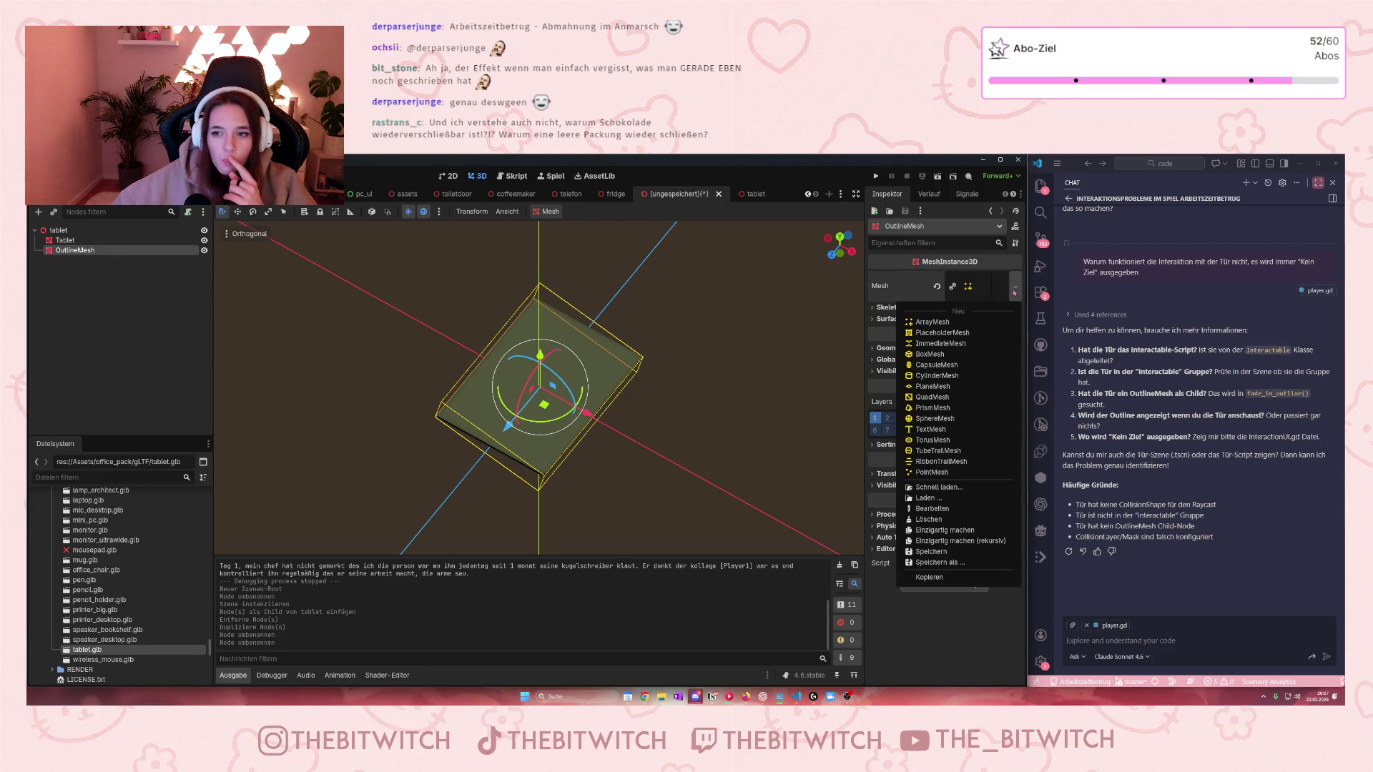
{"action": "left_click", "coordinate": [944, 530]}
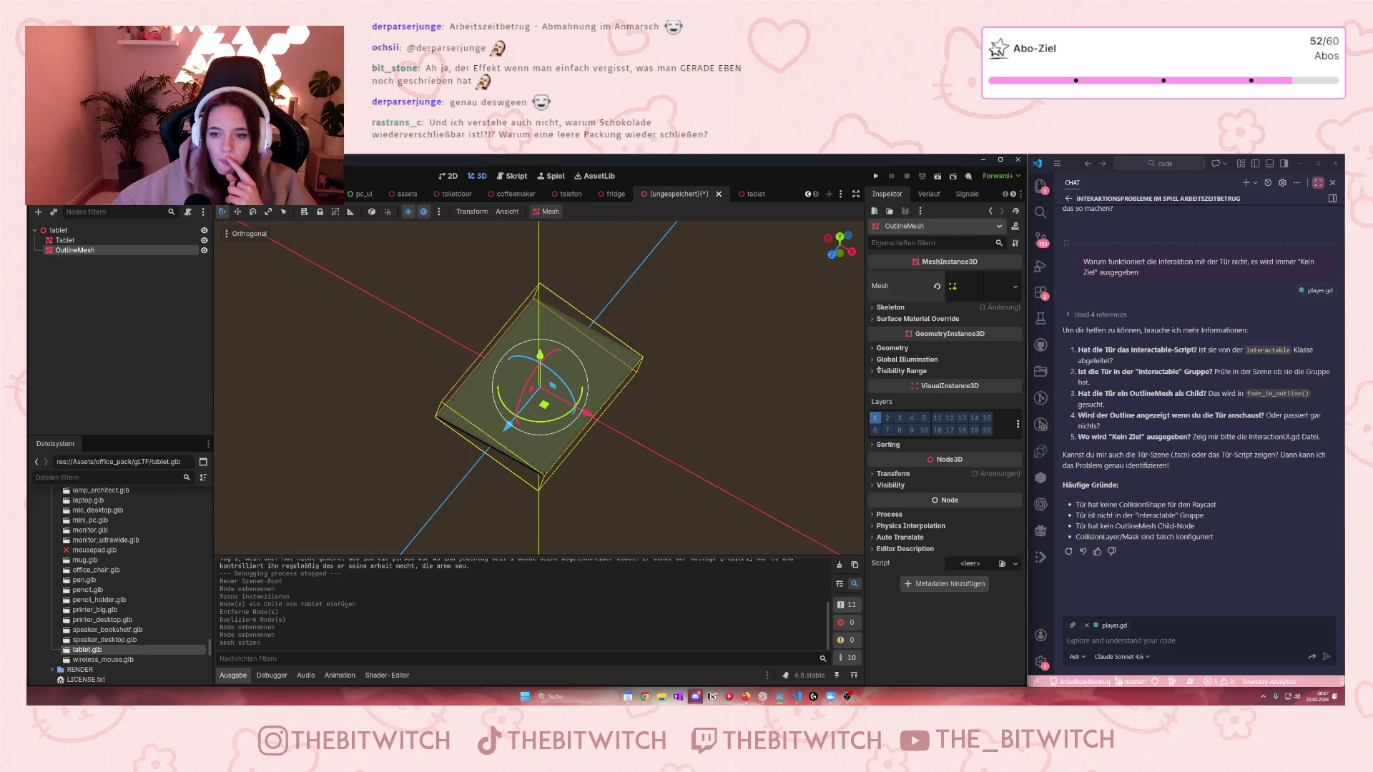
Step: Expand Surface Material Override and drag outline_material.tres from FileSystem onto the override slot
{"action": "left_click", "coordinate": [911, 319]}
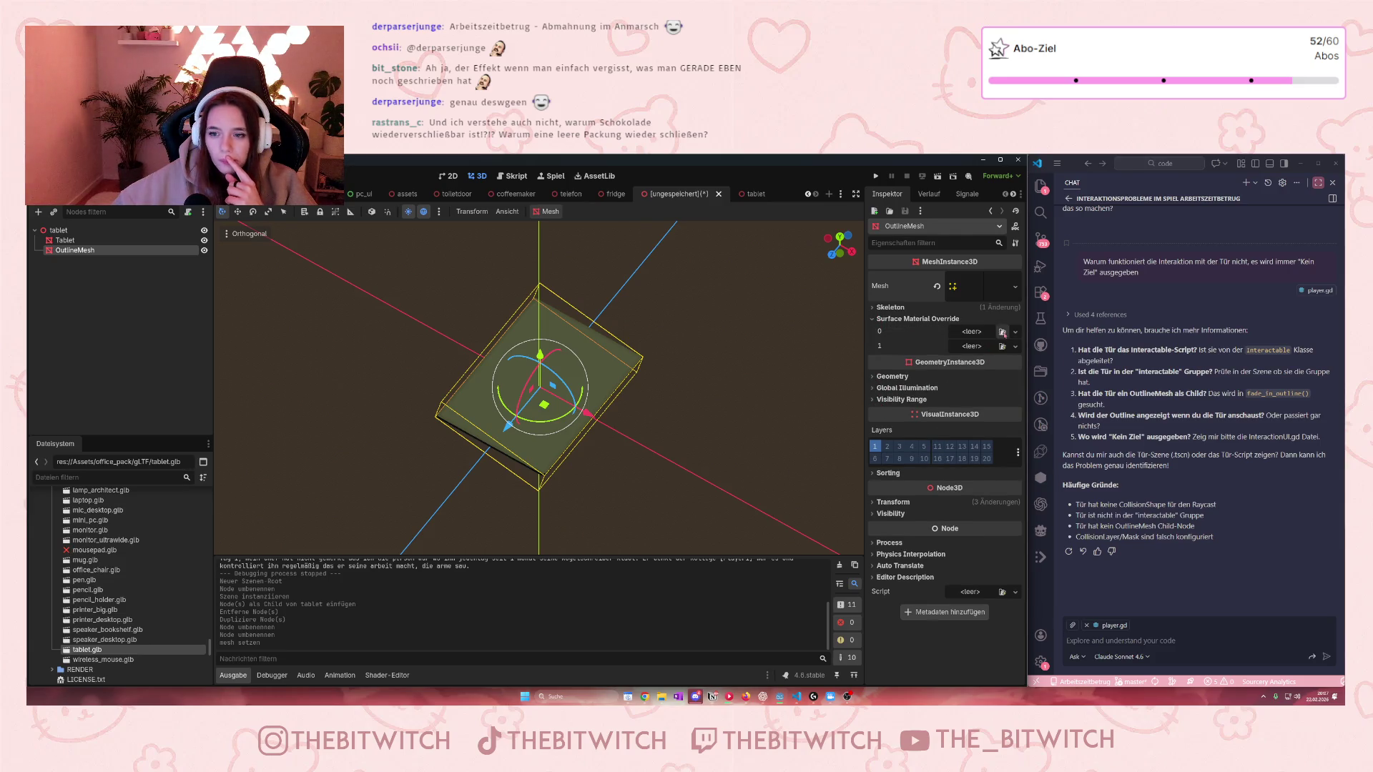
{"action": "scroll", "coordinate": [125, 544], "scroll_direction": "up", "scroll_amount": 4}
{"action": "scroll", "coordinate": [125, 544], "scroll_direction": "down", "scroll_amount": 10}
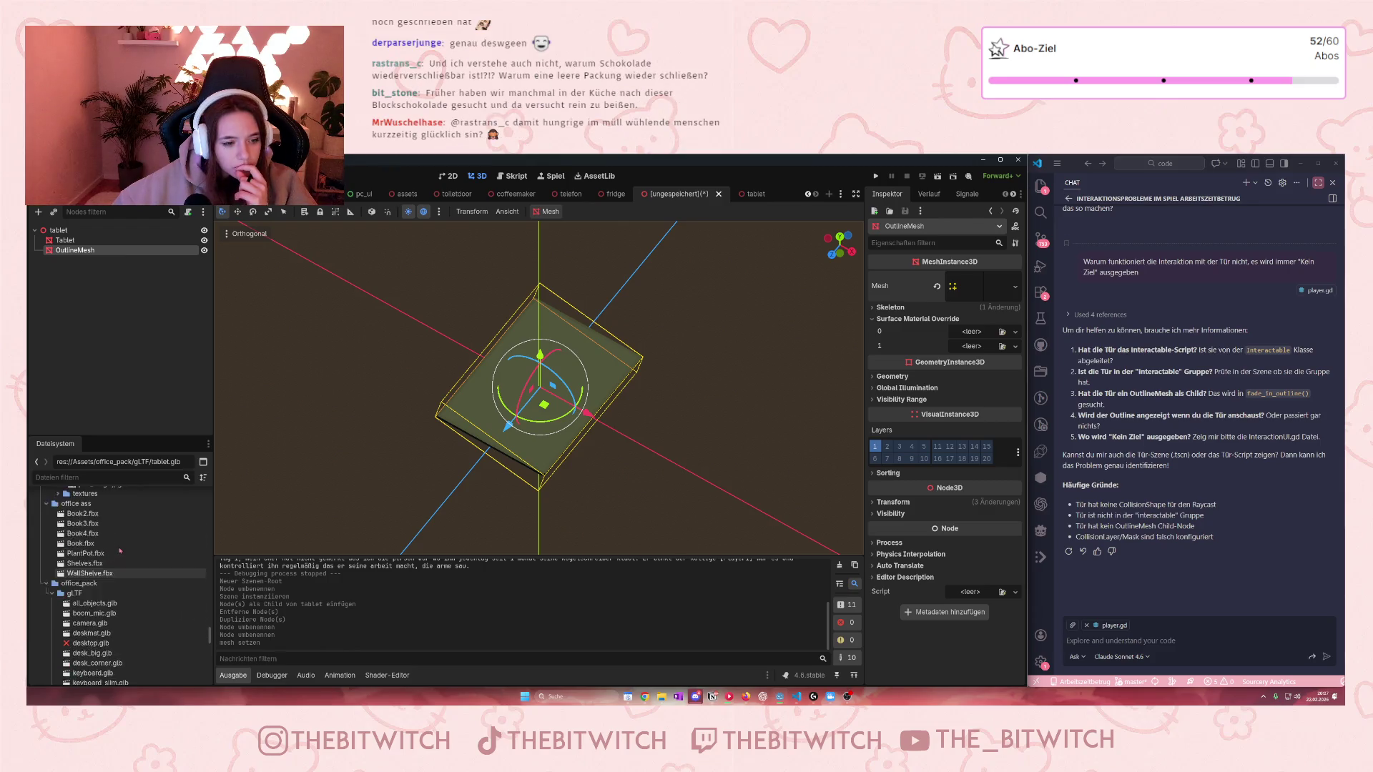
{"action": "scroll", "coordinate": [88, 573], "scroll_direction": "down", "scroll_amount": 1}
{"action": "left_click", "coordinate": [86, 639]}
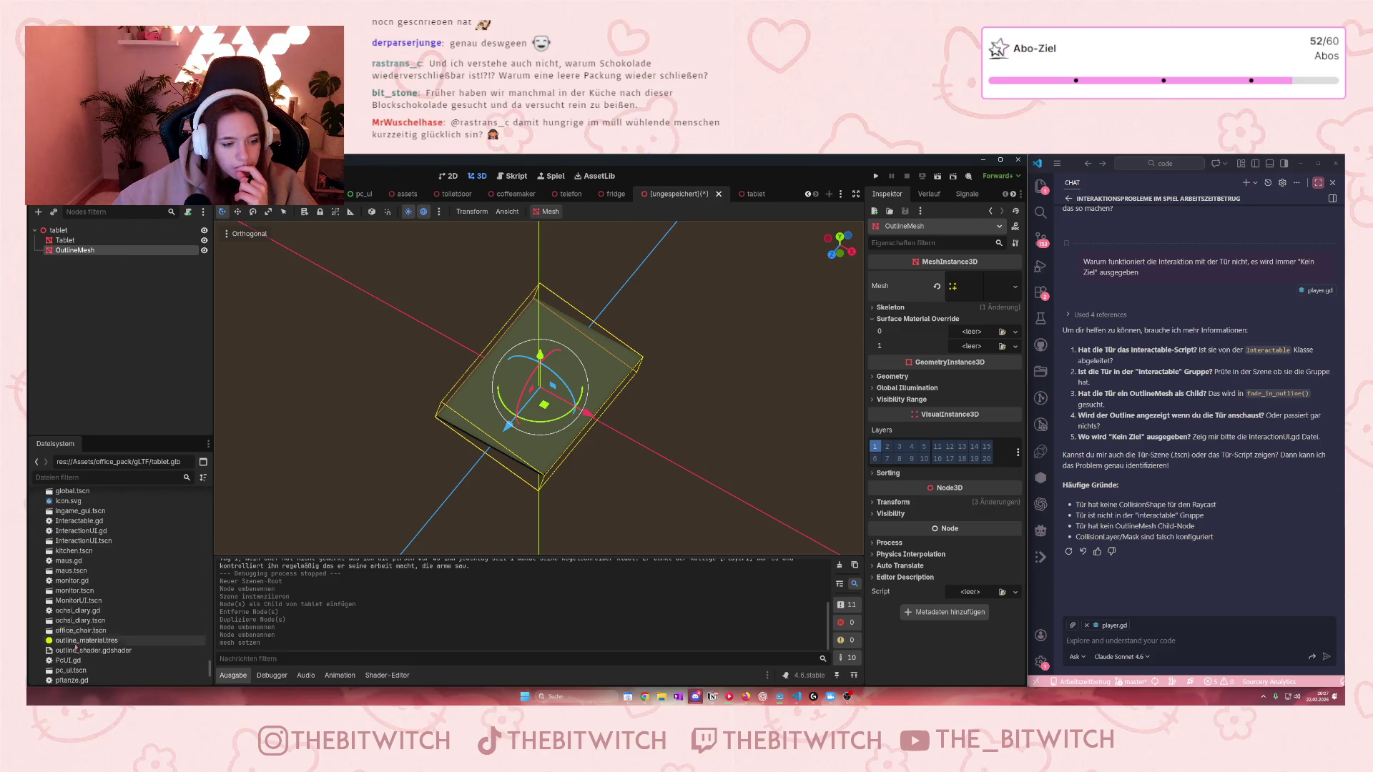
{"action": "left_click_drag", "start_coordinate": [86, 640], "coordinate": [965, 337]}
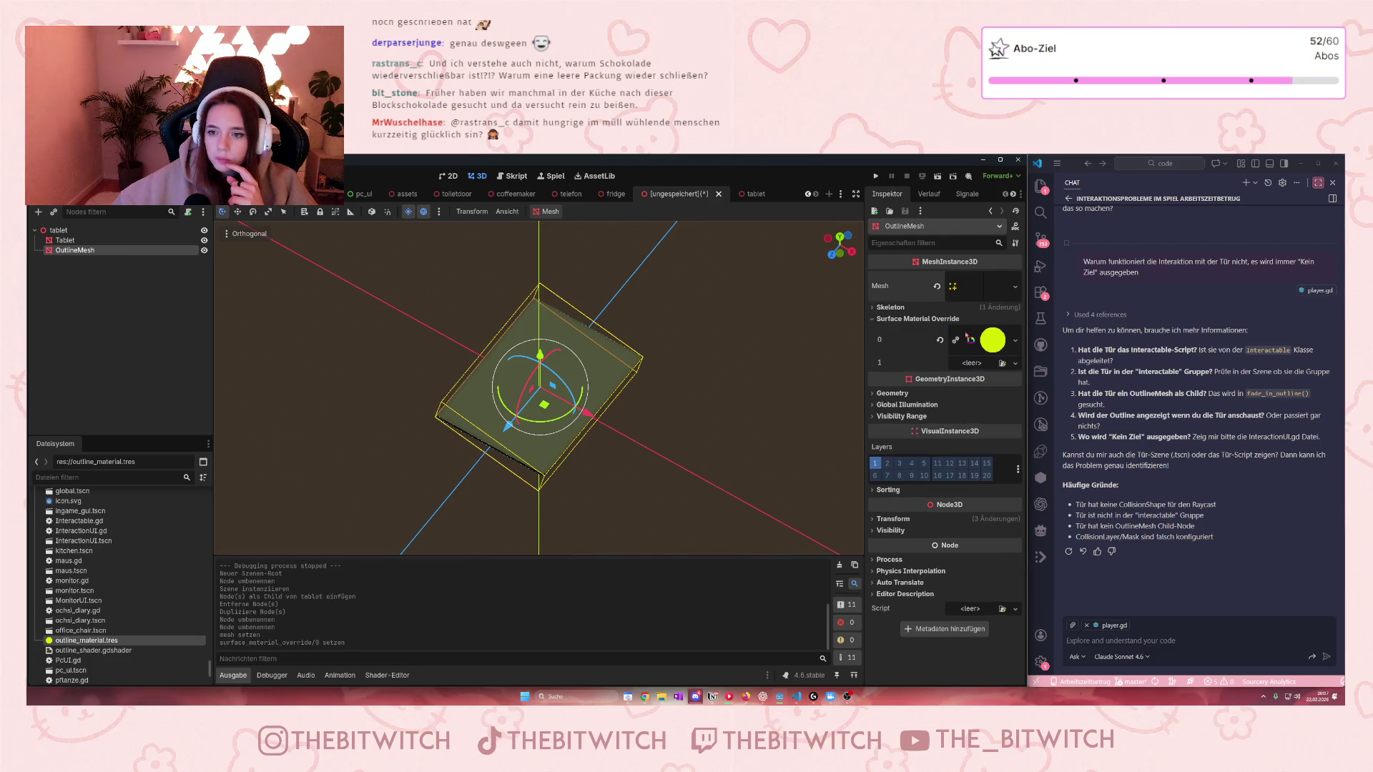
Step: Apply outline_material.tres to surface override slot 0 and clear the second override slot
{"action": "mouse_move", "coordinate": [70, 642]}
{"action": "left_mouse_down"}
{"action": "mouse_move", "coordinate": [500, 465]}
{"action": "mouse_move", "coordinate": [973, 350]}
{"action": "mouse_move", "coordinate": [1001, 368]}
{"action": "mouse_move", "coordinate": [976, 360]}
{"action": "left_mouse_up"}
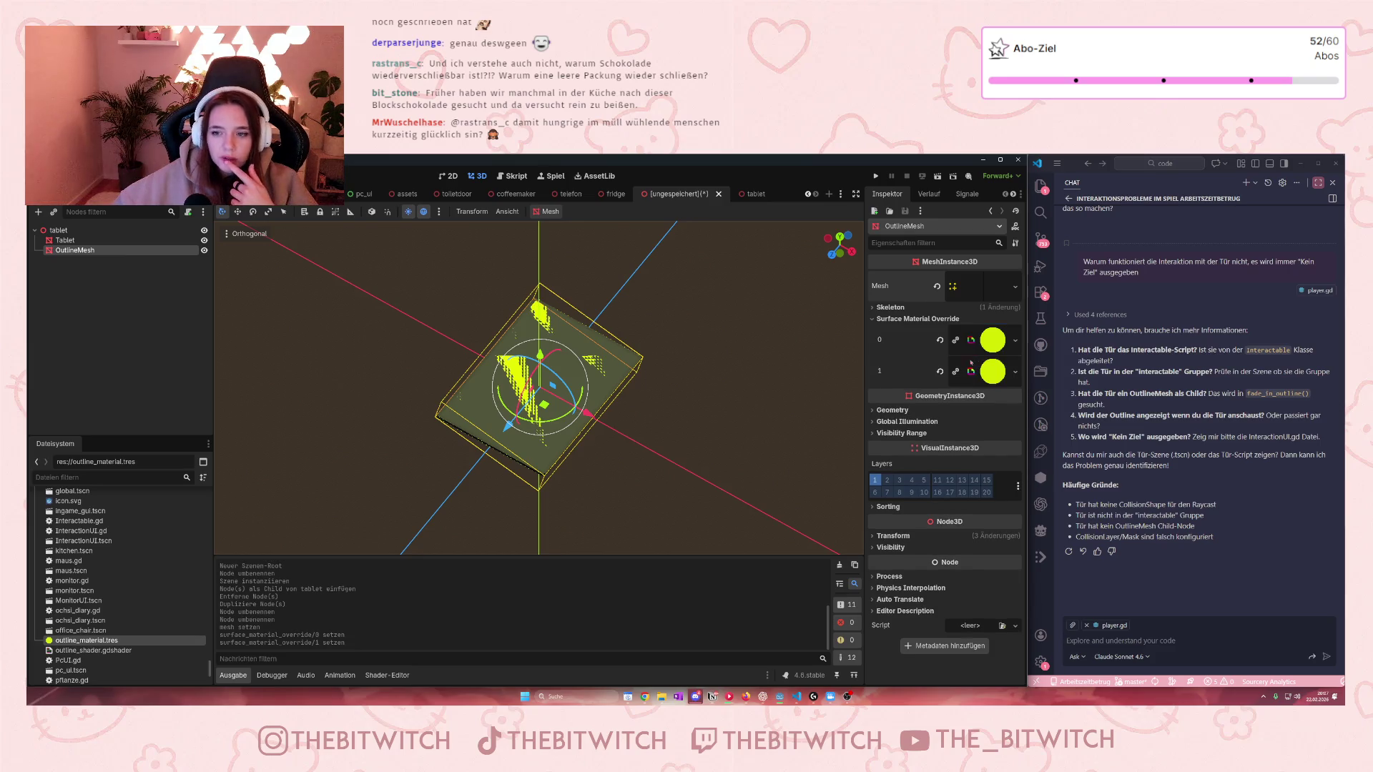
{"action": "left_click", "coordinate": [1001, 371]}
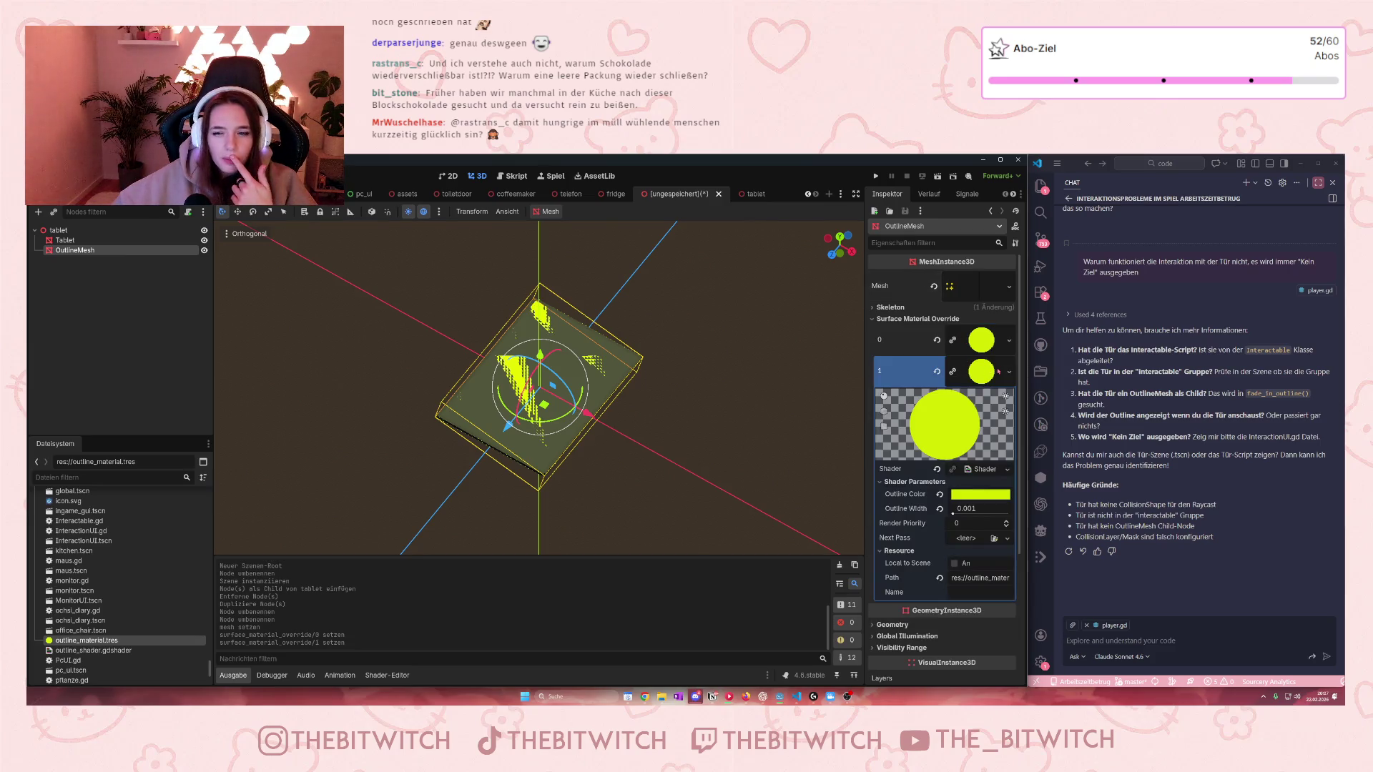
{"action": "left_click", "coordinate": [1009, 371]}
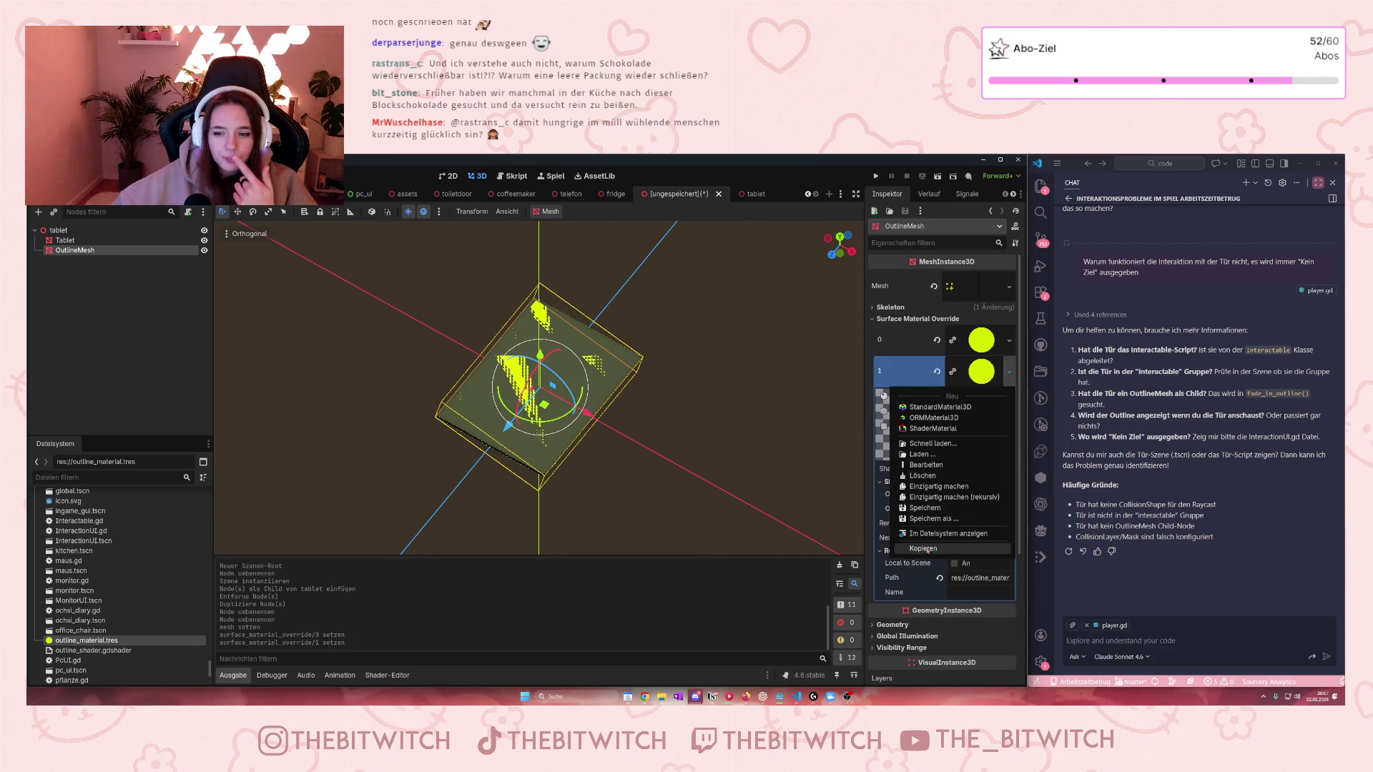
{"action": "left_click", "coordinate": [926, 476]}
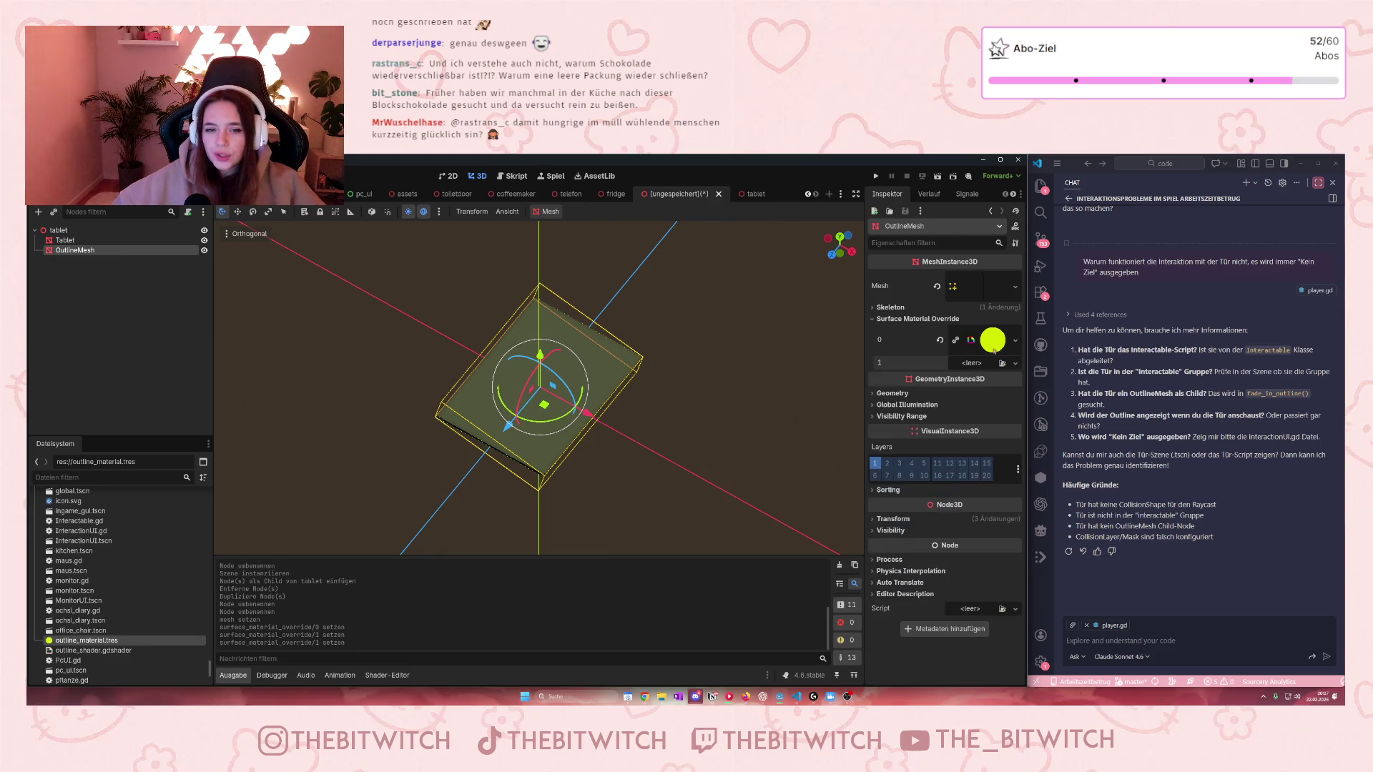
Step: Make the slot 0 outline material unique and set its shader Outline Width to 0.038
{"action": "left_click", "coordinate": [1015, 340]}
{"action": "left_click", "coordinate": [933, 456]}
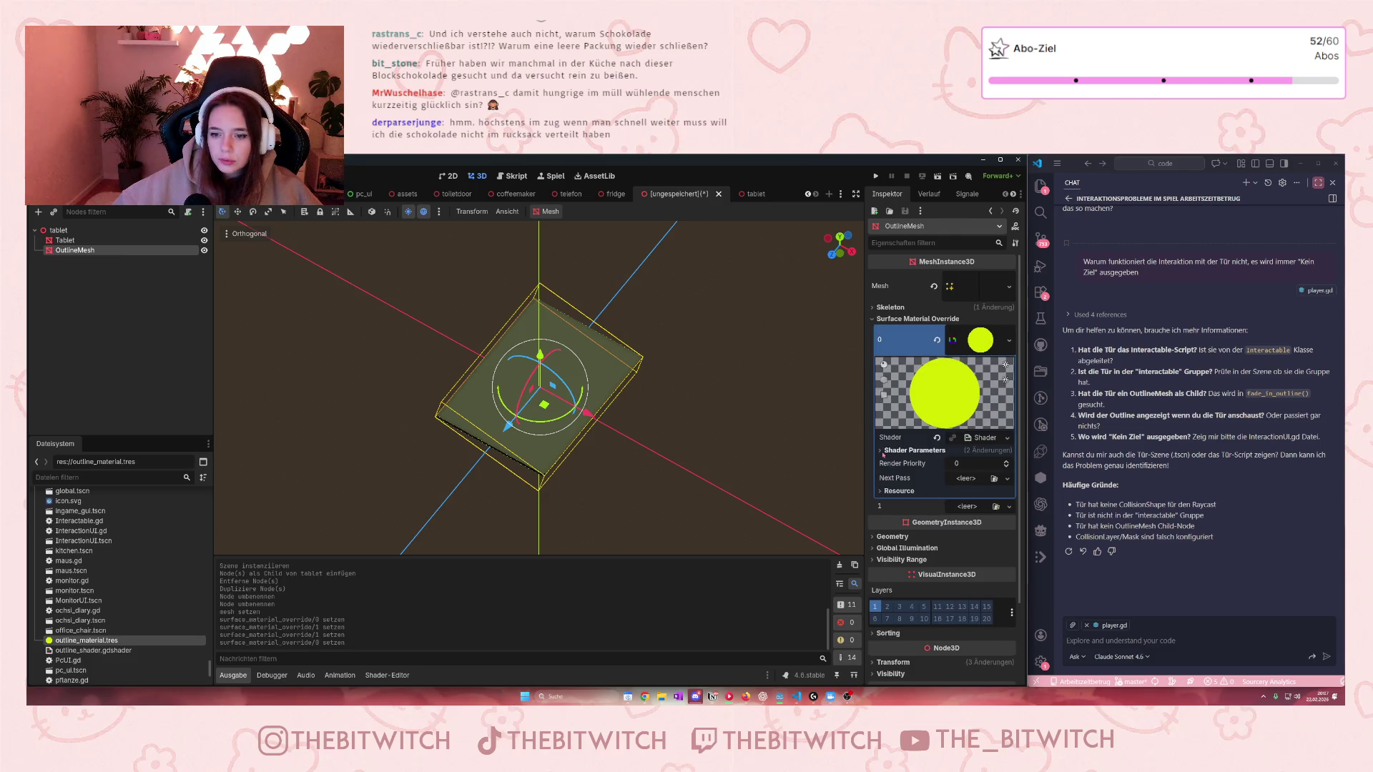
{"action": "left_click", "coordinate": [912, 450]}
{"action": "left_click", "coordinate": [953, 483]}
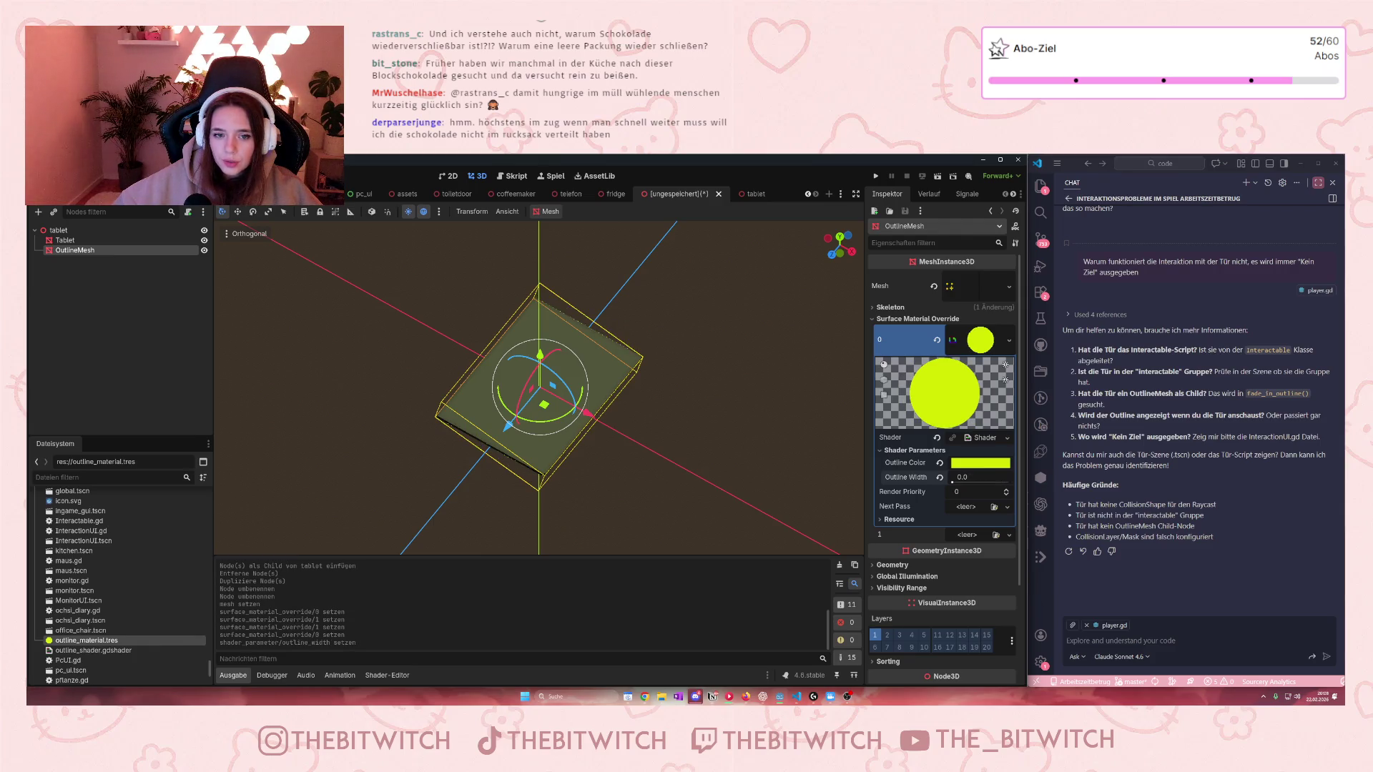
{"action": "left_click", "coordinate": [953, 483]}
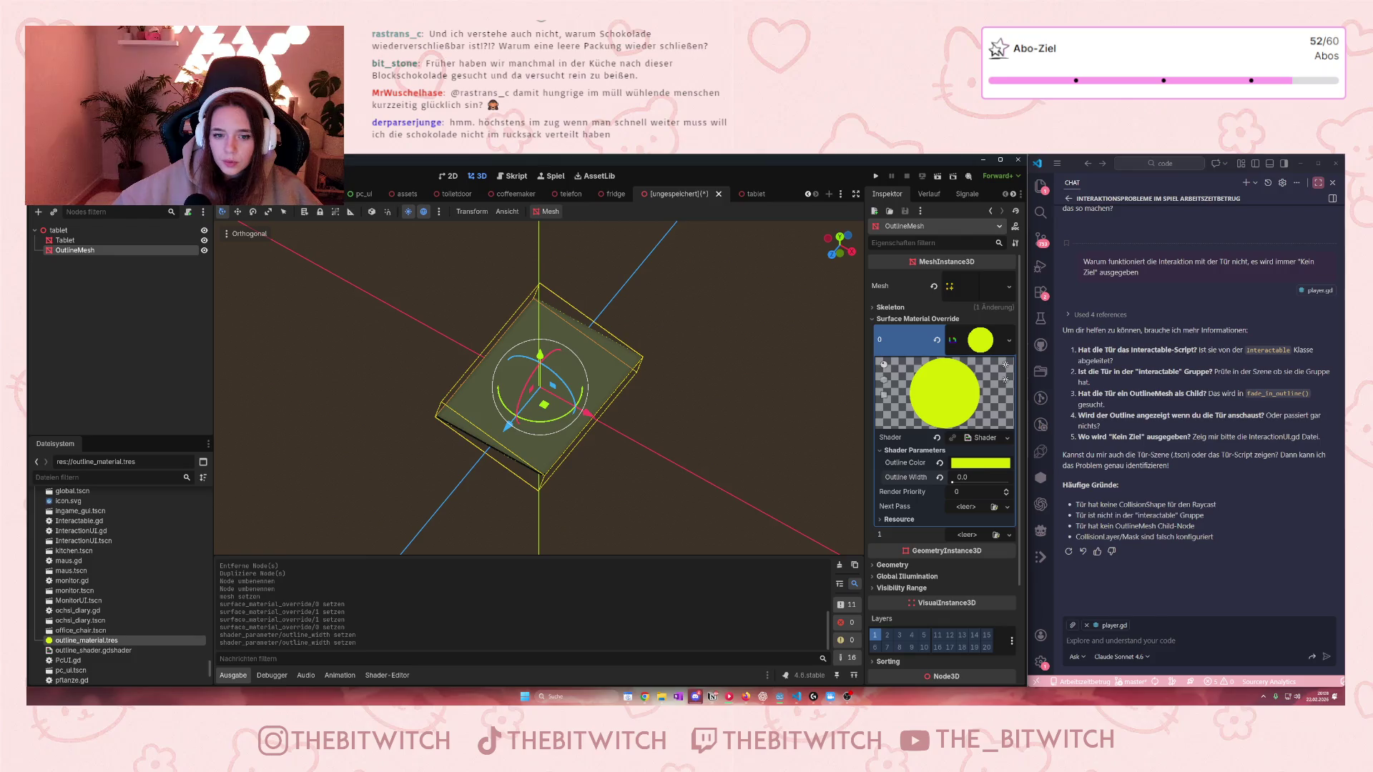
{"action": "left_click_drag", "start_coordinate": [952, 483], "coordinate": [967, 483]}
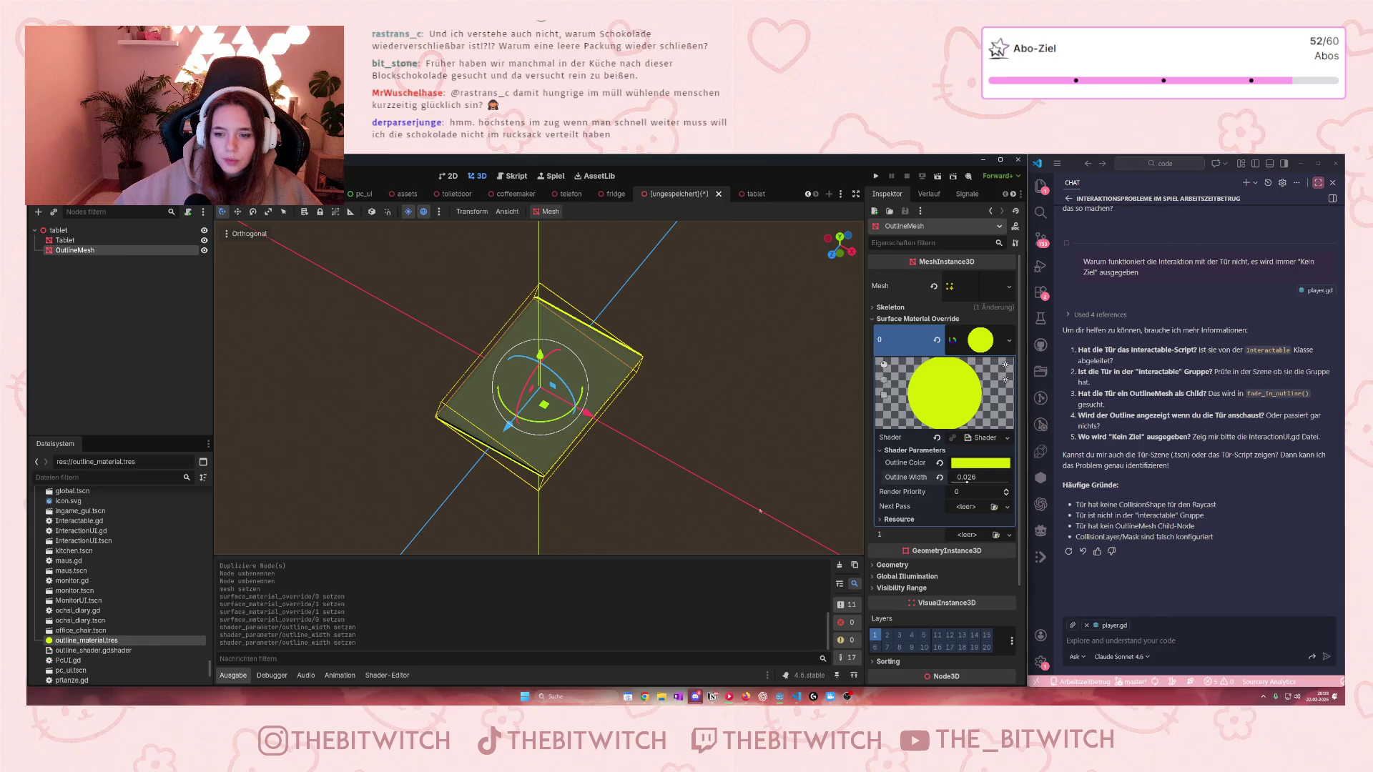
{"action": "left_click_drag", "start_coordinate": [966, 483], "coordinate": [973, 483]}
Step: Hide OutlineMesh with its visibility toggle and save the scene as tablet.tscn
{"action": "scroll", "coordinate": [556, 432], "scroll_direction": "down", "scroll_amount": 5}
{"action": "scroll", "coordinate": [557, 432], "scroll_direction": "up", "scroll_amount": 5}
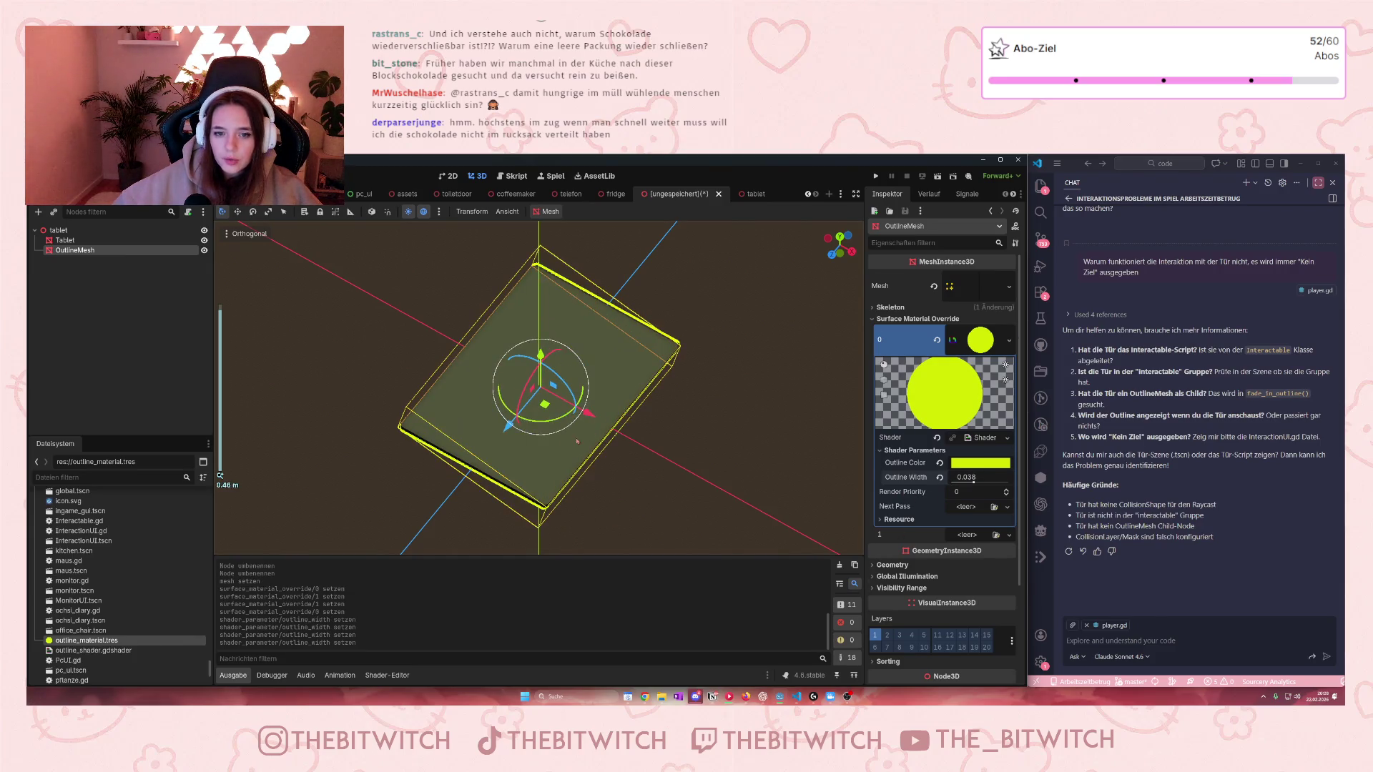
{"action": "left_click", "coordinate": [204, 250]}
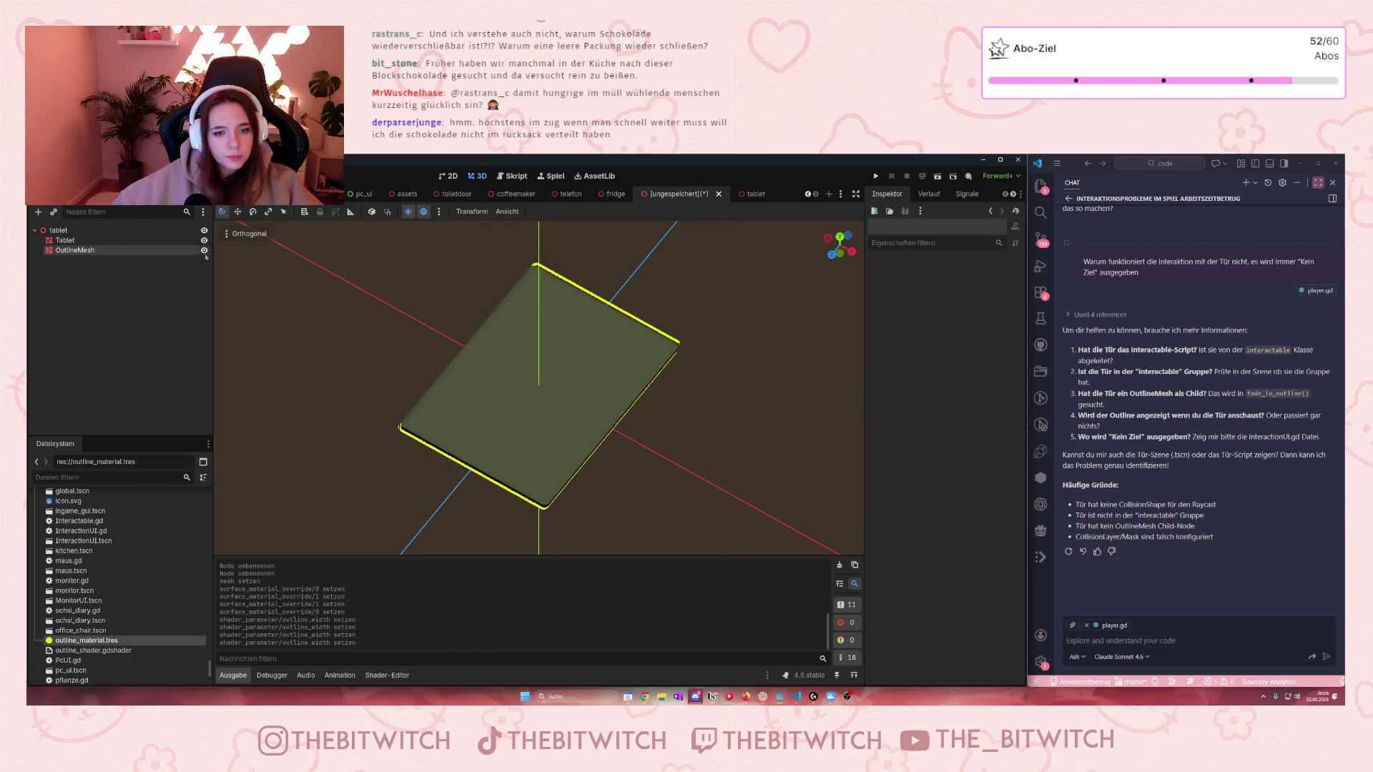
{"action": "left_click", "coordinate": [205, 252]}
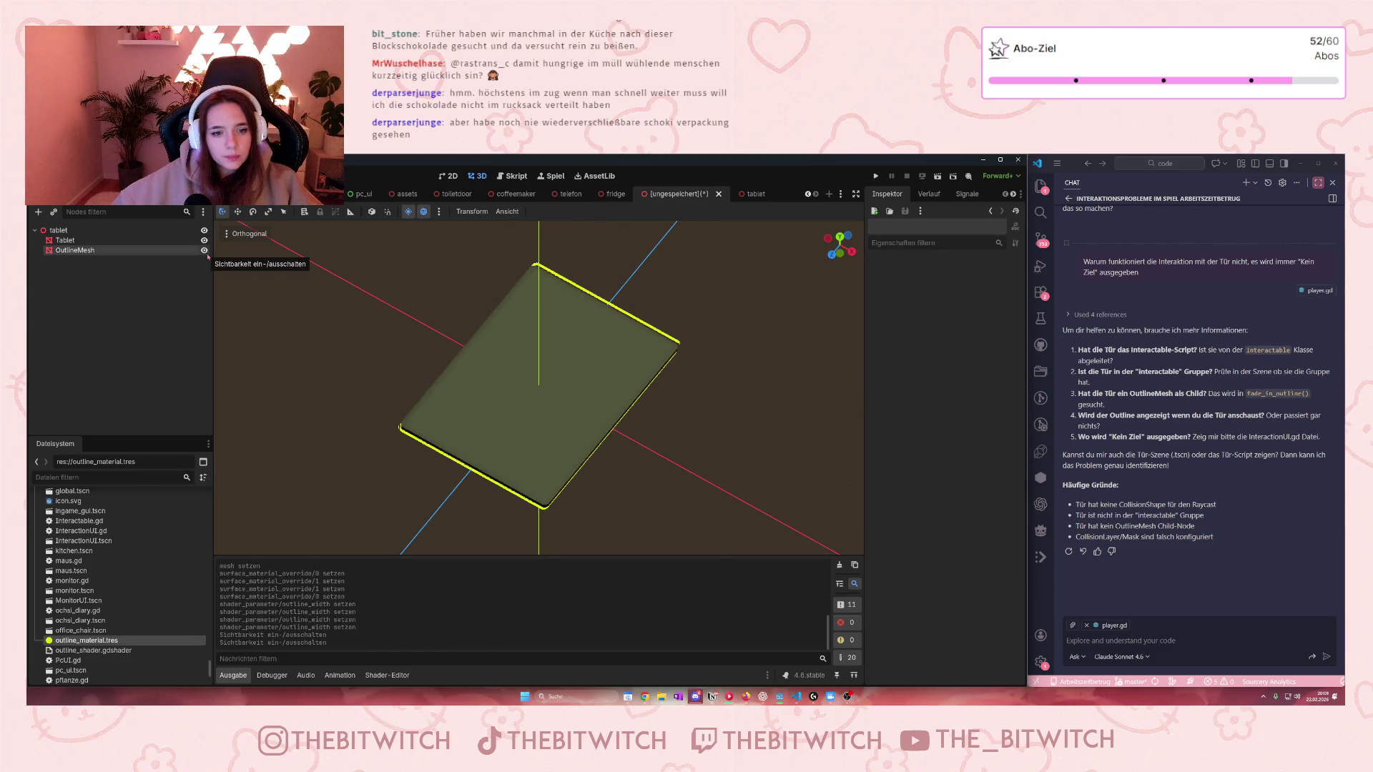
{"action": "left_click", "coordinate": [206, 253]}
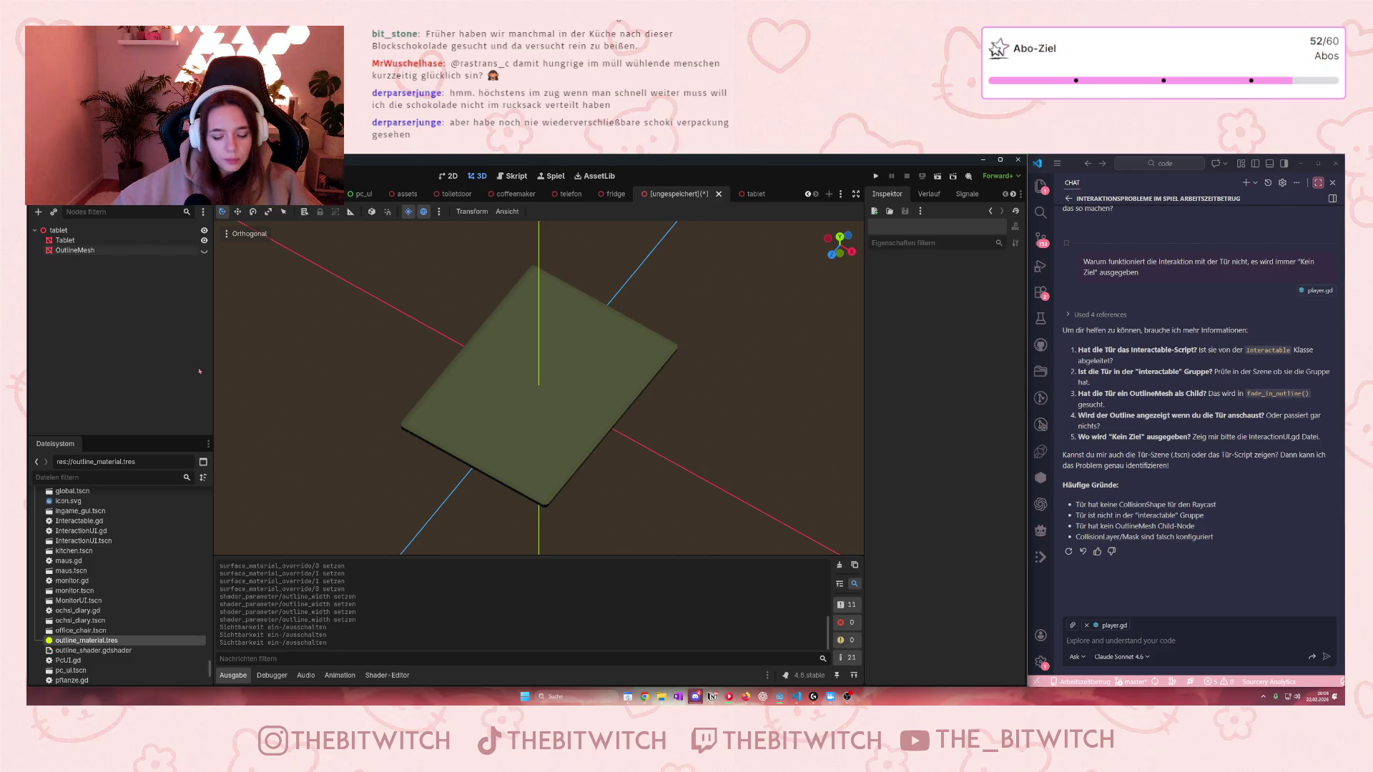
{"action": "key", "text": "ctrl+s"}
{"action": "left_click", "coordinate": [592, 583]}
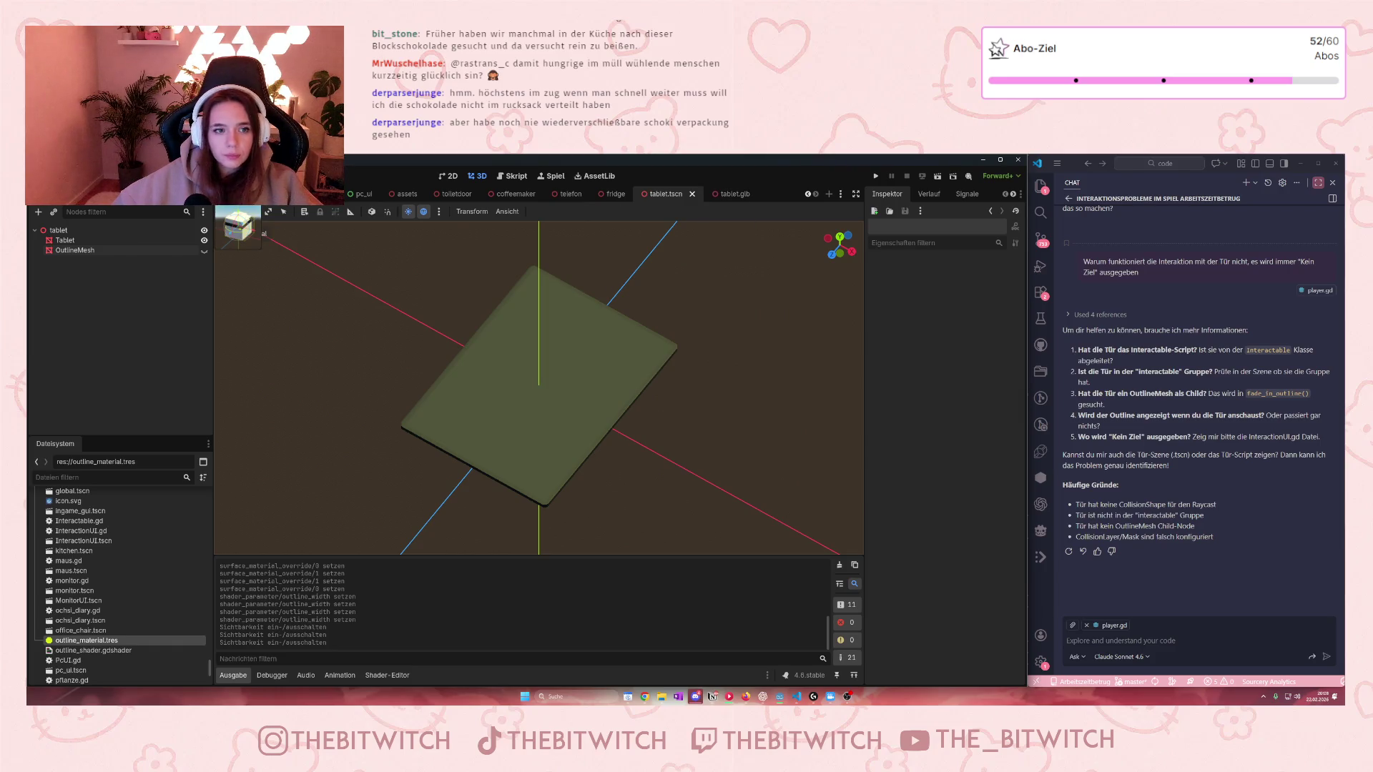
Step: Close the toiletdoor, printer_blg and office_chair scene tabs
{"action": "left_click", "coordinate": [465, 194]}
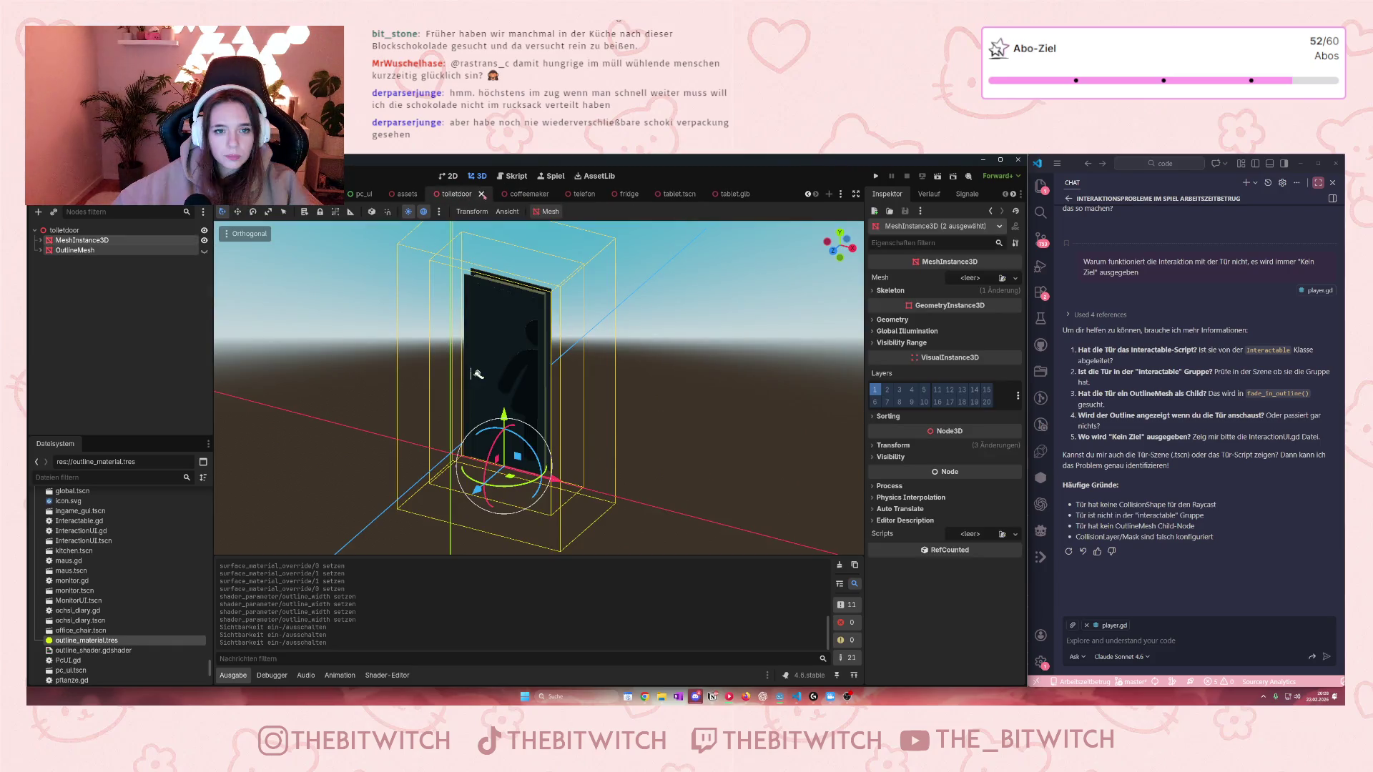
{"action": "left_click", "coordinate": [482, 195]}
{"action": "type", "text": "toas"}
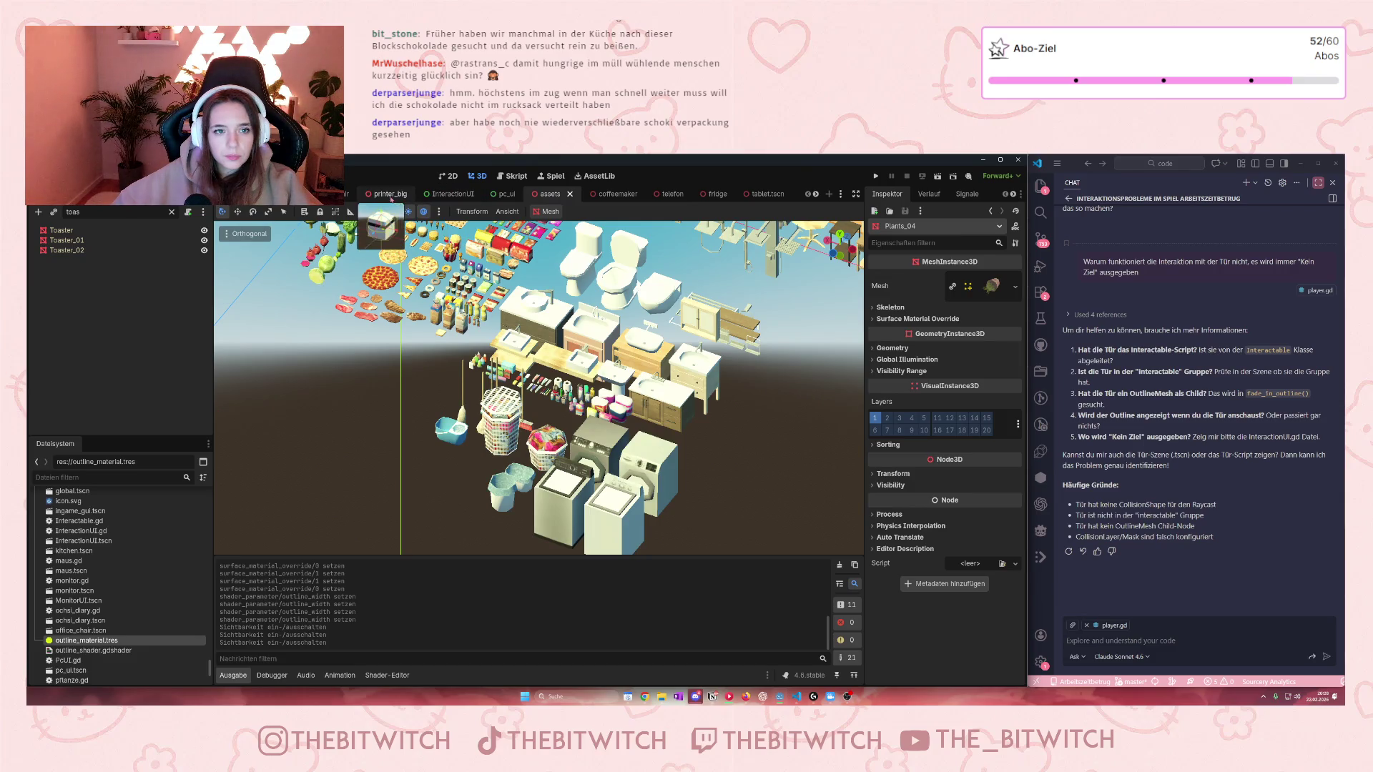
{"action": "left_click", "coordinate": [417, 194]}
{"action": "left_click", "coordinate": [359, 194]}
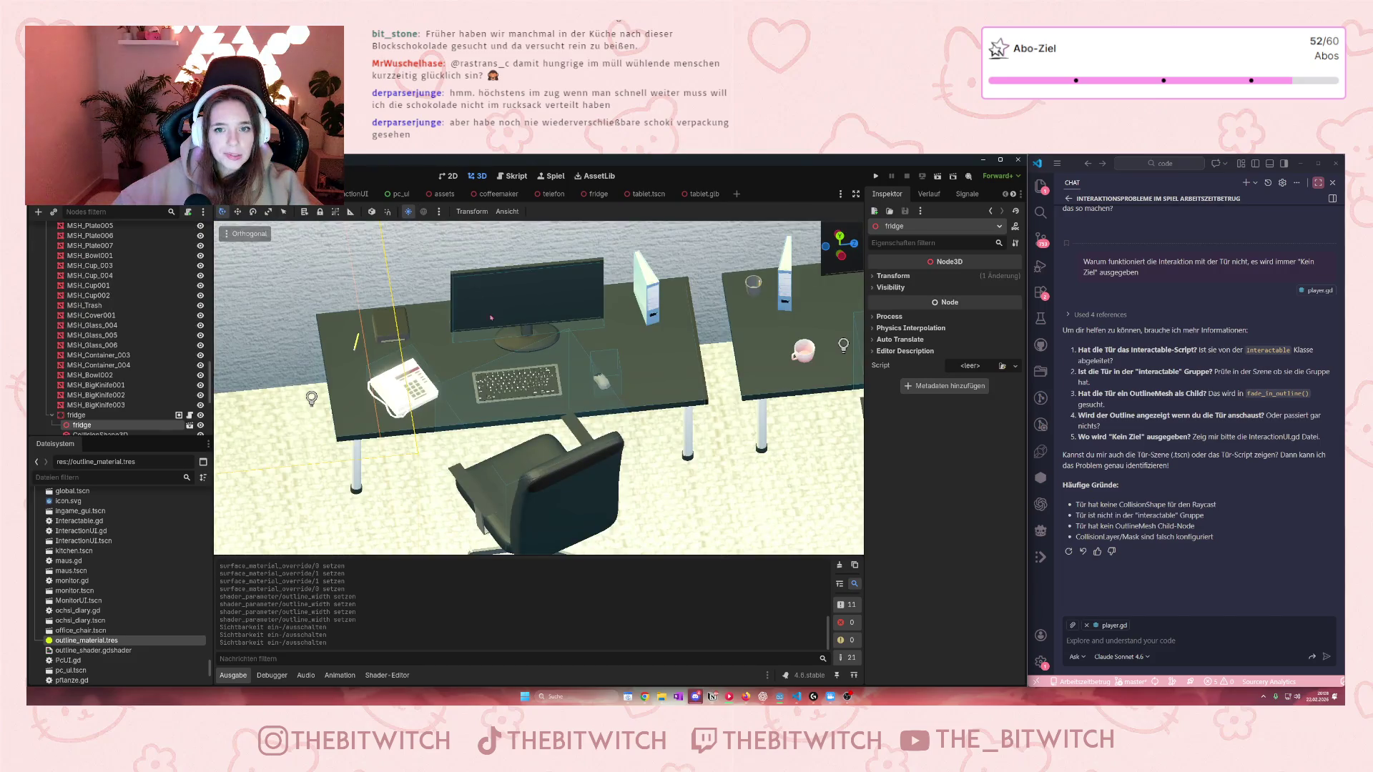
Step: In the office scene, select mini_pc on the player's desk in the Scene dock
{"action": "scroll", "coordinate": [79, 364], "scroll_direction": "down", "scroll_amount": 2}
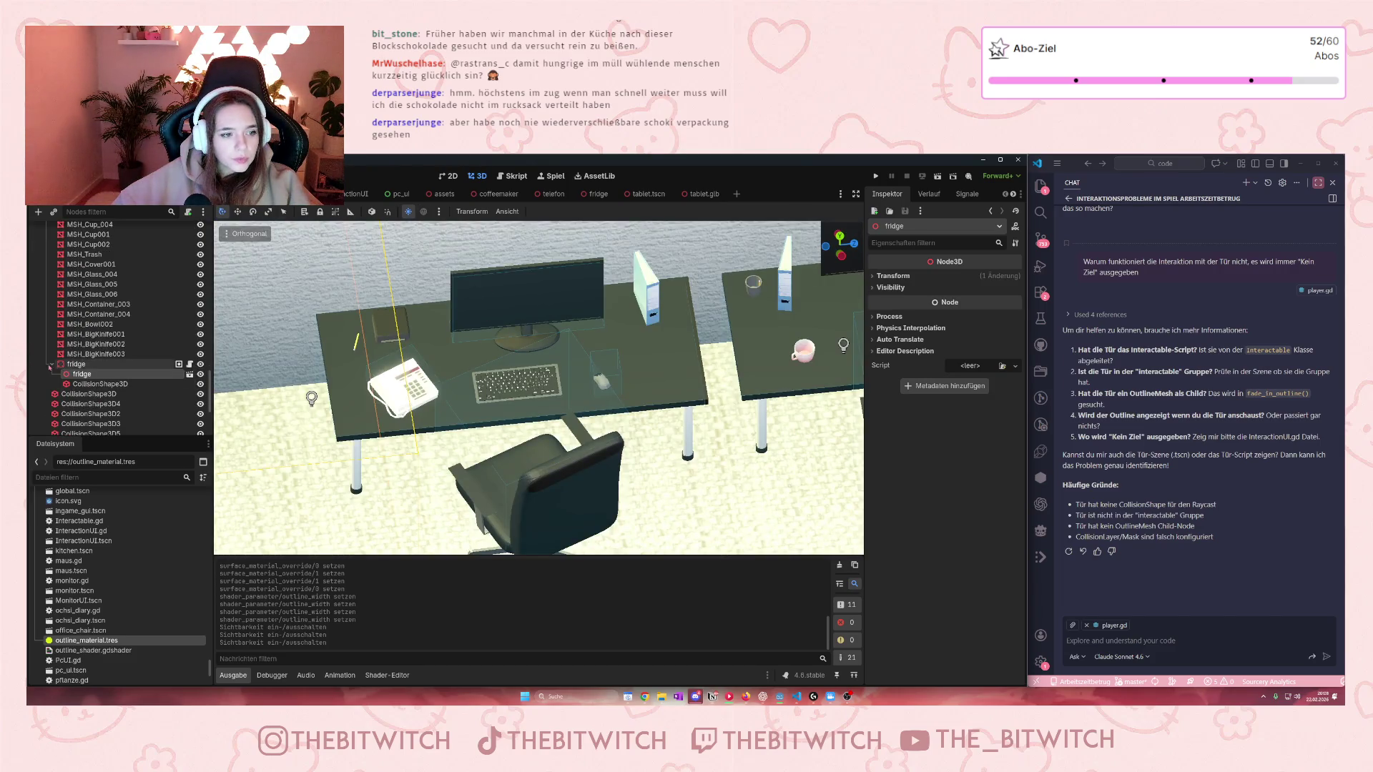
{"action": "scroll", "coordinate": [79, 356], "scroll_direction": "up", "scroll_amount": 10}
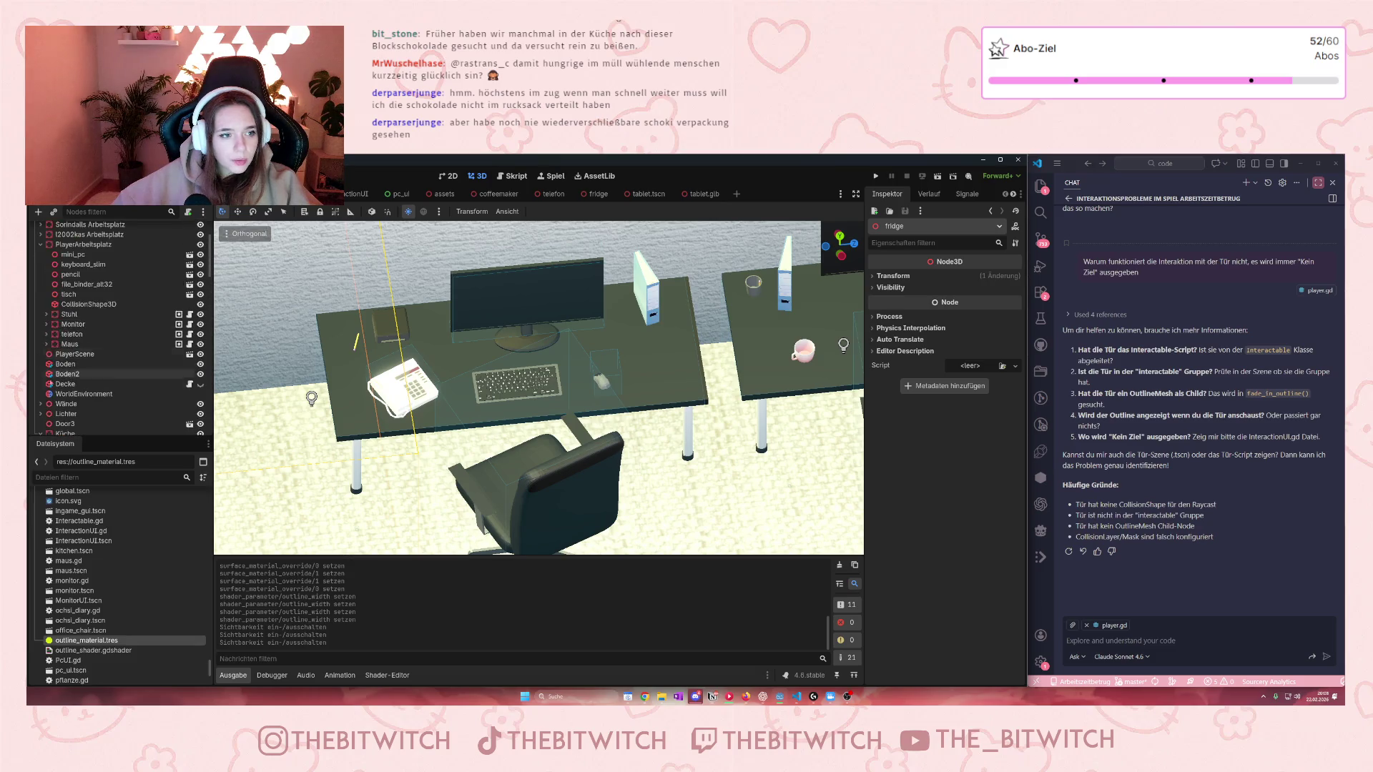
{"action": "scroll", "coordinate": [69, 315], "scroll_direction": "up", "scroll_amount": 5}
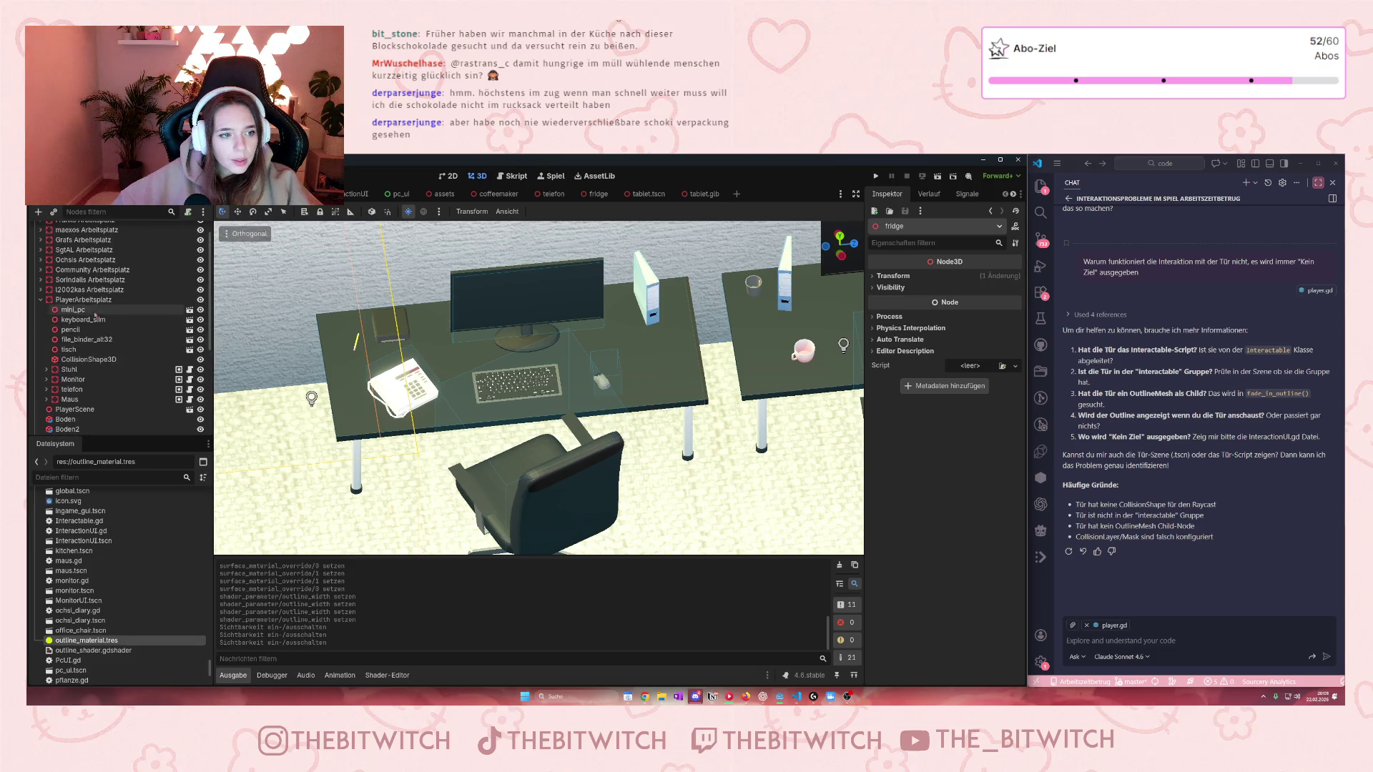
{"action": "left_click", "coordinate": [70, 311]}
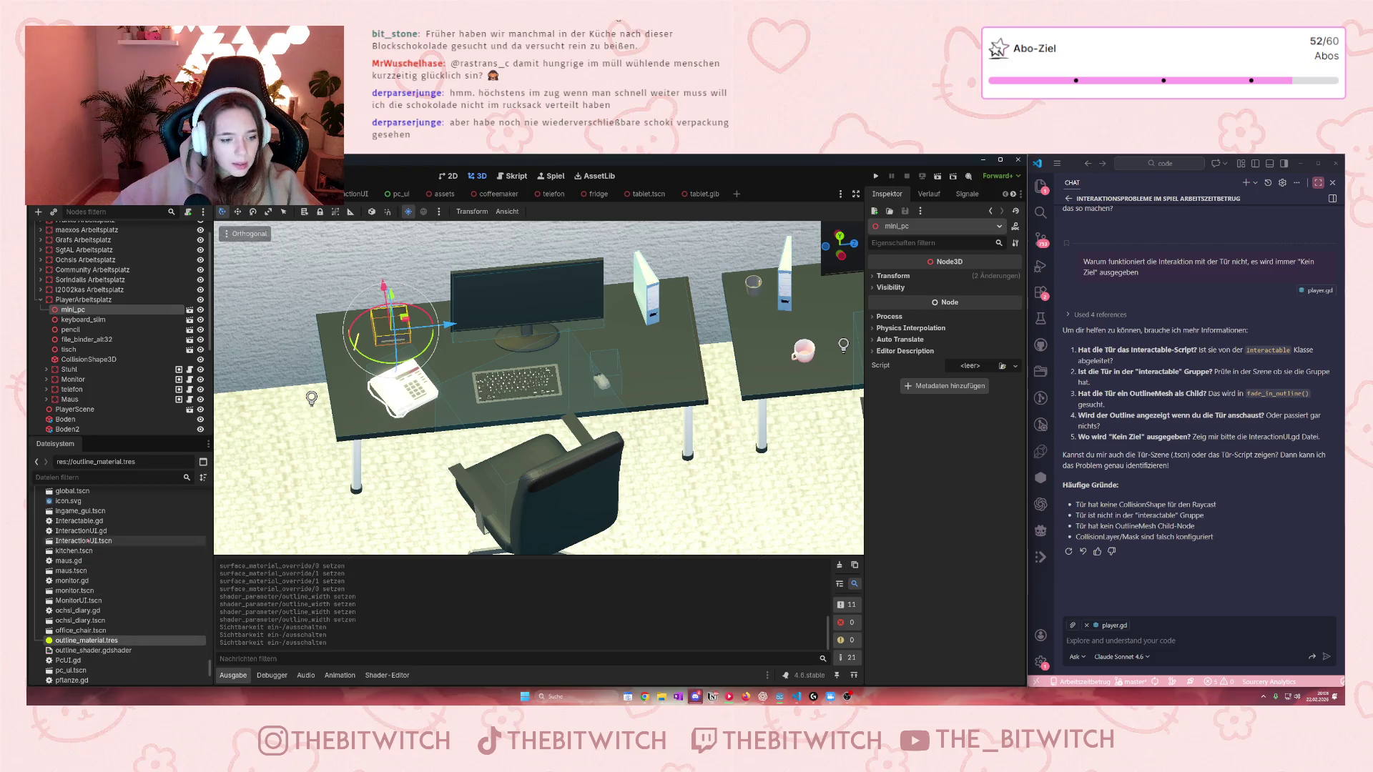
{"action": "scroll", "coordinate": [76, 552], "scroll_direction": "up", "scroll_amount": 10}
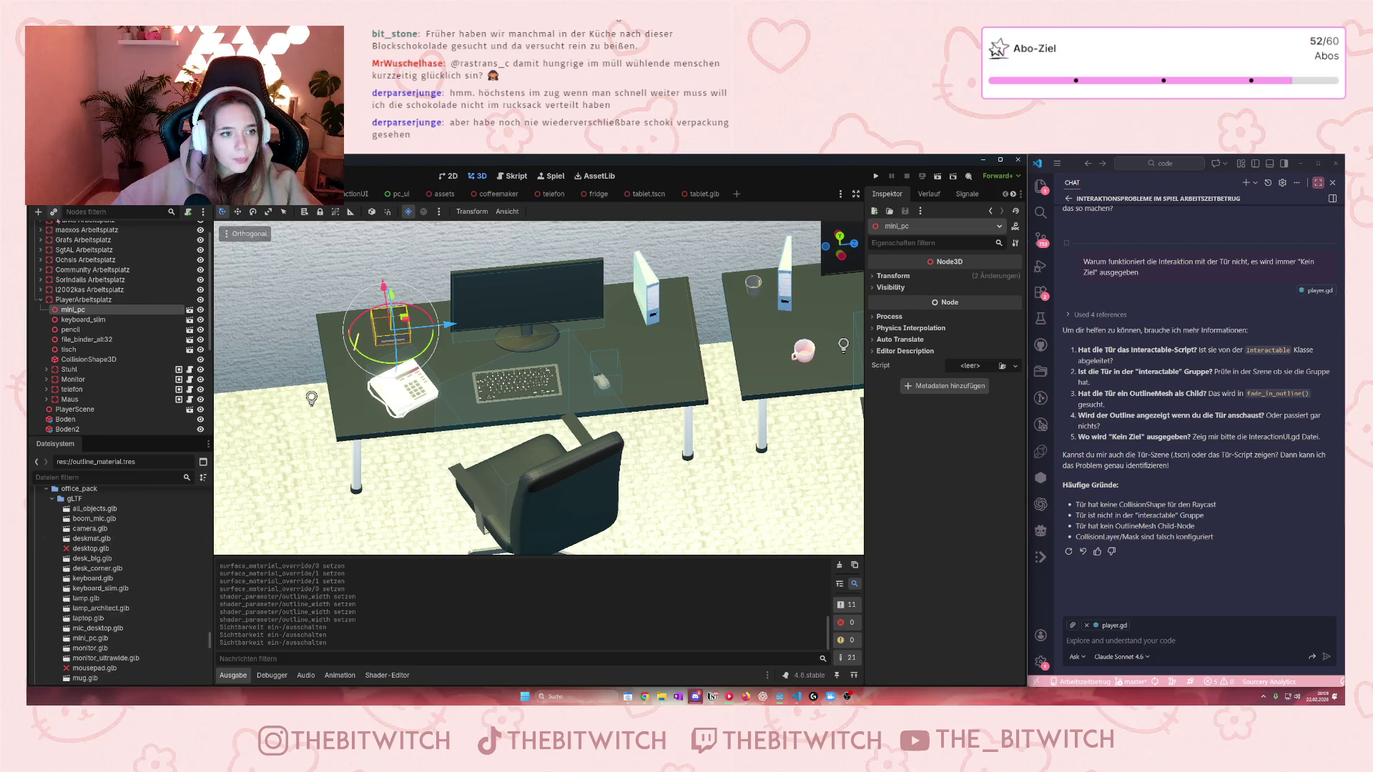
{"action": "key", "text": "ctrl+shift+o"}
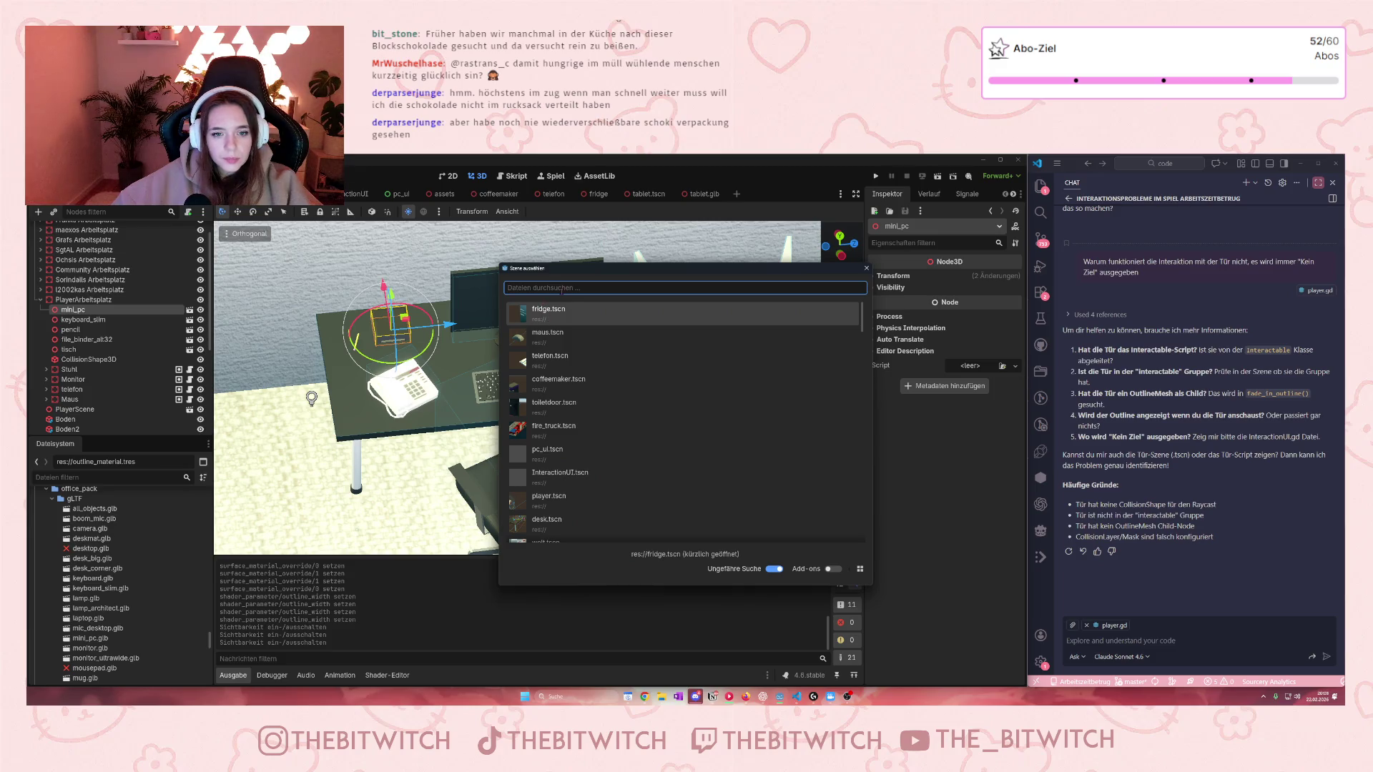
Step: Instantiate tablet.tscn in the office scene and parent it under PlayerArbeitsplatz
{"action": "type", "text": "tab"}
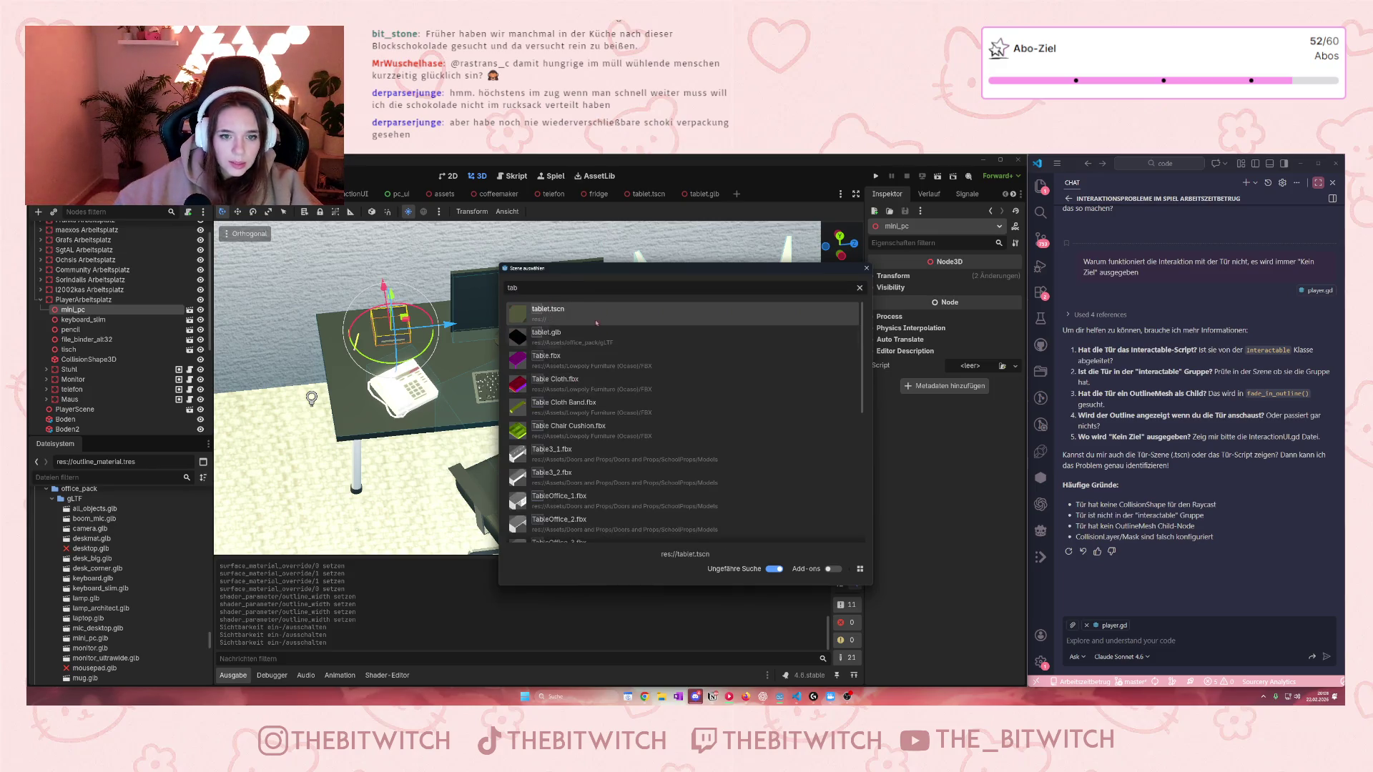
{"action": "key", "text": "Return"}
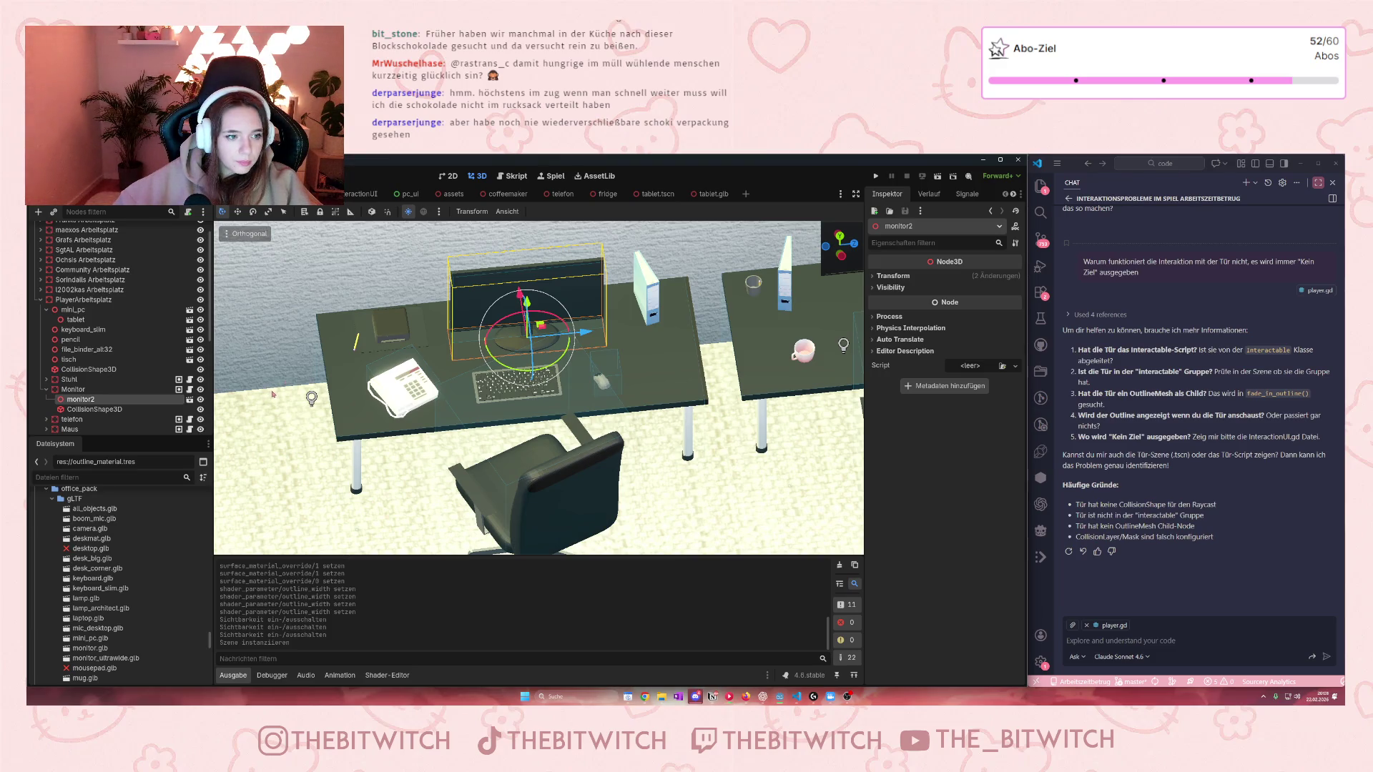
{"action": "left_click", "coordinate": [75, 320]}
{"action": "left_click_drag", "start_coordinate": [75, 320], "coordinate": [62, 310]}
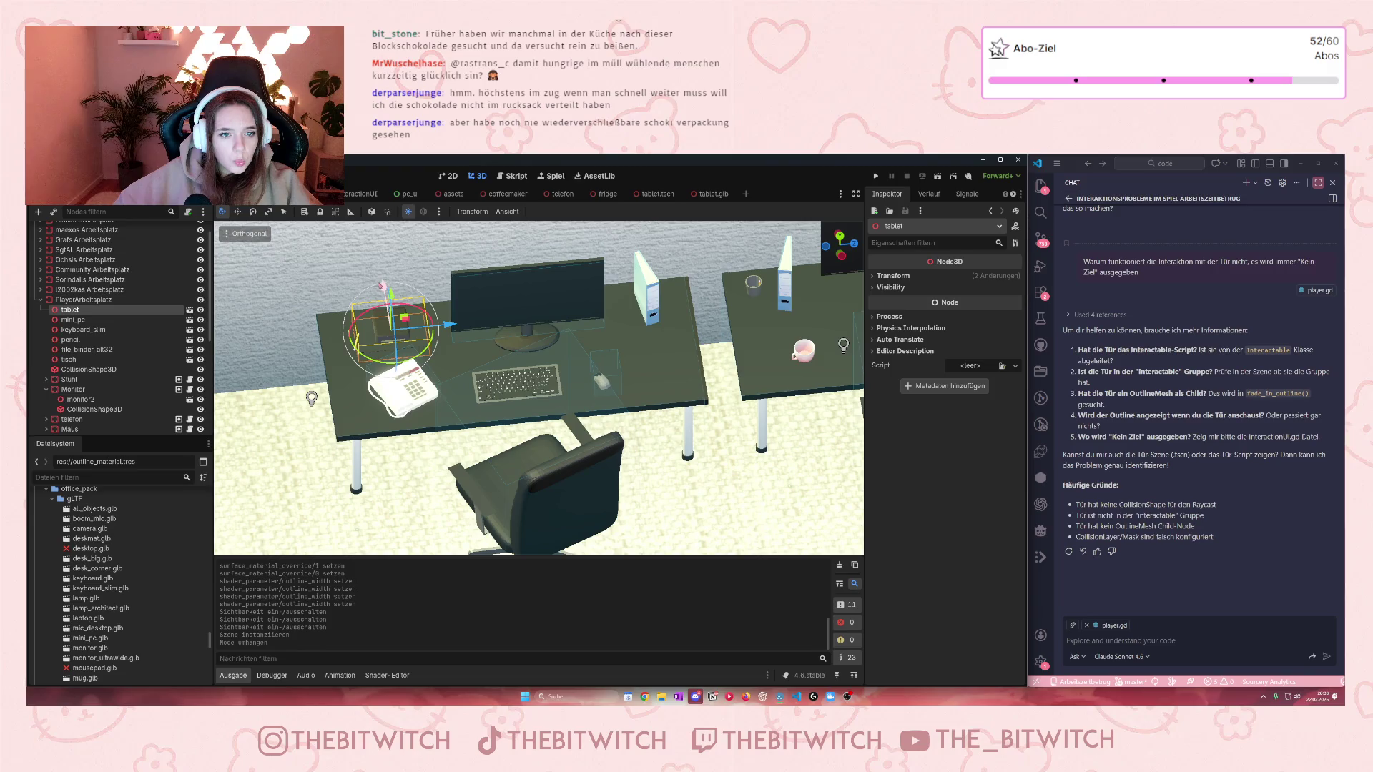
Step: Move the tablet with the gizmo arrows onto the front right edge of the player's desk
{"action": "left_click", "coordinate": [382, 286]}
{"action": "left_click", "coordinate": [383, 287]}
{"action": "left_click_drag", "start_coordinate": [382, 287], "coordinate": [392, 363]}
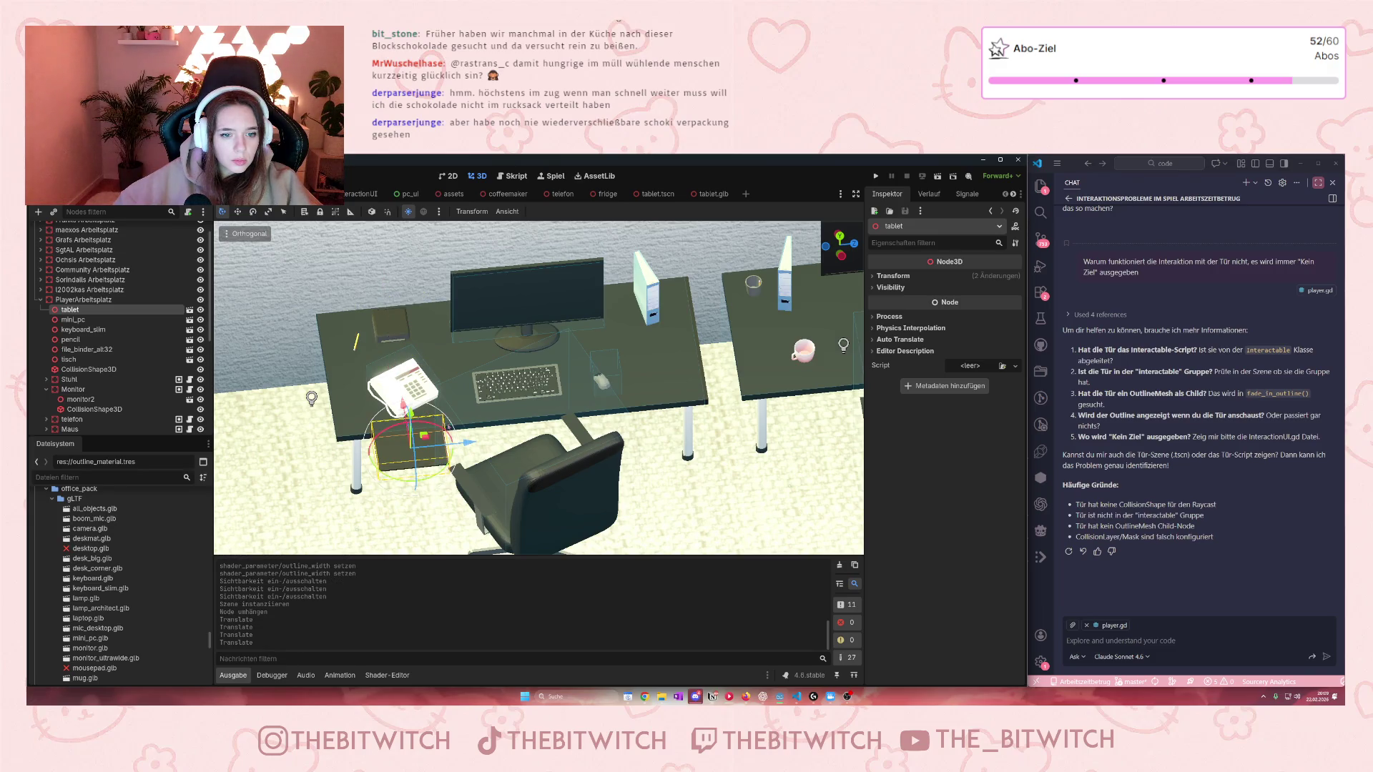
{"action": "mouse_move", "coordinate": [465, 443]}
{"action": "left_mouse_down"}
{"action": "mouse_move", "coordinate": [767, 413]}
{"action": "mouse_move", "coordinate": [615, 423]}
{"action": "mouse_move", "coordinate": [712, 415]}
{"action": "mouse_move", "coordinate": [632, 428]}
{"action": "left_mouse_up"}
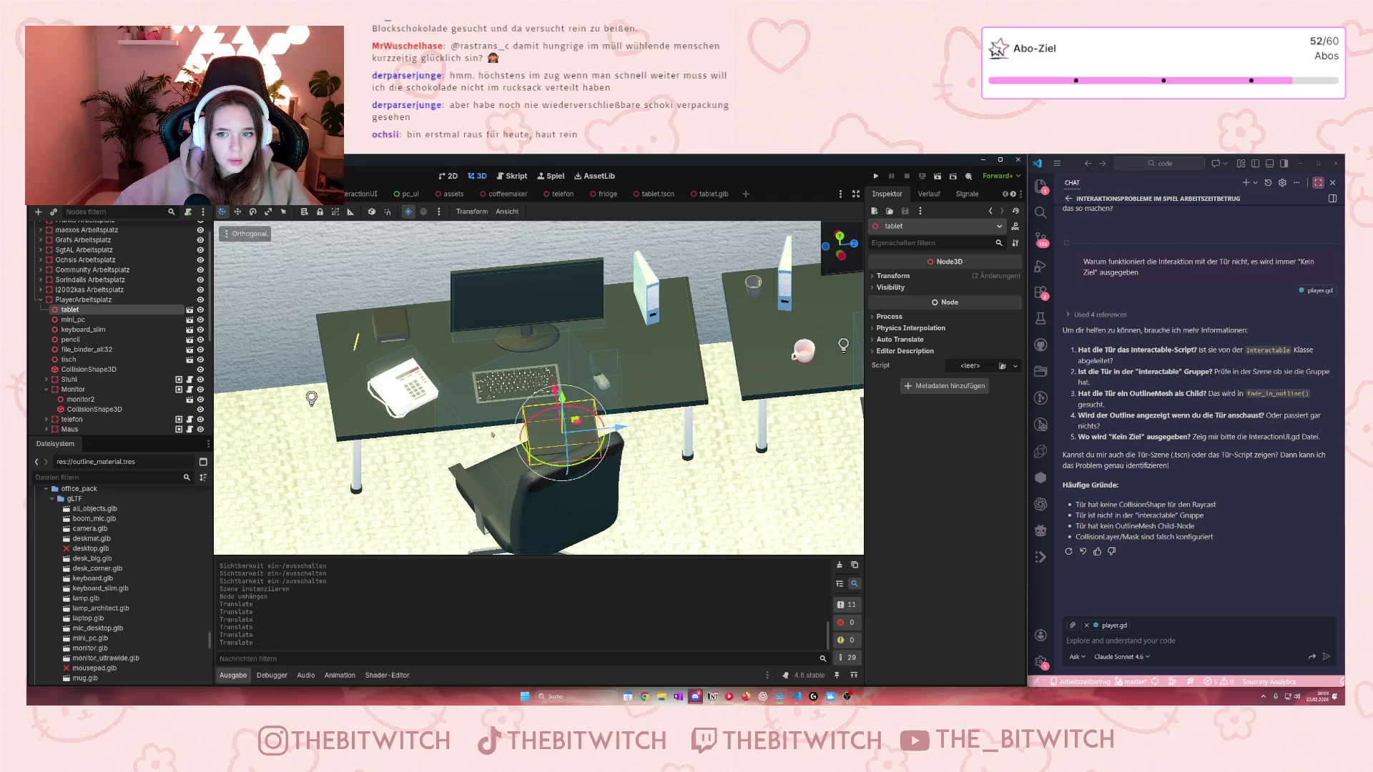
{"action": "scroll", "coordinate": [613, 431], "scroll_direction": "up", "scroll_amount": 2}
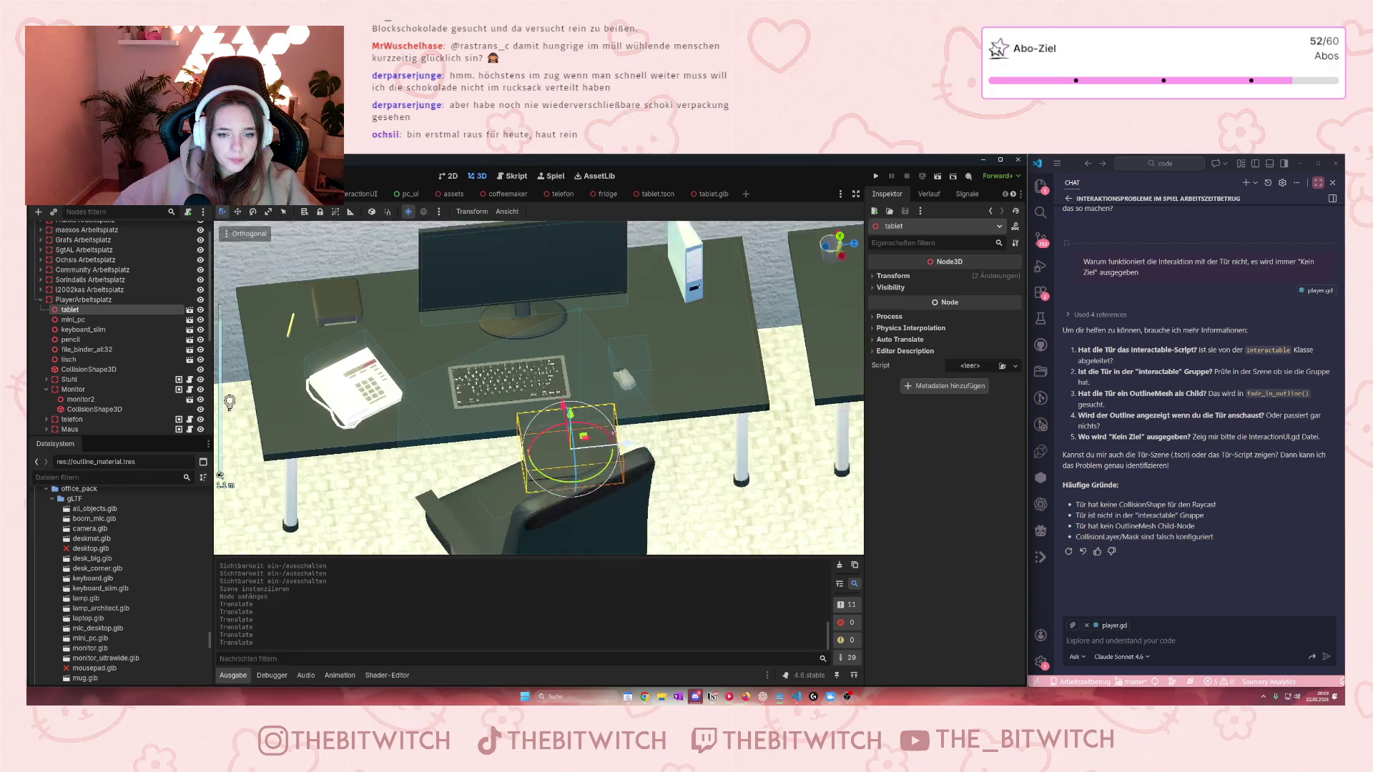
{"action": "scroll", "coordinate": [614, 432], "scroll_direction": "up", "scroll_amount": 2}
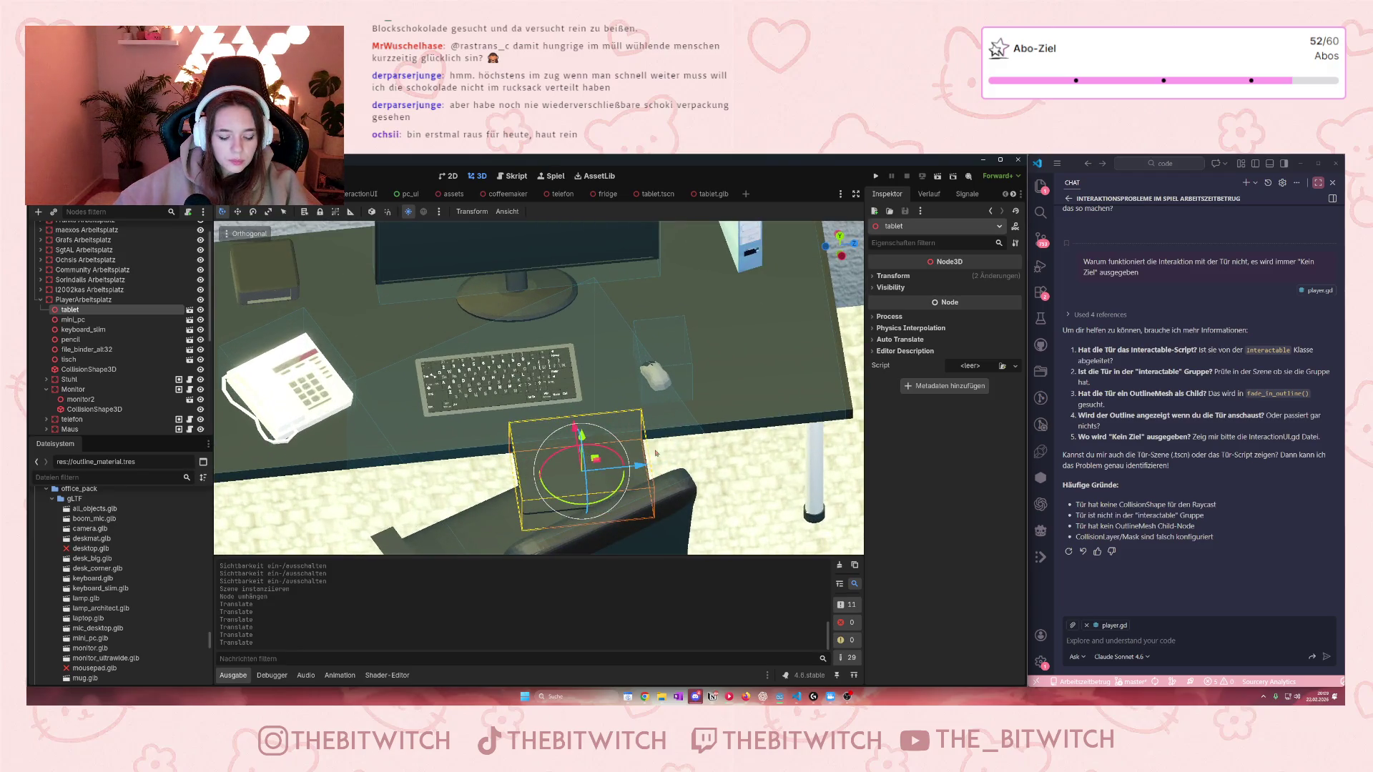
{"action": "left_click_drag", "start_coordinate": [641, 465], "coordinate": [833, 454]}
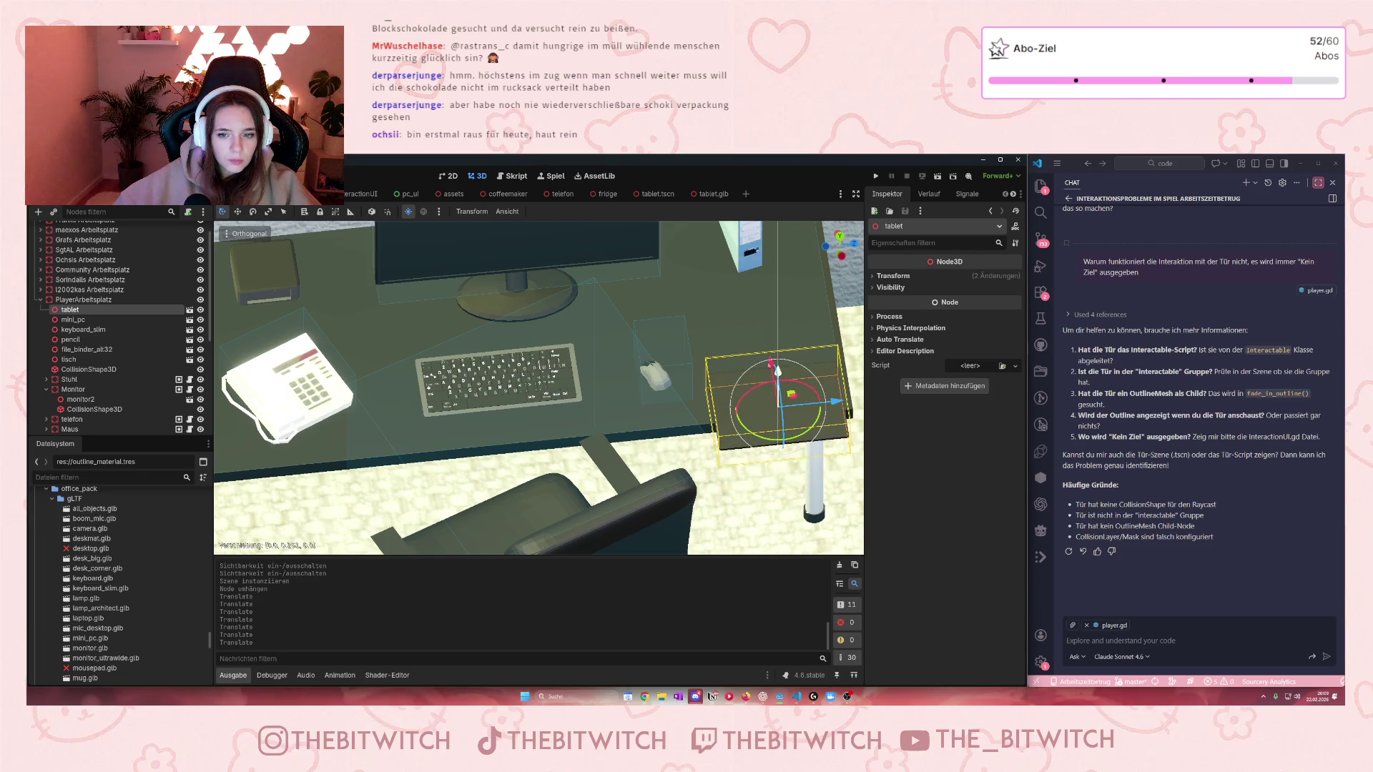